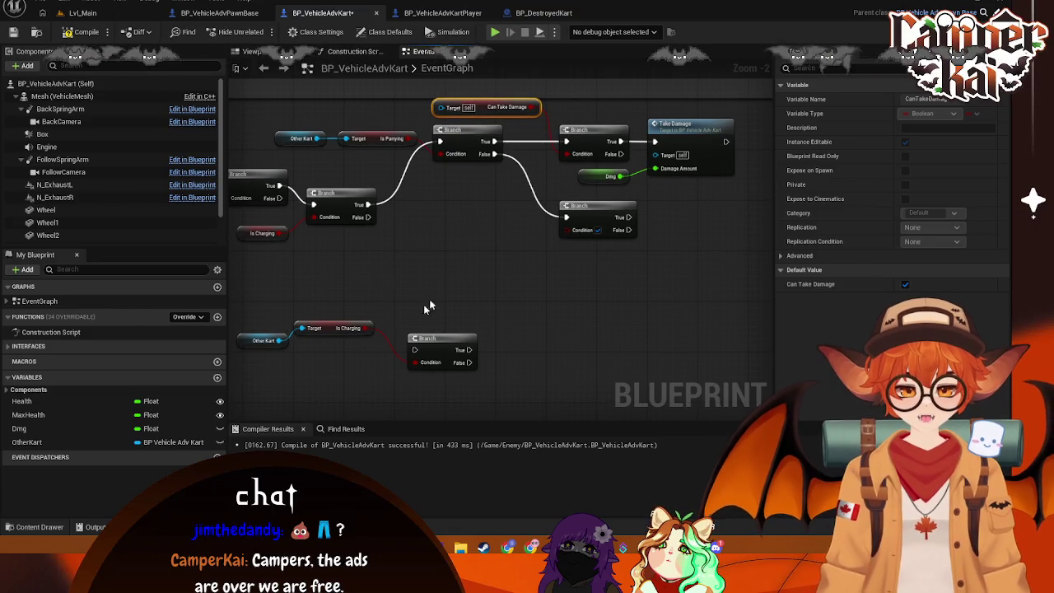
Step: Add an Other Kart getter feeding Get Can Take Damage, placed beside the lower Branch
{"action": "right_click", "coordinate": [470, 244]}
{"action": "left_click", "coordinate": [467, 203]}
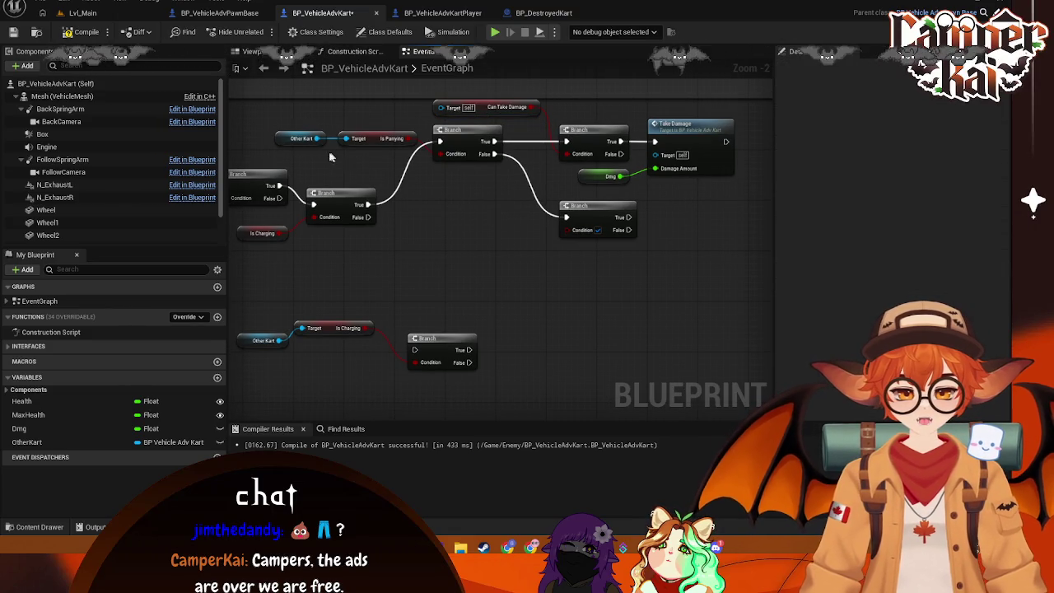
{"action": "left_click_drag", "start_coordinate": [26, 442], "coordinate": [519, 202]}
{"action": "left_click", "coordinate": [455, 256]}
{"action": "type", "text": "can take"}
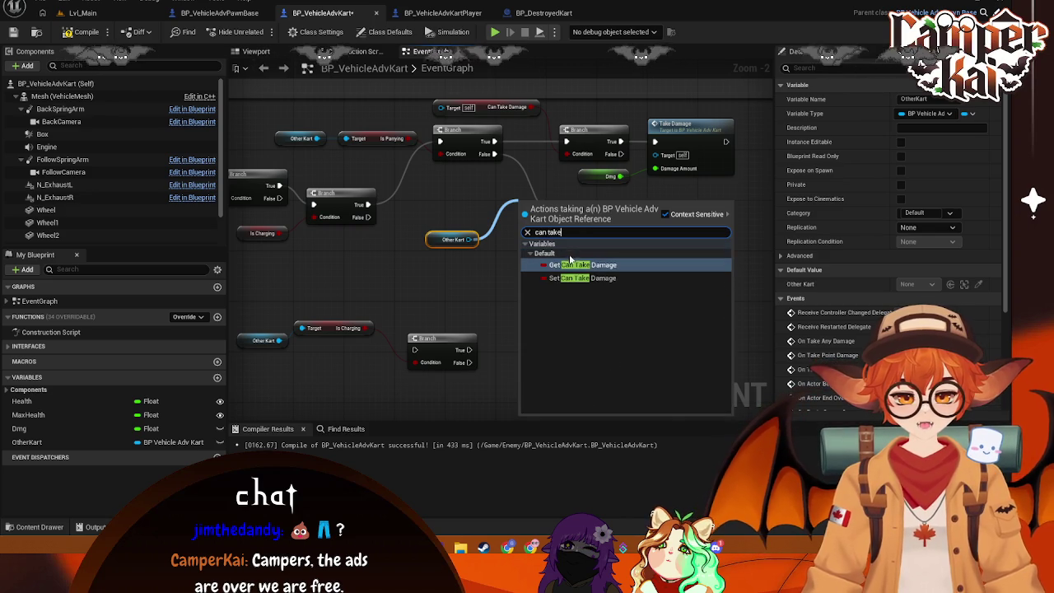
{"action": "left_click", "coordinate": [576, 264]}
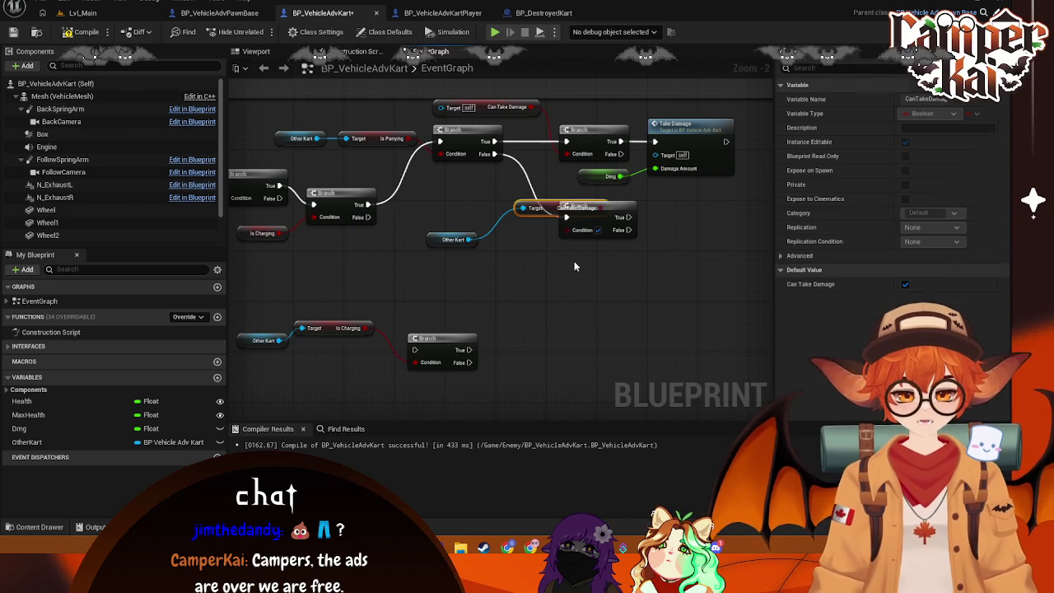
{"action": "mouse_move", "coordinate": [546, 204]}
{"action": "left_mouse_down"}
{"action": "mouse_move", "coordinate": [469, 202]}
{"action": "mouse_move", "coordinate": [491, 206]}
{"action": "mouse_move", "coordinate": [469, 231]}
{"action": "mouse_move", "coordinate": [483, 233]}
{"action": "mouse_move", "coordinate": [476, 207]}
{"action": "mouse_move", "coordinate": [577, 230]}
{"action": "mouse_move", "coordinate": [476, 212]}
{"action": "mouse_move", "coordinate": [484, 188]}
{"action": "mouse_move", "coordinate": [471, 189]}
{"action": "left_mouse_up"}
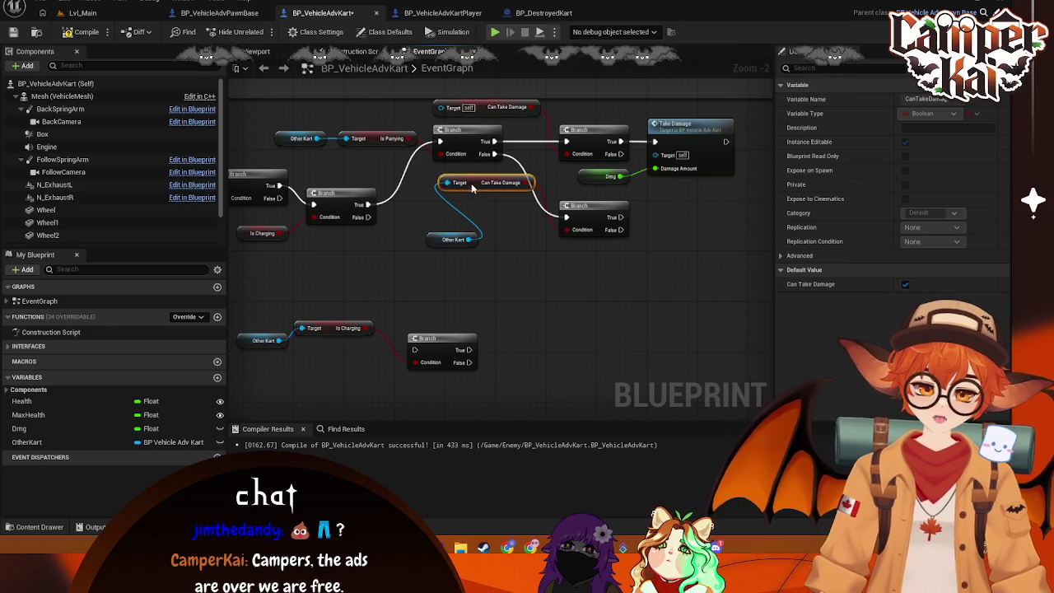
{"action": "left_click_drag", "start_coordinate": [438, 242], "coordinate": [455, 207]}
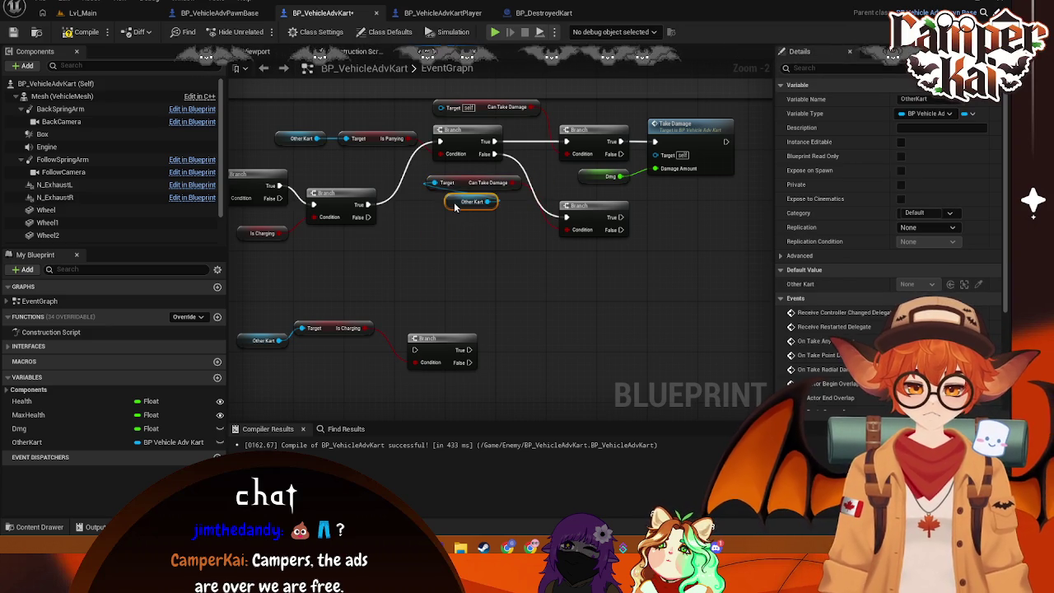
{"action": "left_click_drag", "start_coordinate": [698, 247], "coordinate": [573, 257]}
{"action": "left_click", "coordinate": [609, 210]}
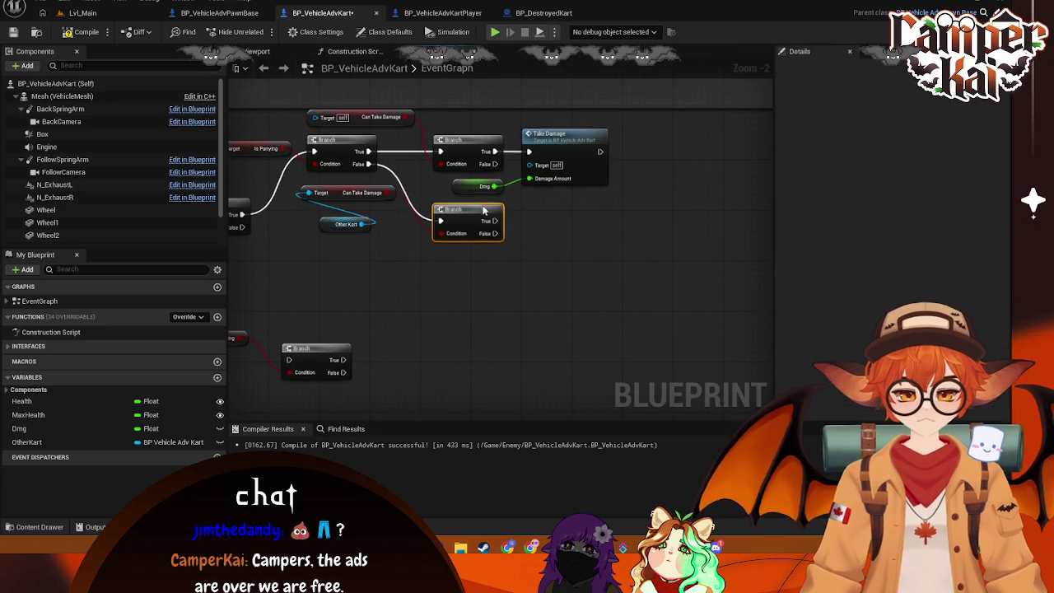
Step: Nudge the lower Branch up and paste a second Other Kart getter beneath it
{"action": "mouse_move", "coordinate": [485, 213]}
{"action": "left_mouse_down"}
{"action": "mouse_move", "coordinate": [539, 219]}
{"action": "mouse_move", "coordinate": [527, 215]}
{"action": "left_mouse_up"}
{"action": "type", "text": "damage"}
{"action": "key", "text": "Escape"}
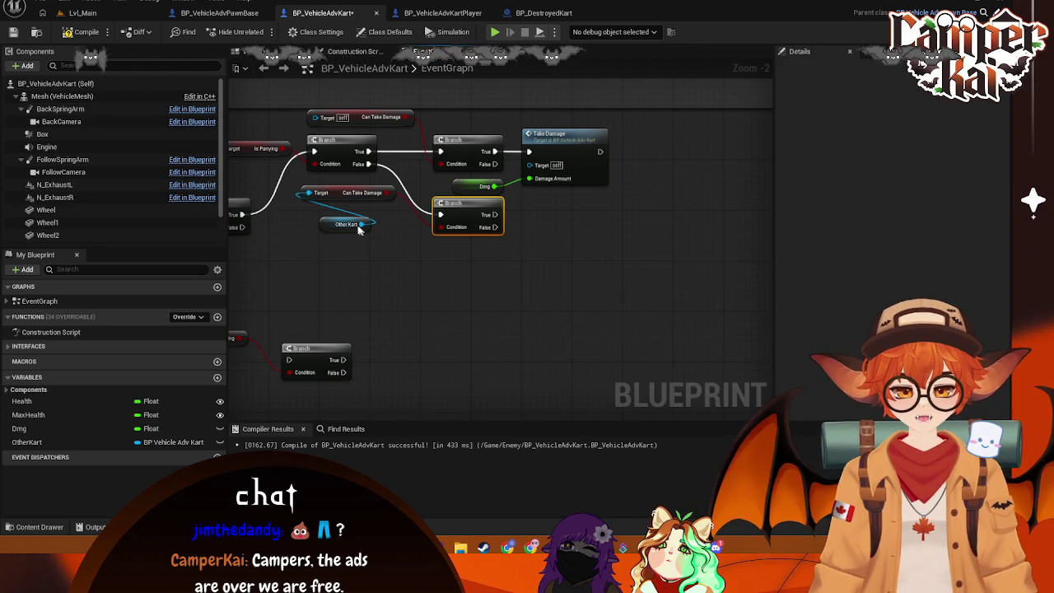
{"action": "left_click", "coordinate": [349, 230]}
{"action": "left_click", "coordinate": [474, 265]}
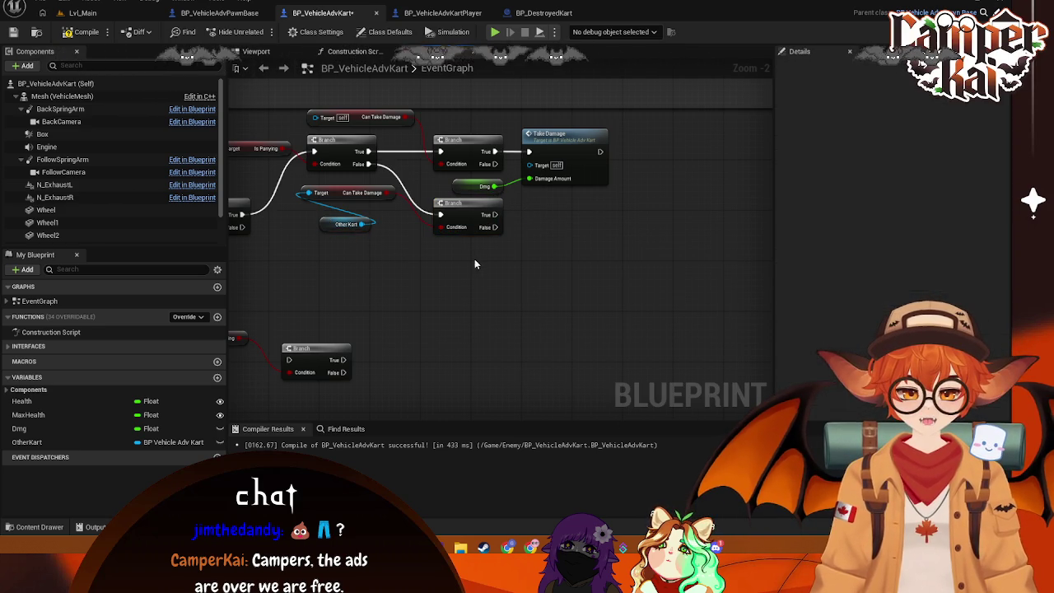
{"action": "key", "text": "ctrl+v"}
{"action": "mouse_move", "coordinate": [516, 262]}
{"action": "left_mouse_down"}
{"action": "mouse_move", "coordinate": [541, 233]}
{"action": "mouse_move", "coordinate": [551, 238]}
{"action": "left_mouse_up"}
{"action": "type", "text": "take dam"}
{"action": "scroll", "coordinate": [624, 378], "scroll_direction": "down", "scroll_amount": 2}
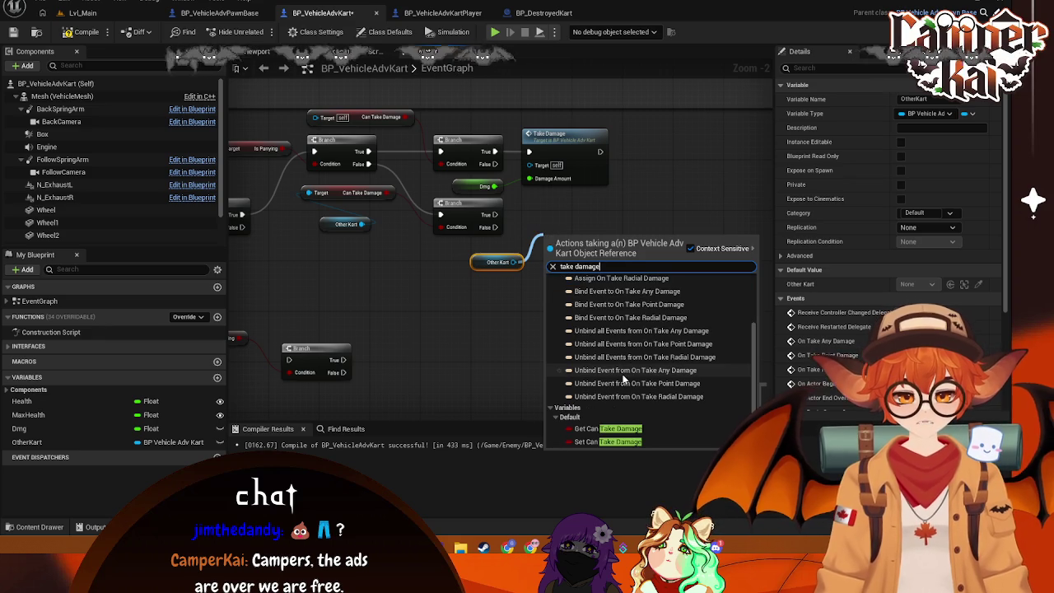
Step: Duplicate Take Damage below the original, wired to Other Kart Target, Dmg amount and Branch True
{"action": "left_click", "coordinate": [593, 181]}
{"action": "key", "text": "ctrl+c"}
{"action": "key", "text": "ctrl+v"}
{"action": "mouse_move", "coordinate": [592, 225]}
{"action": "left_mouse_down"}
{"action": "mouse_move", "coordinate": [621, 196]}
{"action": "mouse_move", "coordinate": [577, 215]}
{"action": "left_mouse_up"}
{"action": "left_click", "coordinate": [506, 262]}
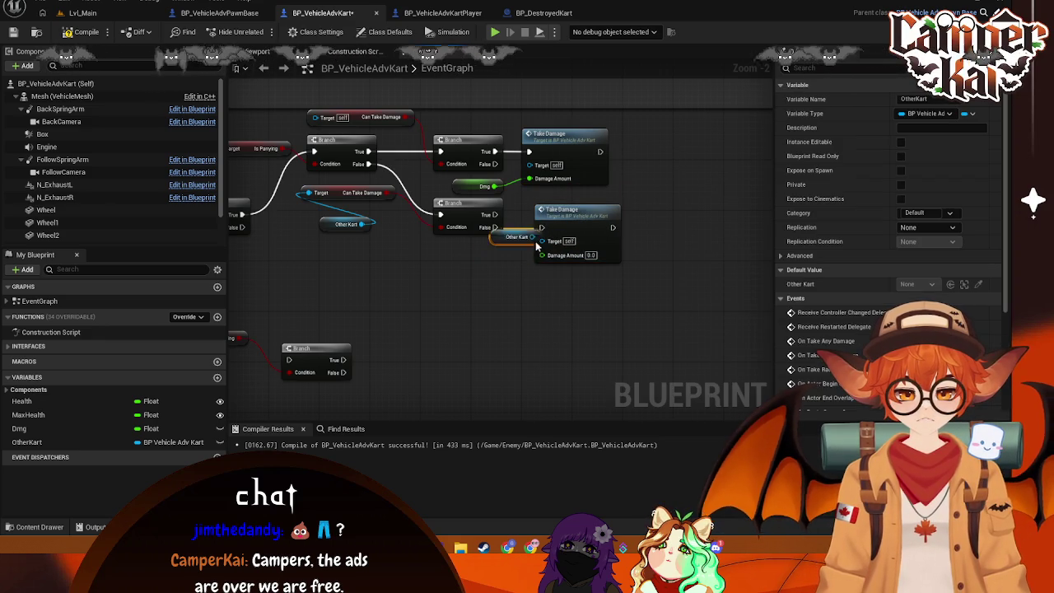
{"action": "left_click_drag", "start_coordinate": [514, 250], "coordinate": [541, 240]}
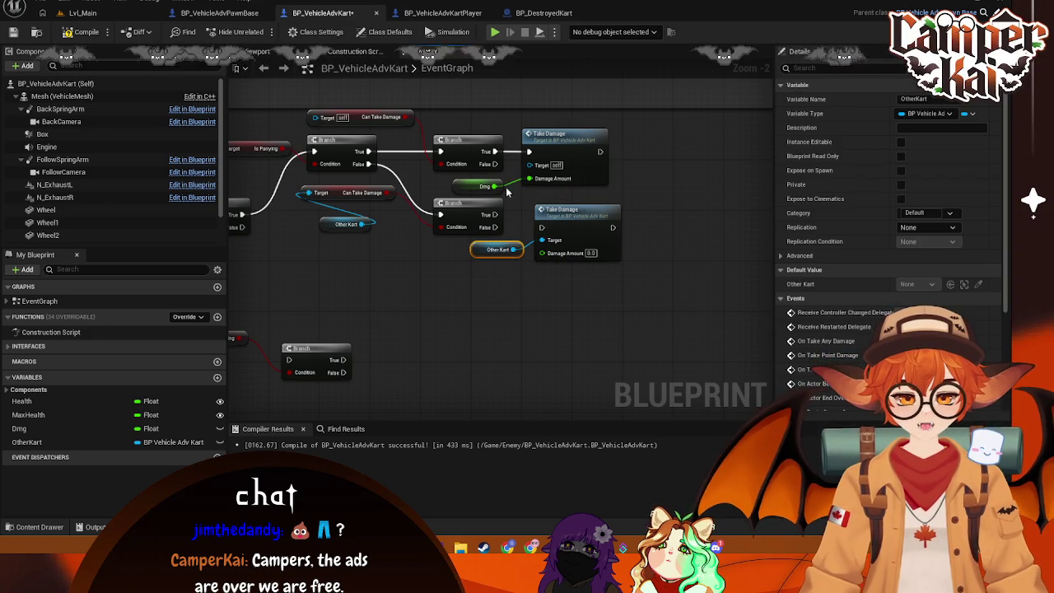
{"action": "left_click_drag", "start_coordinate": [492, 186], "coordinate": [541, 253]}
{"action": "mouse_move", "coordinate": [494, 214]}
{"action": "left_mouse_down"}
{"action": "mouse_move", "coordinate": [541, 231]}
{"action": "mouse_move", "coordinate": [554, 198]}
{"action": "left_mouse_up"}
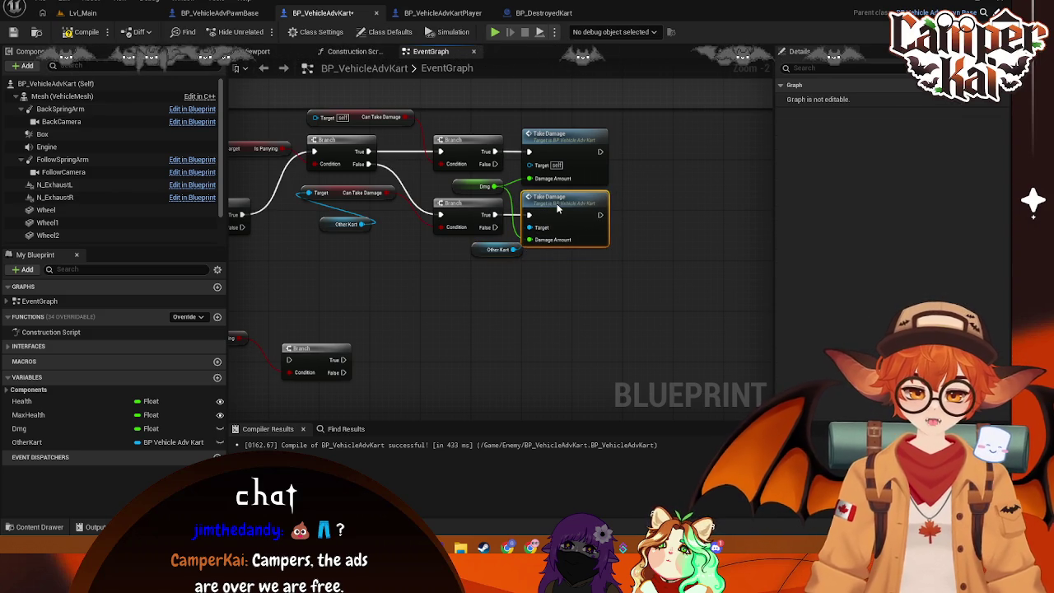
Step: Tidy the Other Kart and Can Take Damage getters and pan to the charging Branch
{"action": "left_click_drag", "start_coordinate": [496, 252], "coordinate": [457, 251]}
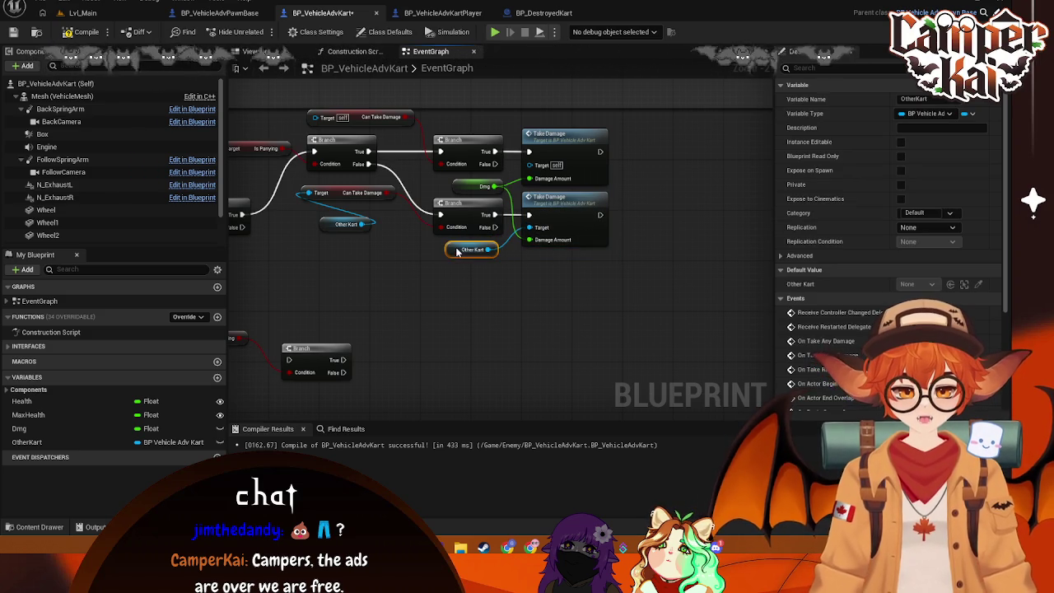
{"action": "left_click", "coordinate": [465, 295]}
{"action": "left_click_drag", "start_coordinate": [428, 301], "coordinate": [515, 341]}
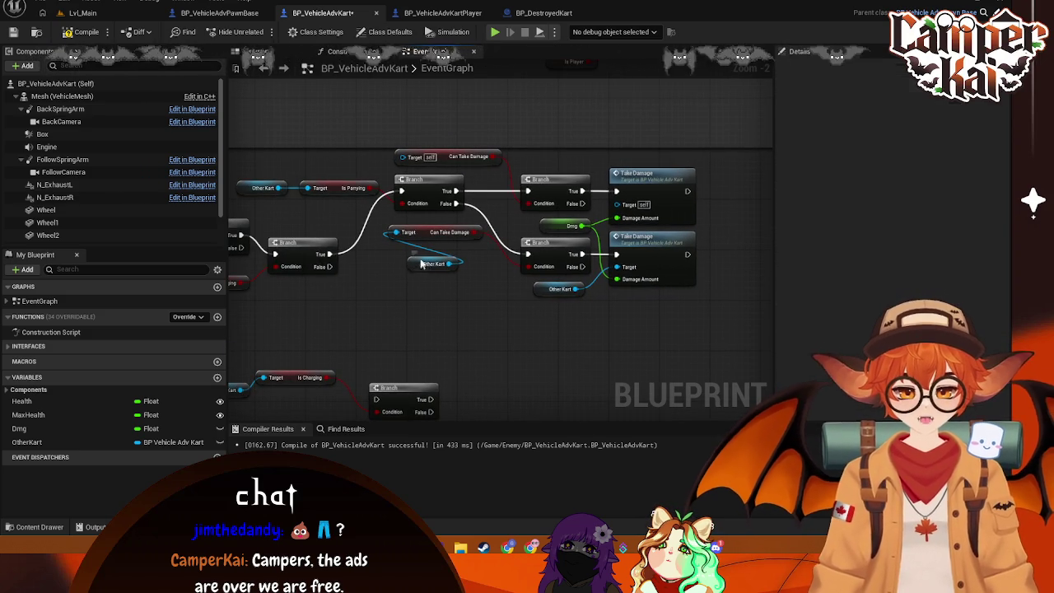
{"action": "left_click_drag", "start_coordinate": [420, 266], "coordinate": [417, 259]}
{"action": "left_click", "coordinate": [440, 277]}
{"action": "mouse_move", "coordinate": [465, 173]}
{"action": "left_mouse_down"}
{"action": "mouse_move", "coordinate": [478, 177]}
{"action": "mouse_move", "coordinate": [454, 176]}
{"action": "mouse_move", "coordinate": [455, 166]}
{"action": "left_mouse_up"}
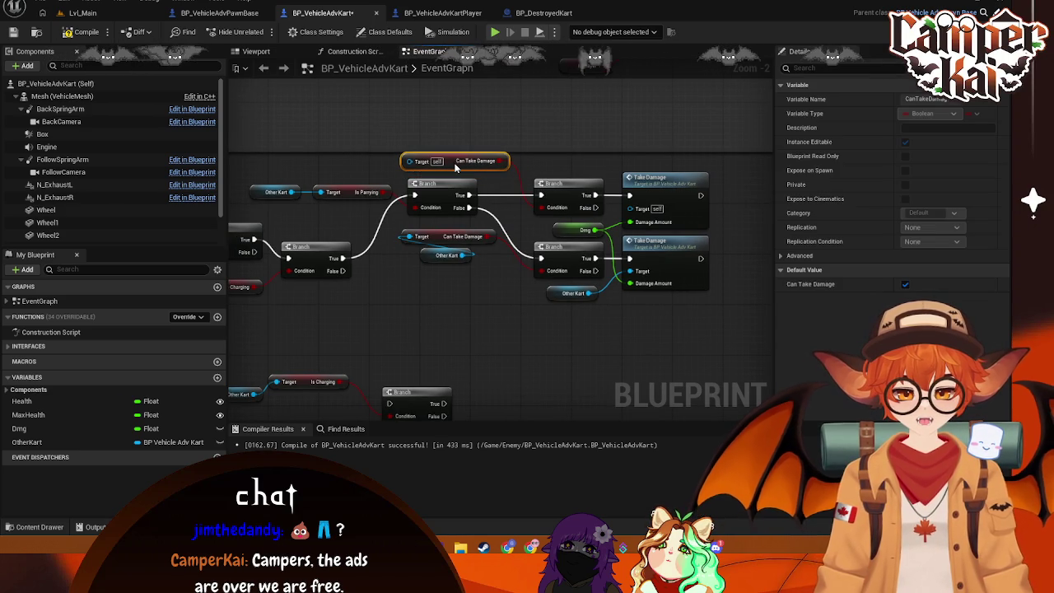
{"action": "left_click", "coordinate": [506, 290]}
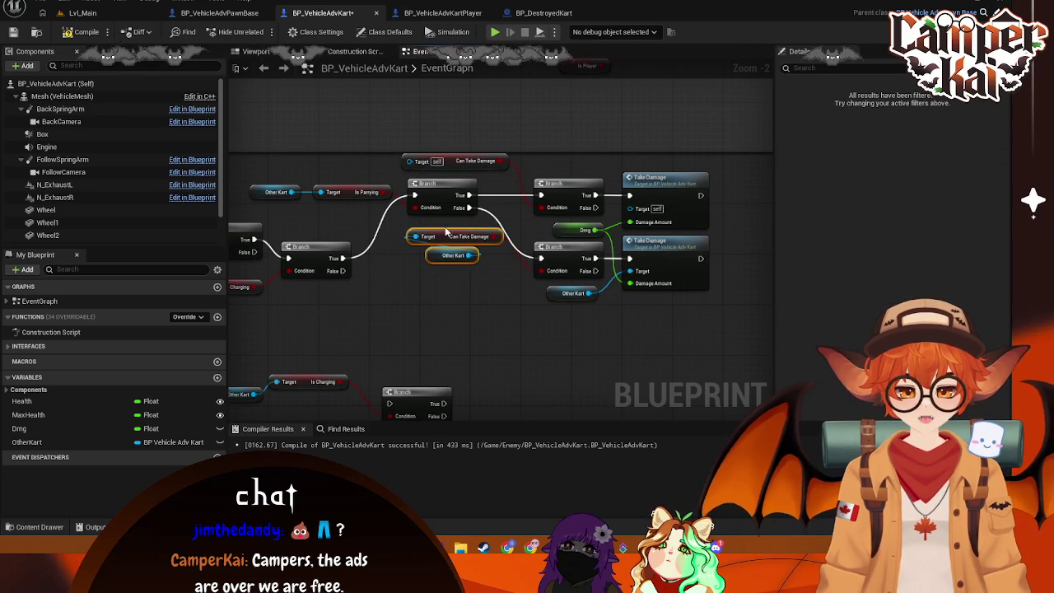
{"action": "left_click_drag", "start_coordinate": [445, 231], "coordinate": [451, 230]}
{"action": "left_click", "coordinate": [484, 325]}
{"action": "left_click_drag", "start_coordinate": [484, 325], "coordinate": [371, 301]}
{"action": "left_click_drag", "start_coordinate": [226, 276], "coordinate": [265, 293]}
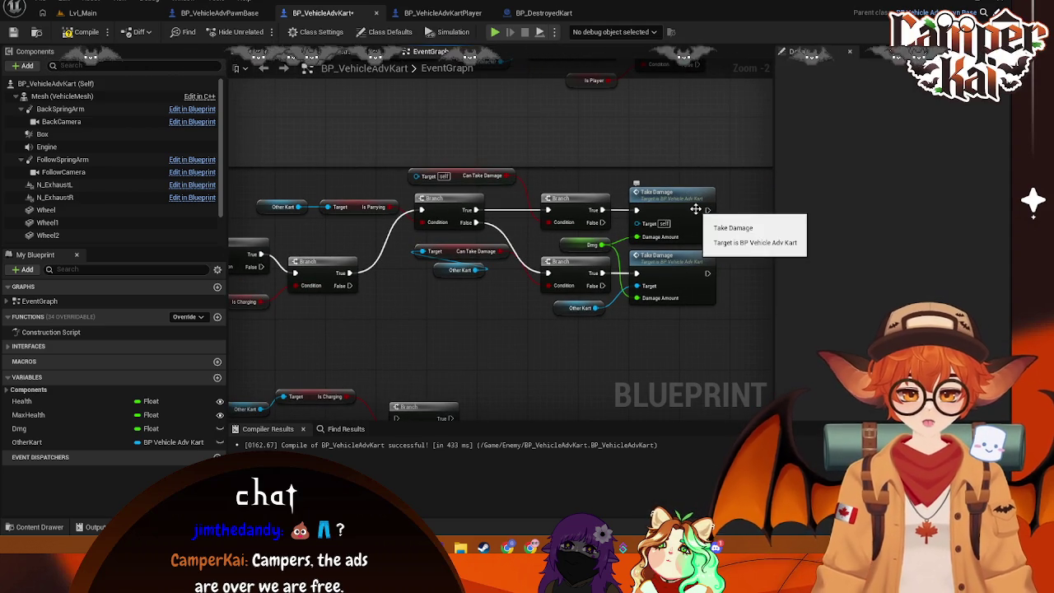
{"action": "mouse_move", "coordinate": [354, 296]}
{"action": "left_mouse_down"}
{"action": "mouse_move", "coordinate": [413, 206]}
{"action": "mouse_move", "coordinate": [466, 243]}
{"action": "left_mouse_up"}
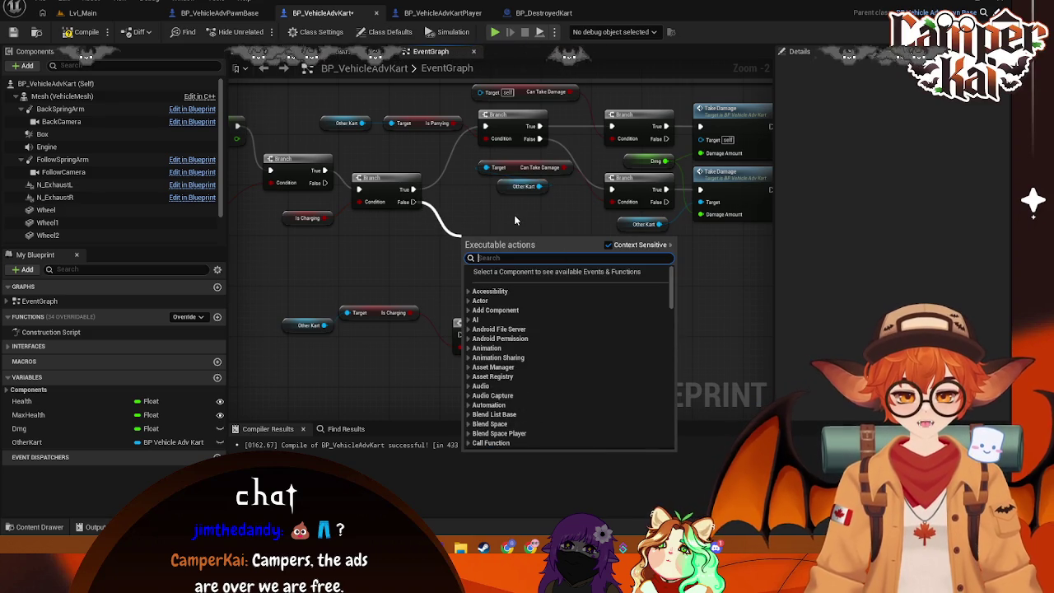
Step: Wire the upper Branch's False output into the lower Is Charging Branch's exec input
{"action": "left_click", "coordinate": [511, 220]}
{"action": "mouse_move", "coordinate": [412, 202]}
{"action": "left_mouse_down"}
{"action": "mouse_move", "coordinate": [487, 235]}
{"action": "mouse_move", "coordinate": [480, 231]}
{"action": "left_mouse_up"}
{"action": "left_click", "coordinate": [529, 212]}
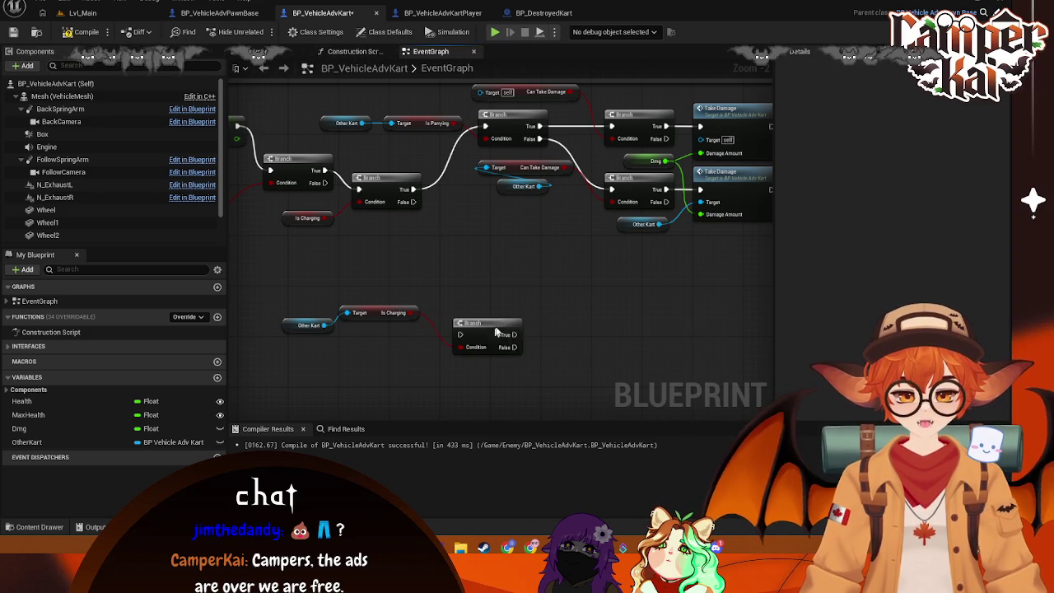
{"action": "left_click_drag", "start_coordinate": [494, 328], "coordinate": [512, 230]}
{"action": "mouse_move", "coordinate": [412, 202]}
{"action": "left_mouse_down"}
{"action": "mouse_move", "coordinate": [447, 231]}
{"action": "mouse_move", "coordinate": [519, 236]}
{"action": "left_mouse_up"}
Step: Line up the Is Charging and Other Kart getters beside the Branch's Condition and connect its input
{"action": "mouse_move", "coordinate": [372, 314]}
{"action": "left_mouse_down"}
{"action": "mouse_move", "coordinate": [400, 252]}
{"action": "mouse_move", "coordinate": [414, 248]}
{"action": "left_mouse_up"}
{"action": "left_click_drag", "start_coordinate": [287, 329], "coordinate": [331, 253]}
{"action": "mouse_move", "coordinate": [520, 304]}
{"action": "left_mouse_down"}
{"action": "mouse_move", "coordinate": [500, 295]}
{"action": "mouse_move", "coordinate": [610, 310]}
{"action": "mouse_move", "coordinate": [641, 170]}
{"action": "mouse_move", "coordinate": [664, 277]}
{"action": "mouse_move", "coordinate": [659, 175]}
{"action": "mouse_move", "coordinate": [649, 223]}
{"action": "mouse_move", "coordinate": [560, 220]}
{"action": "mouse_move", "coordinate": [556, 257]}
{"action": "left_mouse_up"}
{"action": "left_click", "coordinate": [558, 251]}
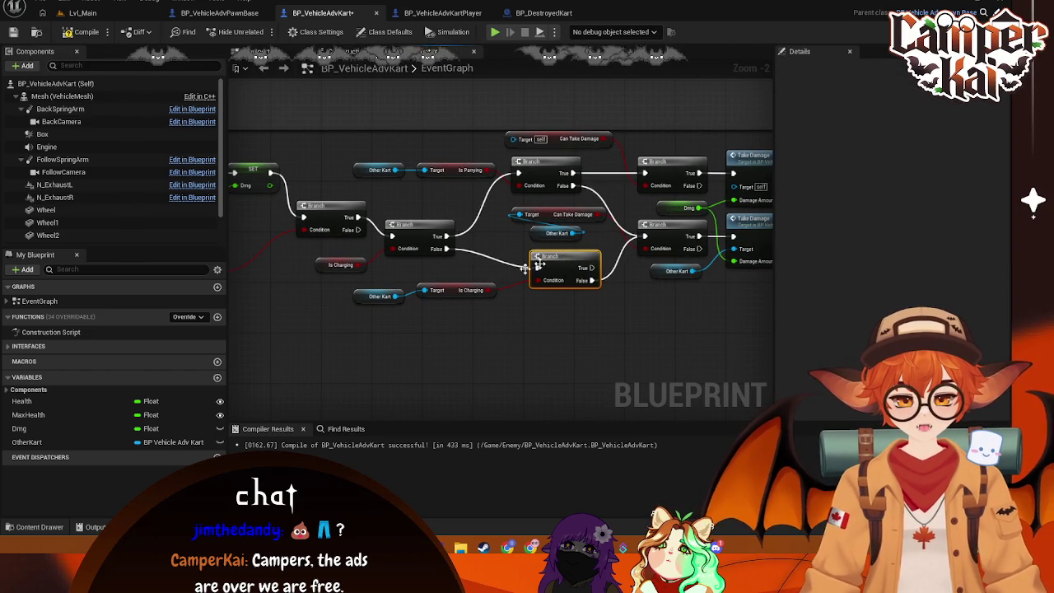
{"action": "left_click_drag", "start_coordinate": [451, 293], "coordinate": [479, 278]}
{"action": "mouse_move", "coordinate": [384, 293]}
{"action": "left_mouse_down"}
{"action": "mouse_move", "coordinate": [417, 274]}
{"action": "mouse_move", "coordinate": [378, 303]}
{"action": "mouse_move", "coordinate": [356, 302]}
{"action": "left_mouse_up"}
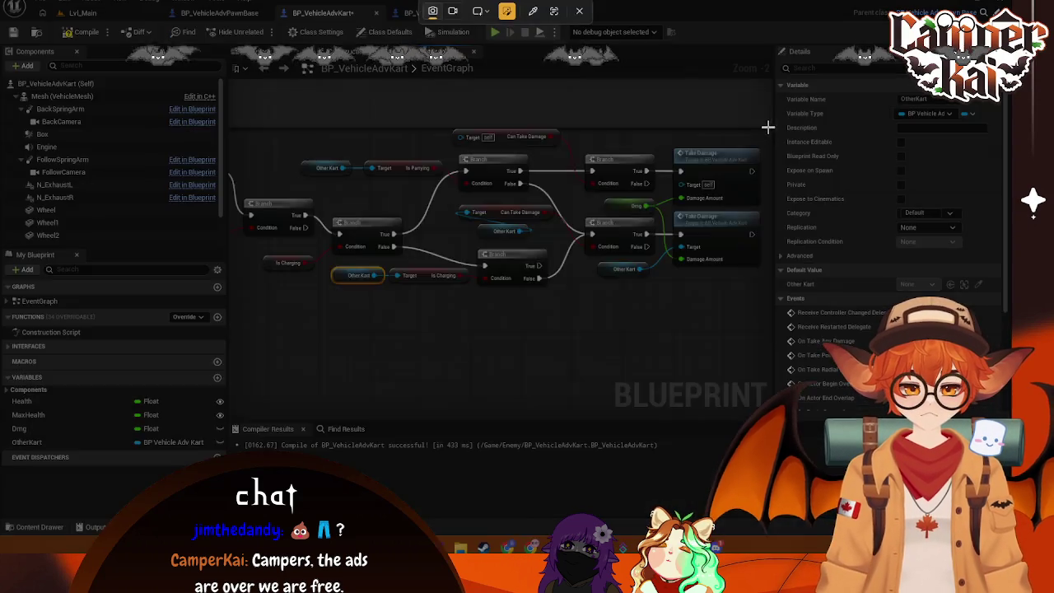
Step: Box-select the whole damage chain to review it, then clear the selection
{"action": "mouse_move", "coordinate": [769, 124]}
{"action": "left_mouse_down"}
{"action": "mouse_move", "coordinate": [376, 301]}
{"action": "mouse_move", "coordinate": [239, 295]}
{"action": "left_mouse_up"}
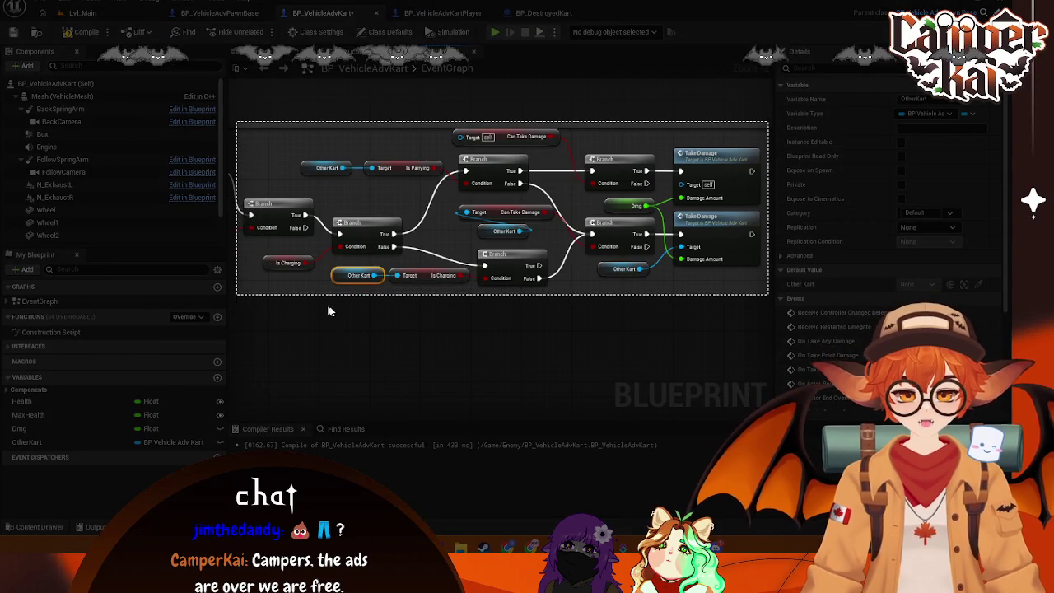
{"action": "left_click", "coordinate": [300, 301]}
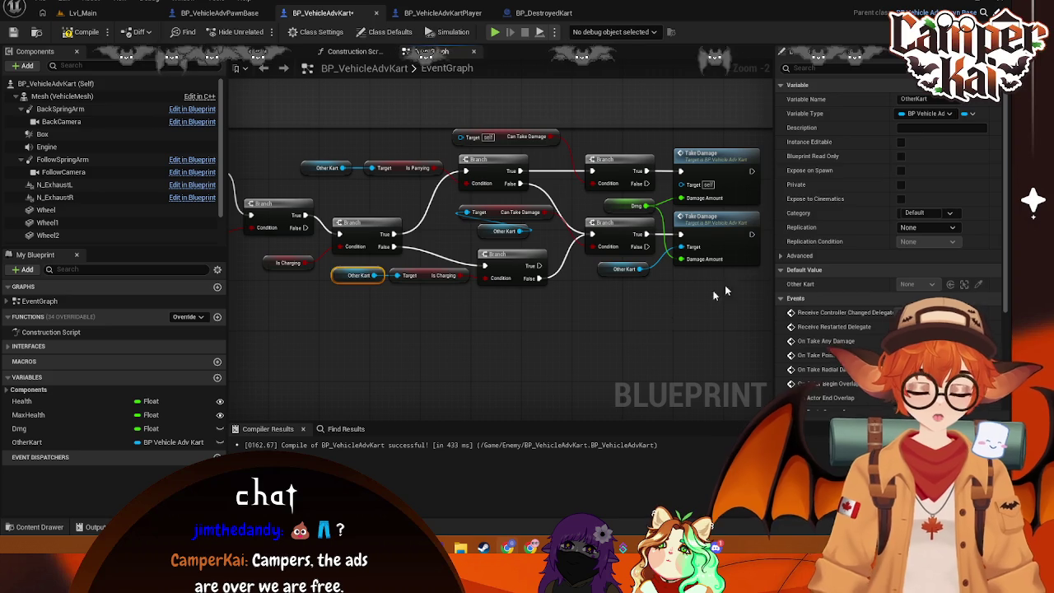
{"action": "left_click", "coordinate": [721, 102]}
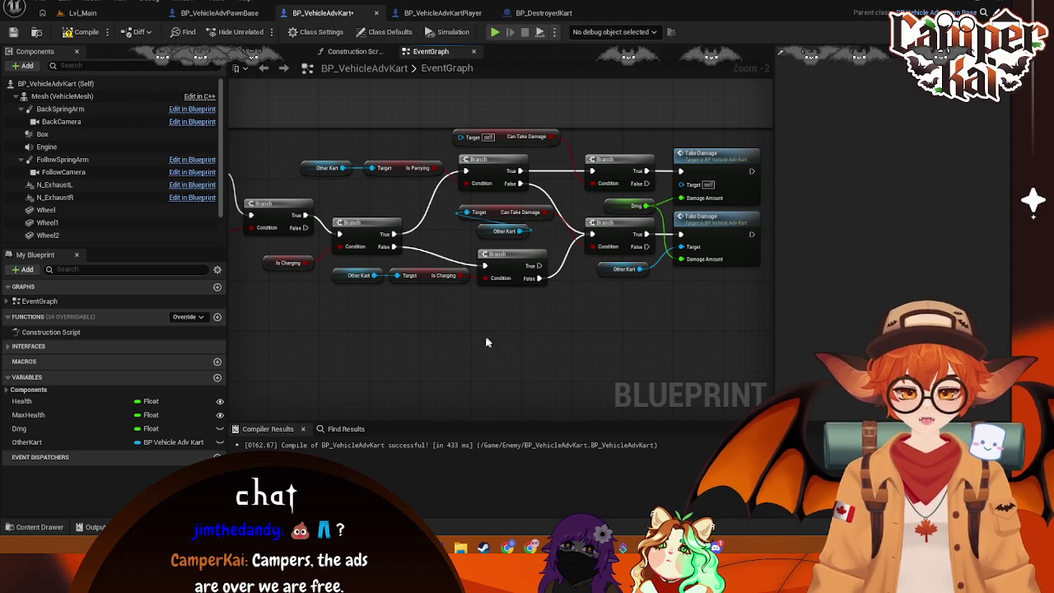
{"action": "right_click", "coordinate": [429, 360]}
Step: Pan around the event graph reviewing the SET, Dmg and Branch nodes of the damage chain
{"action": "left_click", "coordinate": [385, 347]}
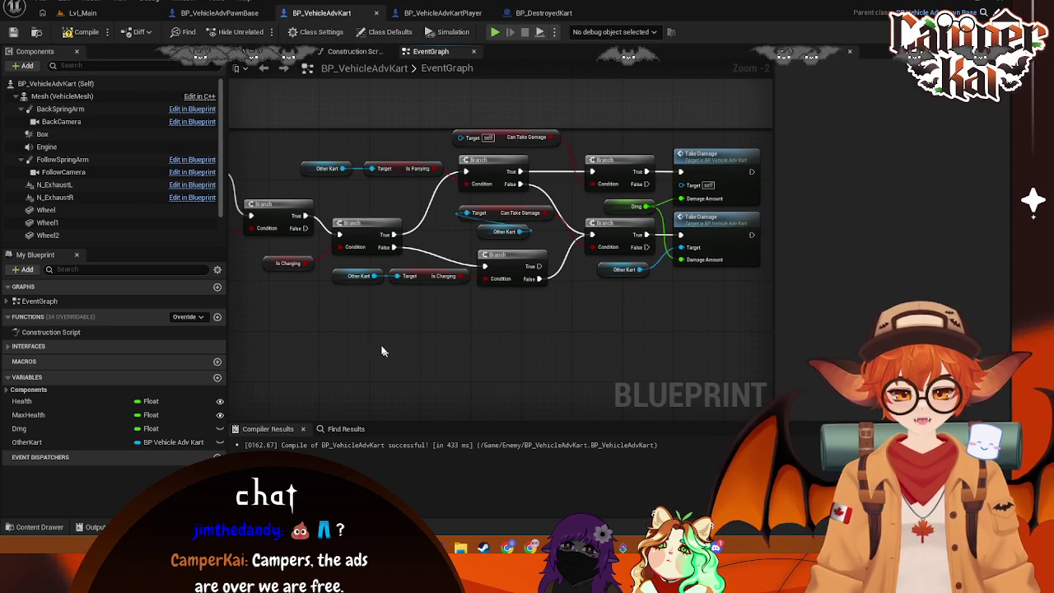
{"action": "left_click_drag", "start_coordinate": [384, 344], "coordinate": [506, 337]}
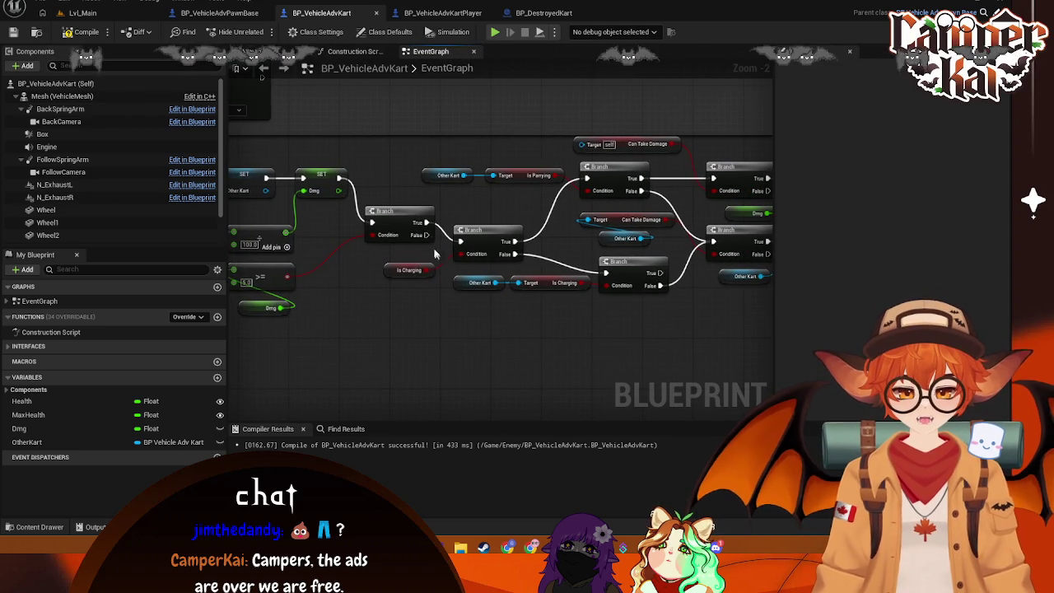
{"action": "left_click_drag", "start_coordinate": [426, 310], "coordinate": [345, 222]}
{"action": "mouse_move", "coordinate": [489, 242]}
{"action": "left_mouse_down"}
{"action": "mouse_move", "coordinate": [461, 259]}
{"action": "mouse_move", "coordinate": [511, 297]}
{"action": "mouse_move", "coordinate": [486, 305]}
{"action": "mouse_move", "coordinate": [504, 334]}
{"action": "left_mouse_up"}
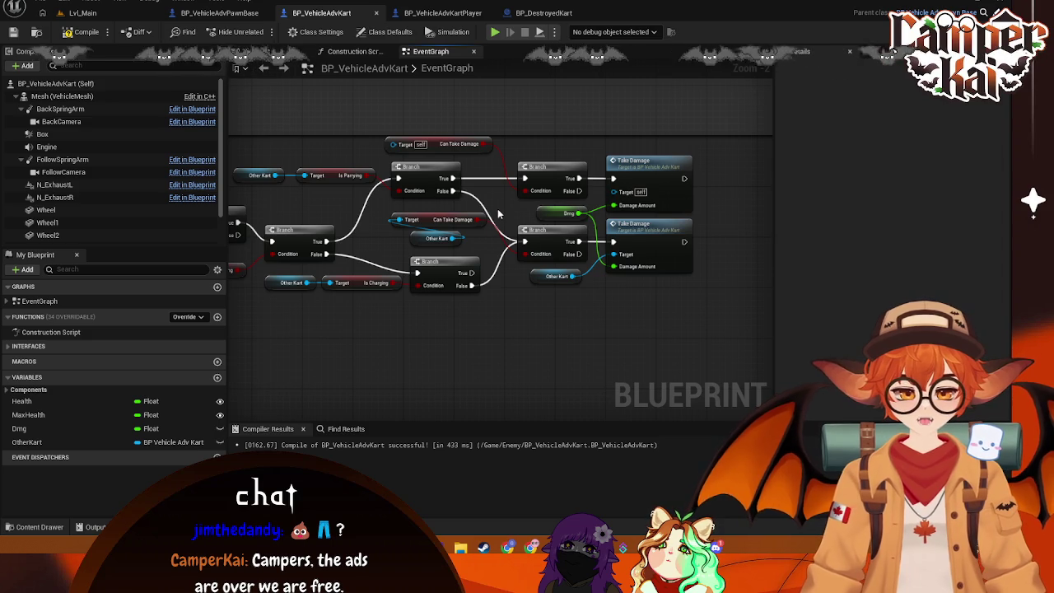
{"action": "left_click_drag", "start_coordinate": [506, 206], "coordinate": [510, 208]}
{"action": "left_click_drag", "start_coordinate": [256, 243], "coordinate": [342, 224]}
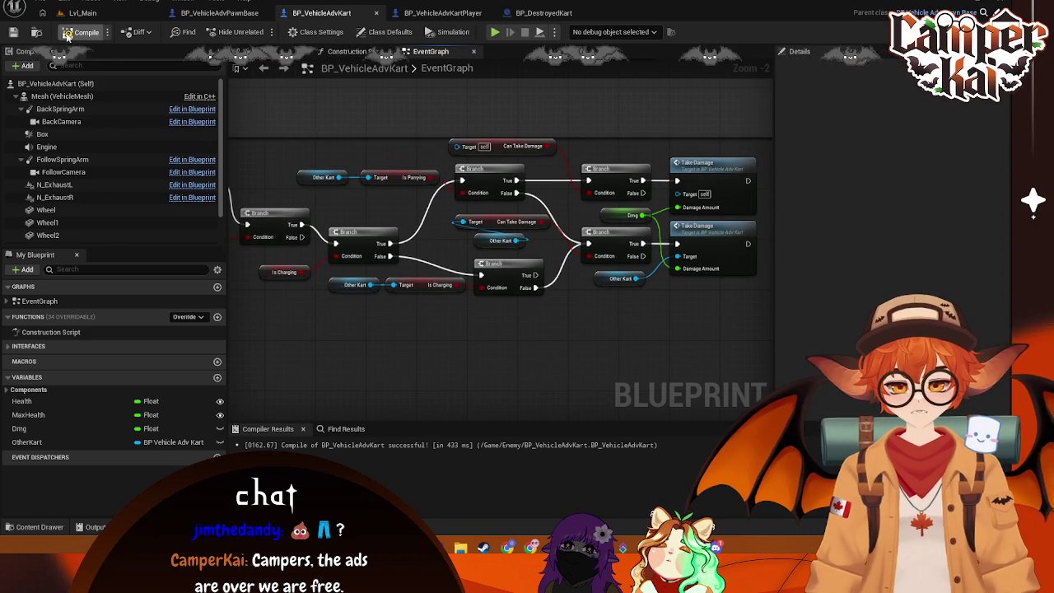
{"action": "left_click", "coordinate": [85, 15]}
Step: Back in BP_VehicleAdvKart, delete the broken ERROR Can Take Damage node
{"action": "left_click", "coordinate": [544, 14]}
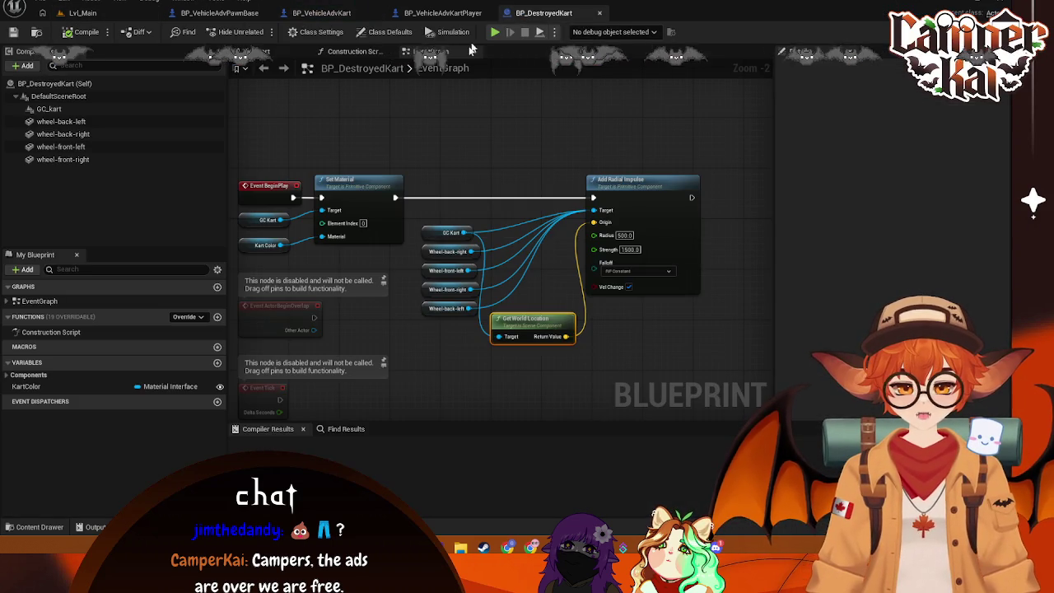
{"action": "left_click", "coordinate": [324, 15]}
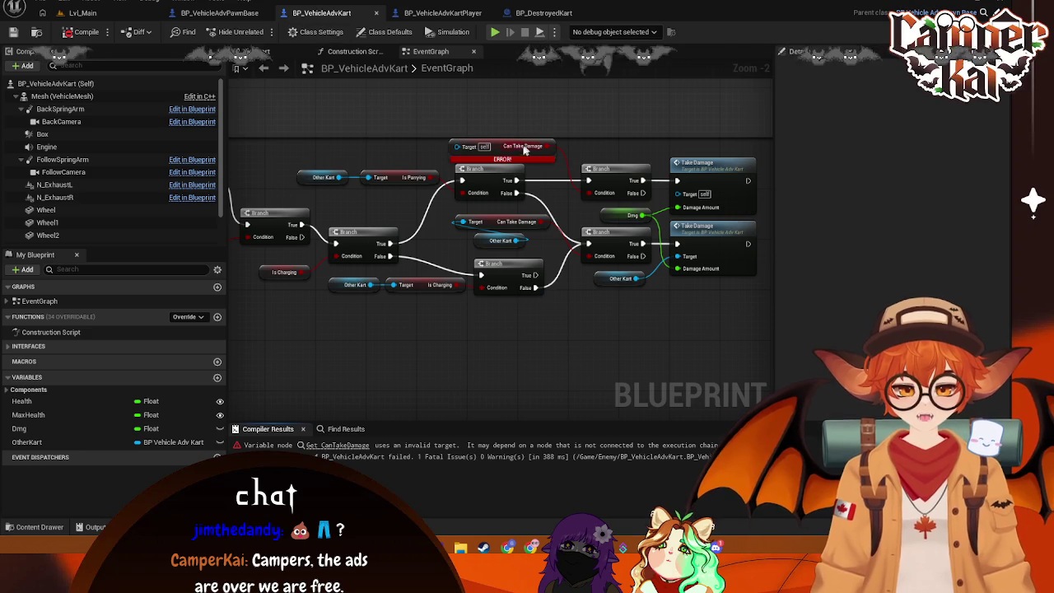
{"action": "left_click_drag", "start_coordinate": [505, 150], "coordinate": [424, 142]}
{"action": "key", "text": "Delete"}
Step: Add a self Get Can Take Damage node and wire it into the Branch Condition
{"action": "right_click", "coordinate": [391, 131]}
{"action": "type", "text": "get can take"}
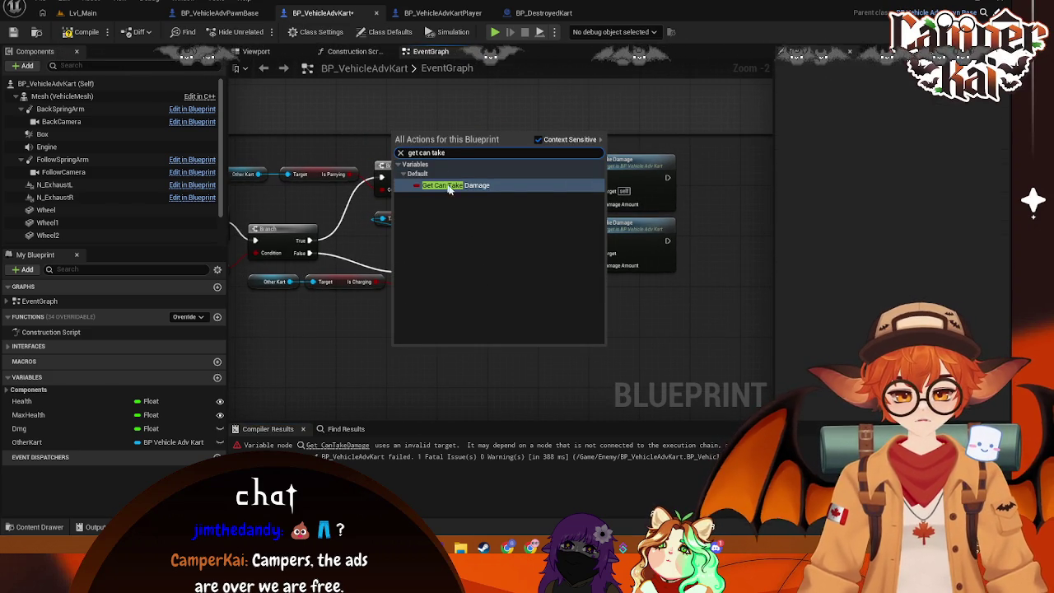
{"action": "key", "text": "Return"}
{"action": "left_click_drag", "start_coordinate": [444, 136], "coordinate": [507, 190]}
{"action": "left_click_drag", "start_coordinate": [387, 140], "coordinate": [387, 153]}
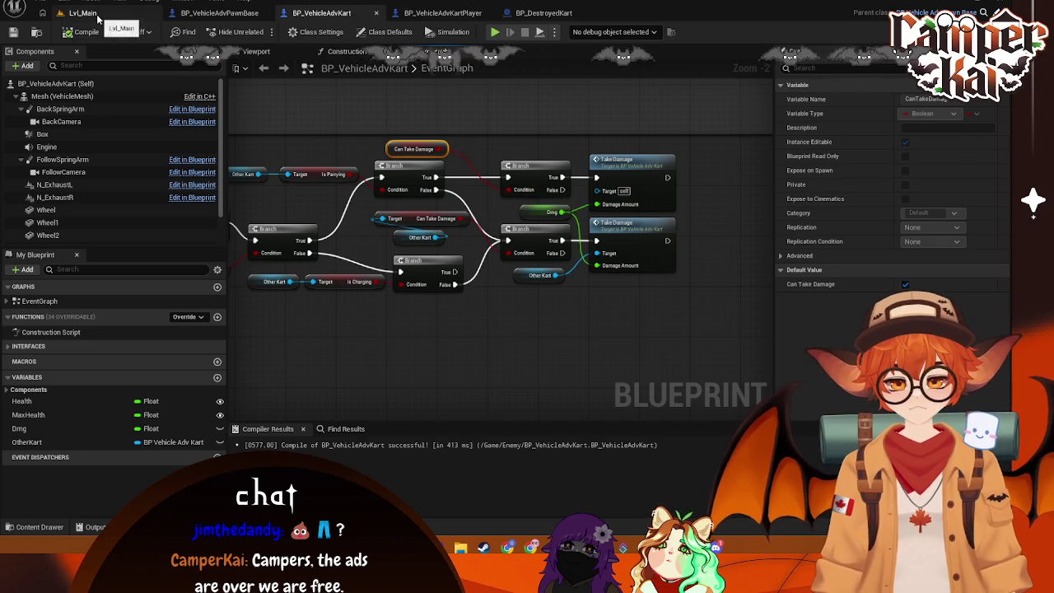
{"action": "left_click", "coordinate": [83, 12]}
Step: Start Play in Lvl_Main, pick a kart, drive off, and select BP_CrimKart0 in the Outliner
{"action": "left_click", "coordinate": [260, 31]}
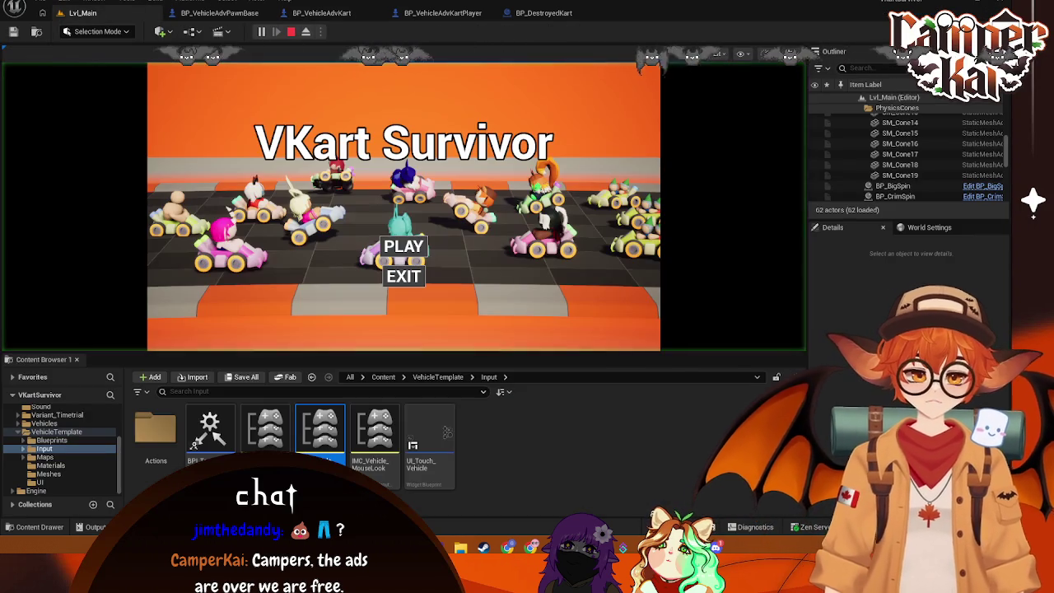
{"action": "left_click", "coordinate": [411, 246]}
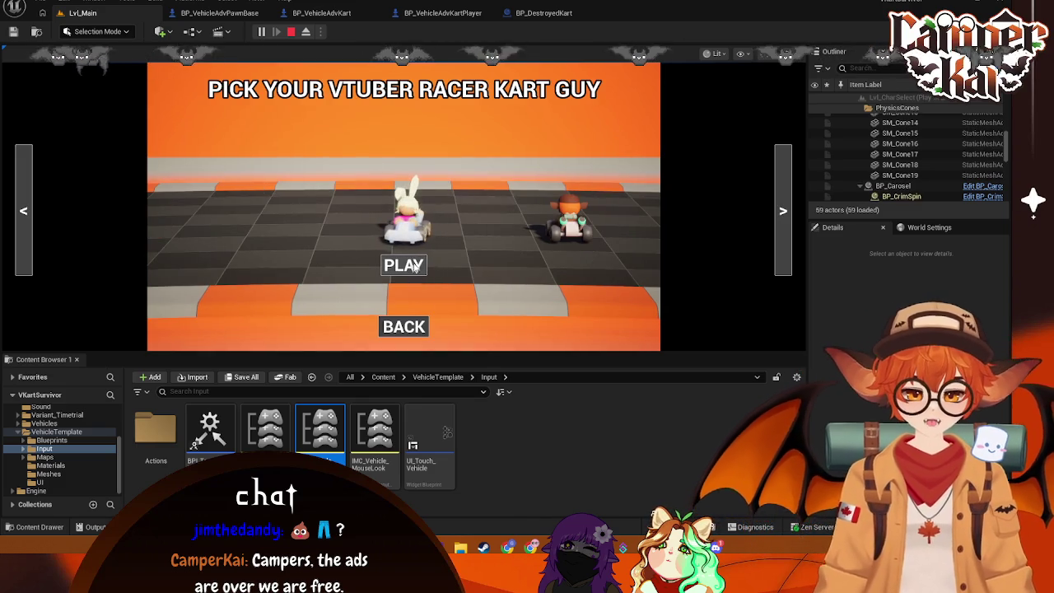
{"action": "left_click", "coordinate": [420, 258]}
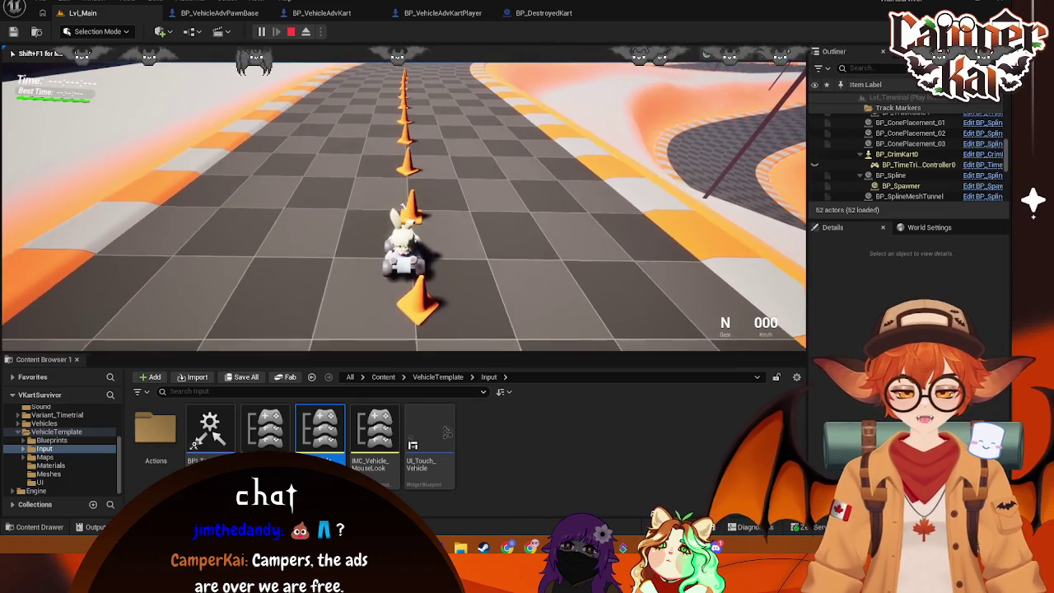
{"action": "key", "text": "w"}
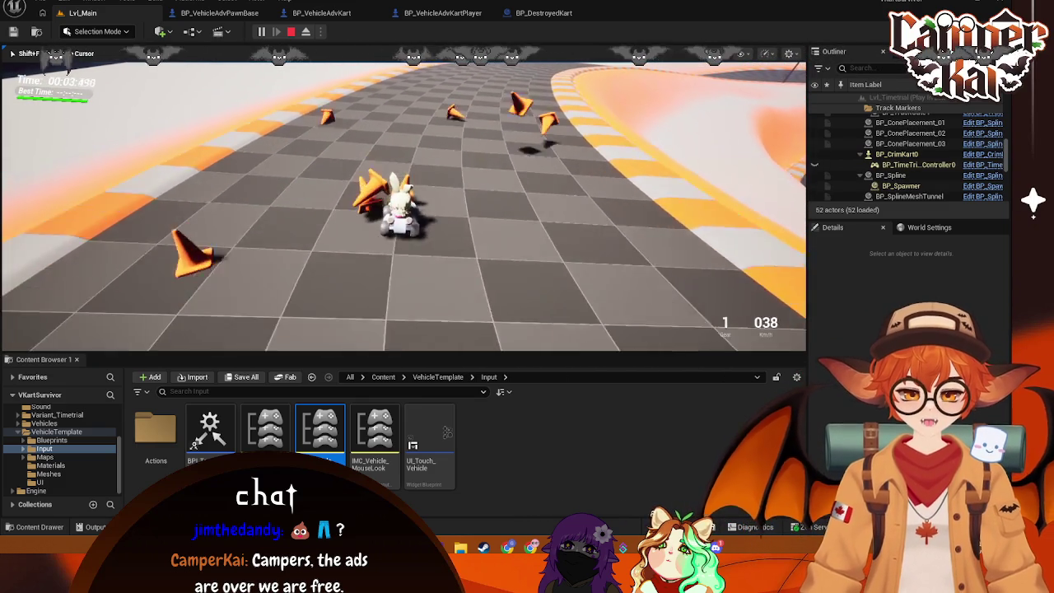
{"action": "key", "text": "shift+F1"}
{"action": "left_click", "coordinate": [897, 154]}
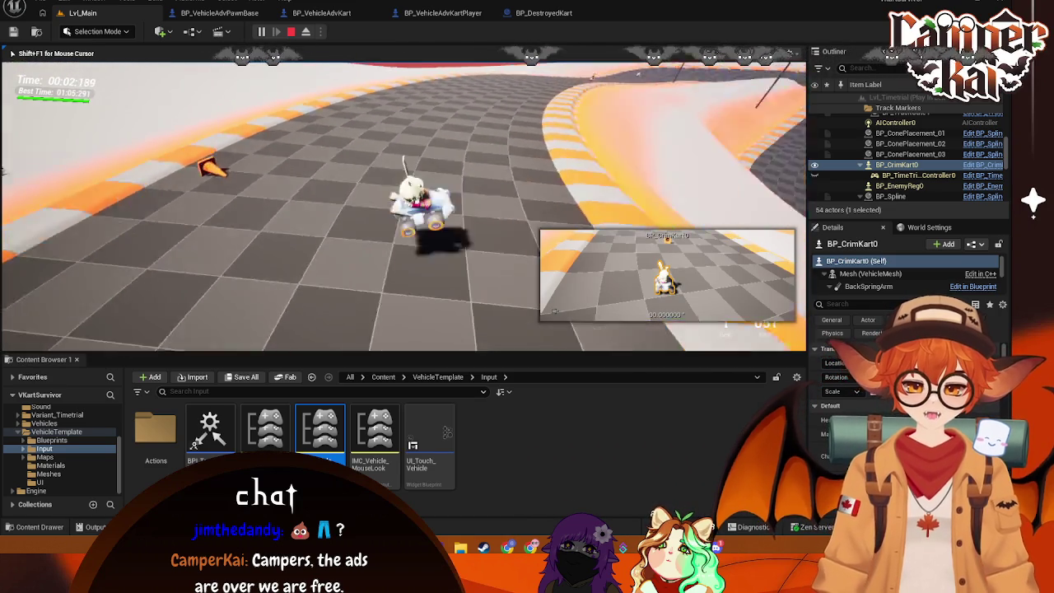
Step: Drive the kart around the banked curve, brake and reverse, then stop the session
{"action": "key", "text": "w"}
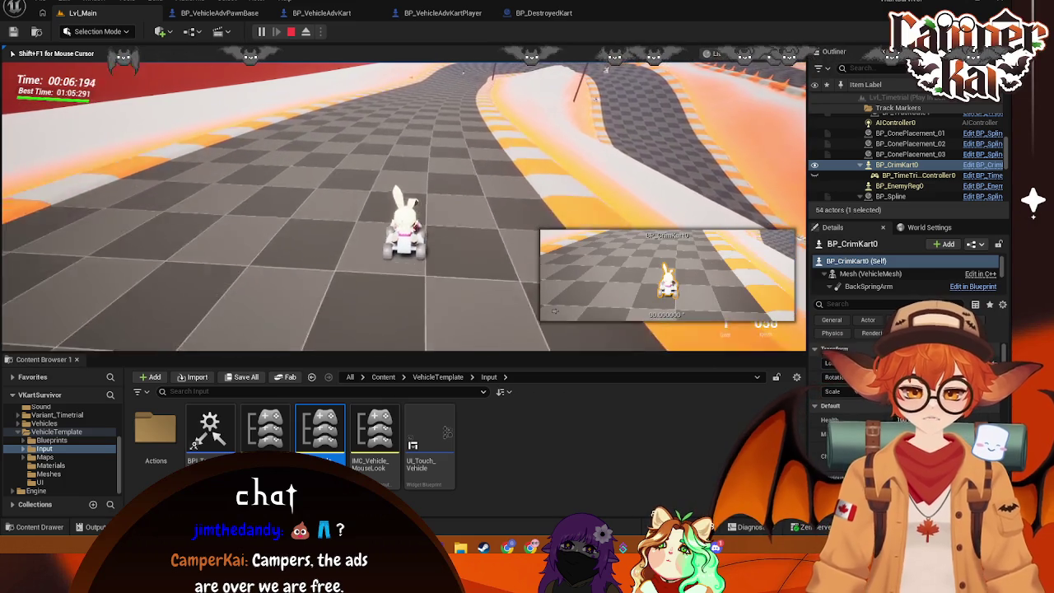
{"action": "key", "text": "d"}
{"action": "key", "text": "w"}
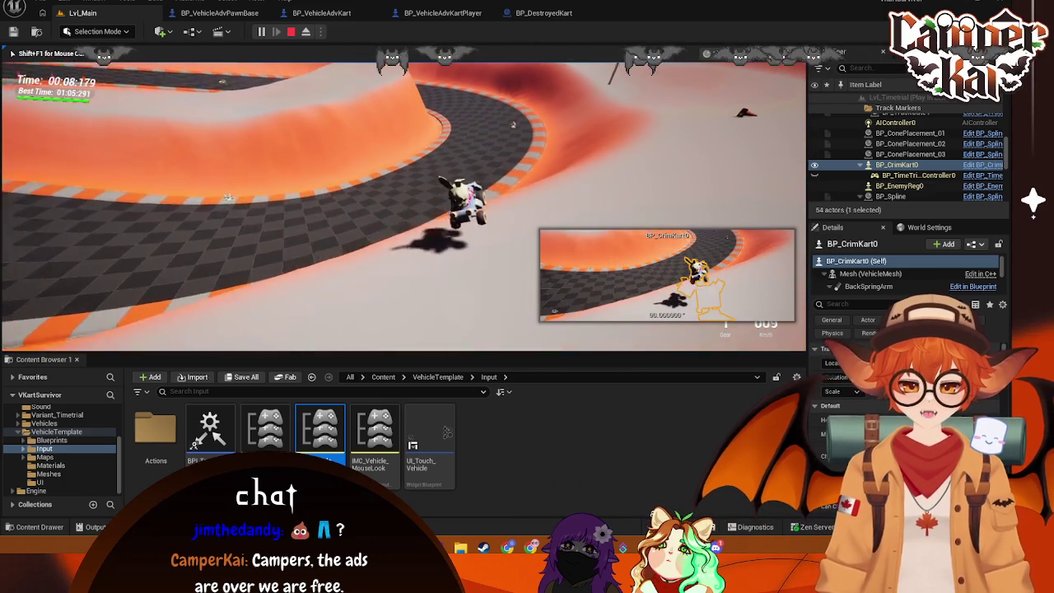
{"action": "key", "text": "s"}
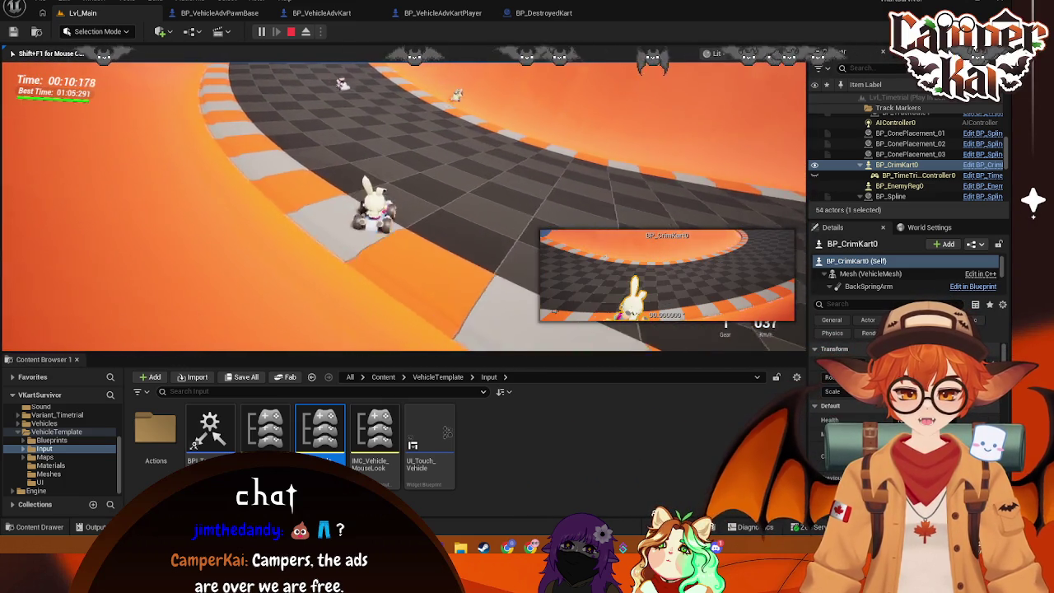
{"action": "key", "text": "w"}
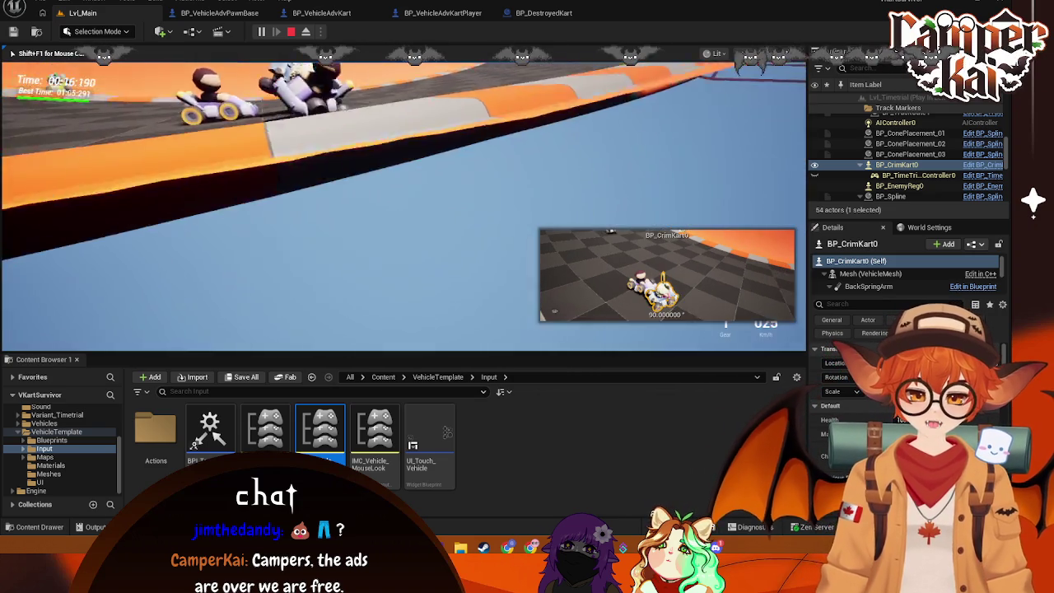
{"action": "key", "text": "Escape"}
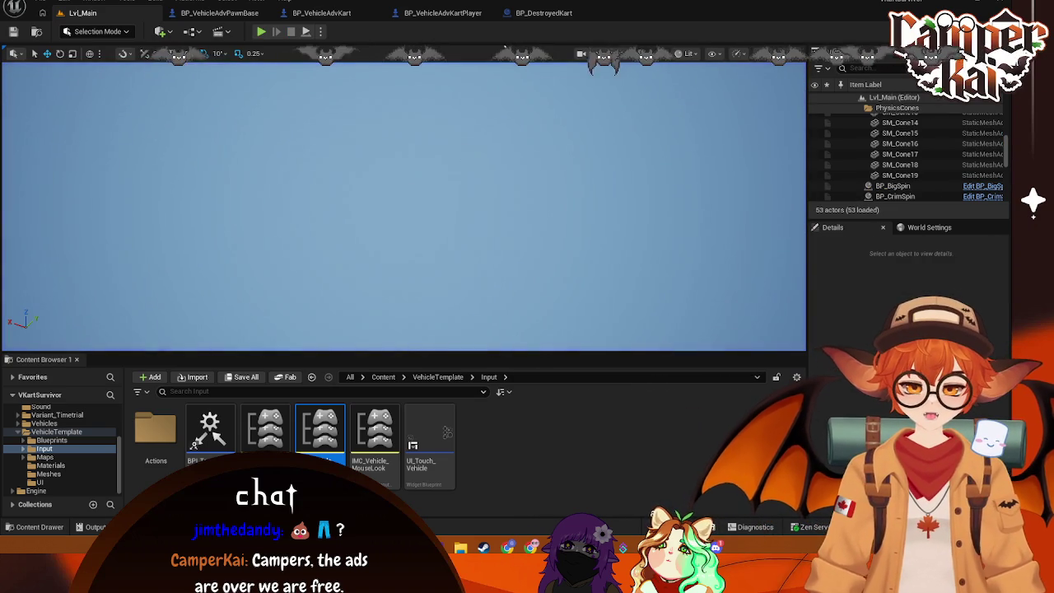
Step: Flip through the kart blueprint tabs and open BP_VehicleAdvPawnBase
{"action": "left_click", "coordinate": [543, 13]}
{"action": "left_click", "coordinate": [433, 16]}
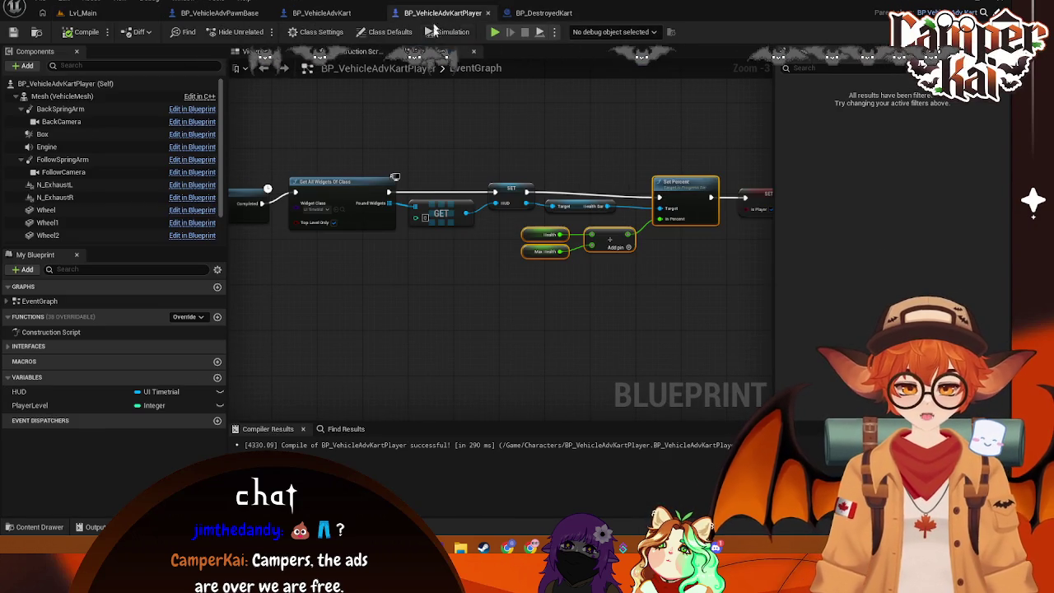
{"action": "left_click", "coordinate": [345, 13]}
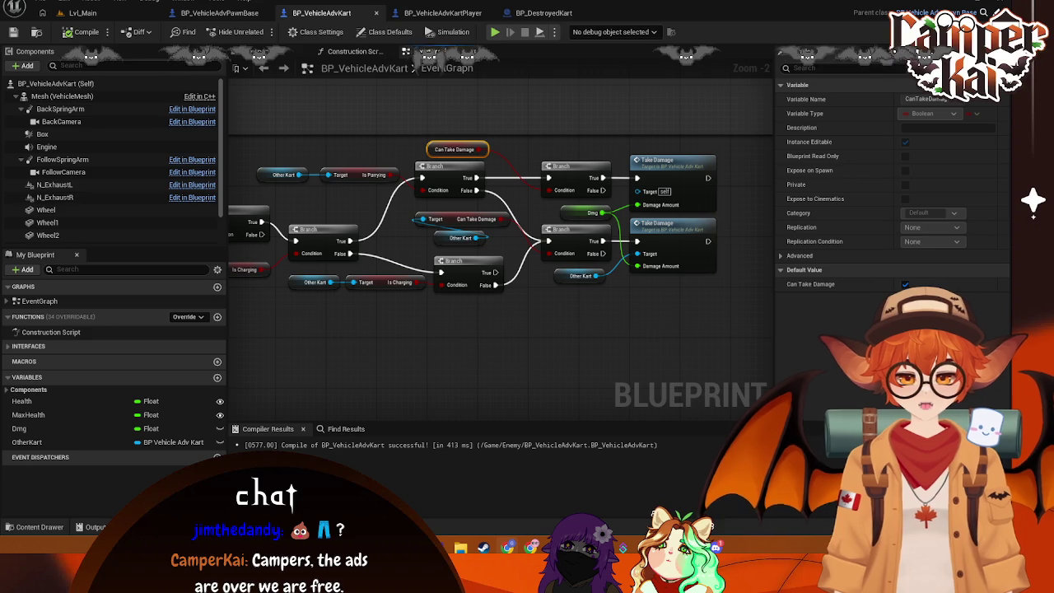
{"action": "left_click", "coordinate": [450, 11]}
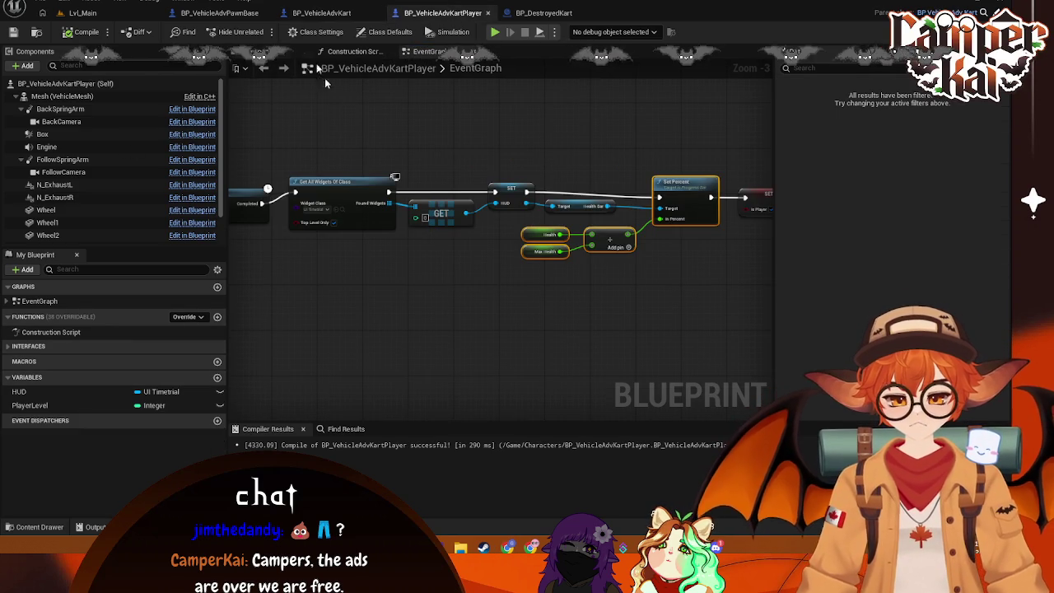
{"action": "left_click", "coordinate": [321, 13]}
{"action": "left_click", "coordinate": [219, 13]}
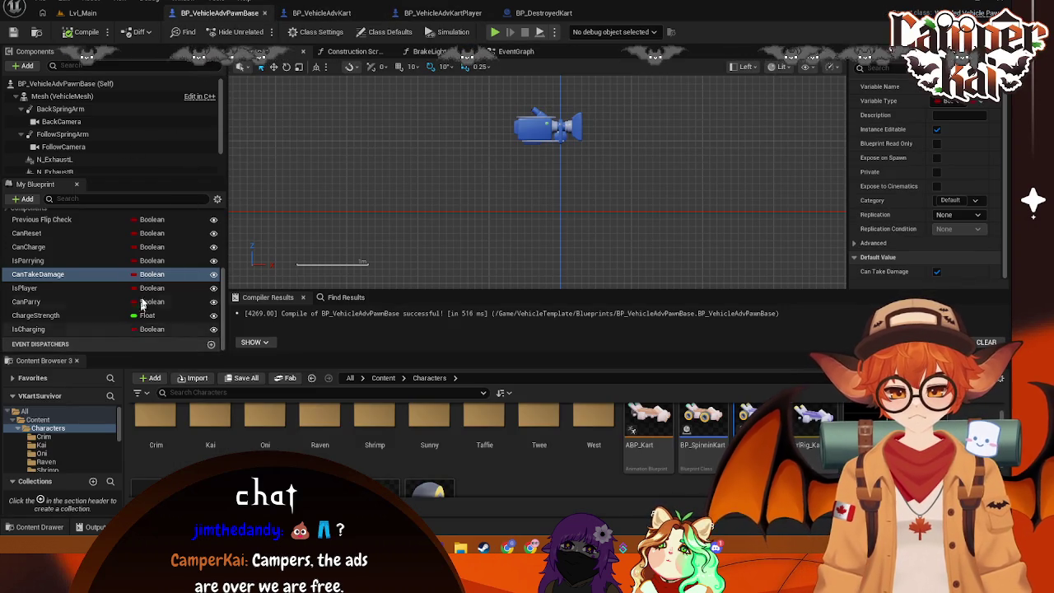
Step: Check defaults of CanReset, Previous Flip Check, CanCharge, IsParrying, CanTakeDamage and IsPlayer
{"action": "left_click", "coordinate": [56, 266]}
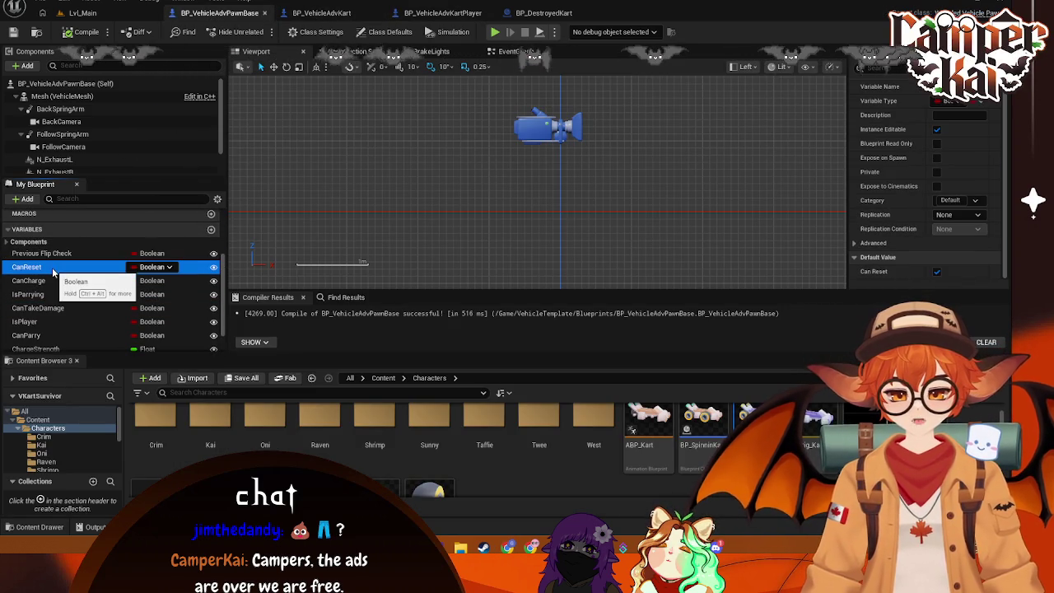
{"action": "left_click", "coordinate": [51, 253]}
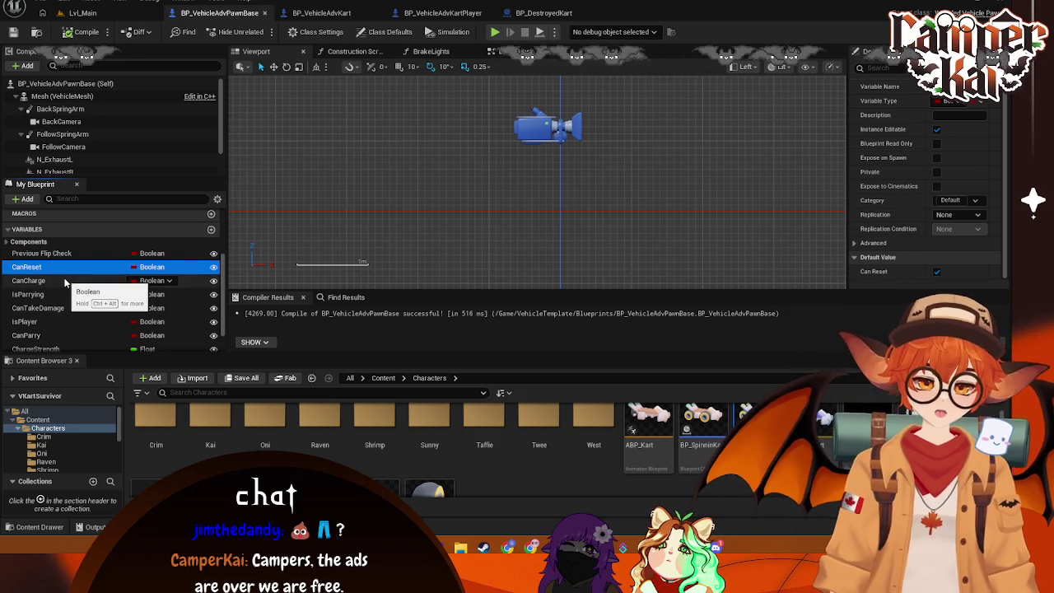
{"action": "left_click", "coordinate": [65, 280]}
{"action": "left_click", "coordinate": [70, 294]}
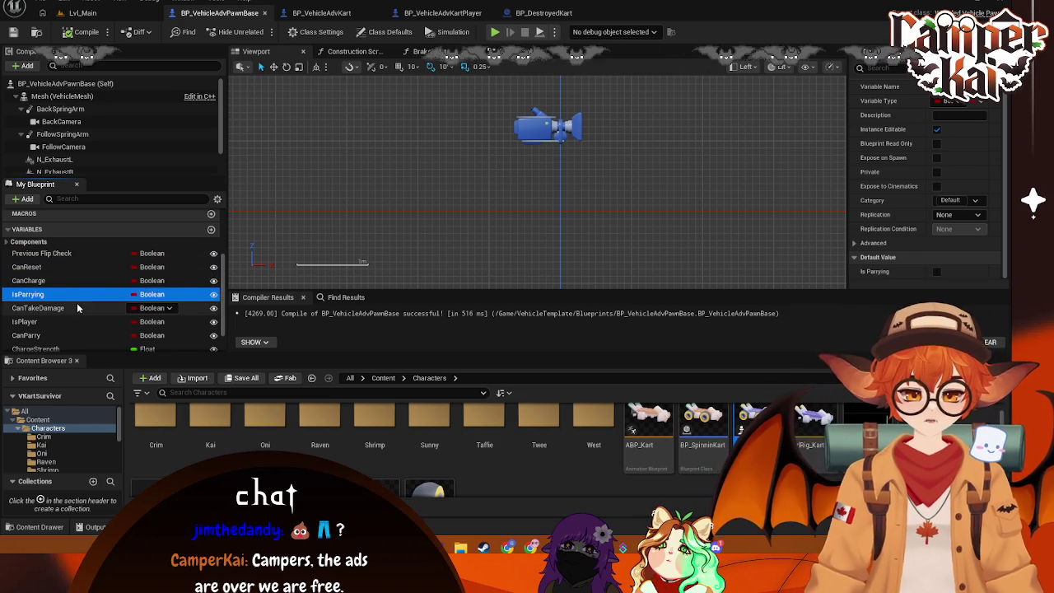
{"action": "left_click", "coordinate": [78, 307]}
{"action": "left_click", "coordinate": [82, 321]}
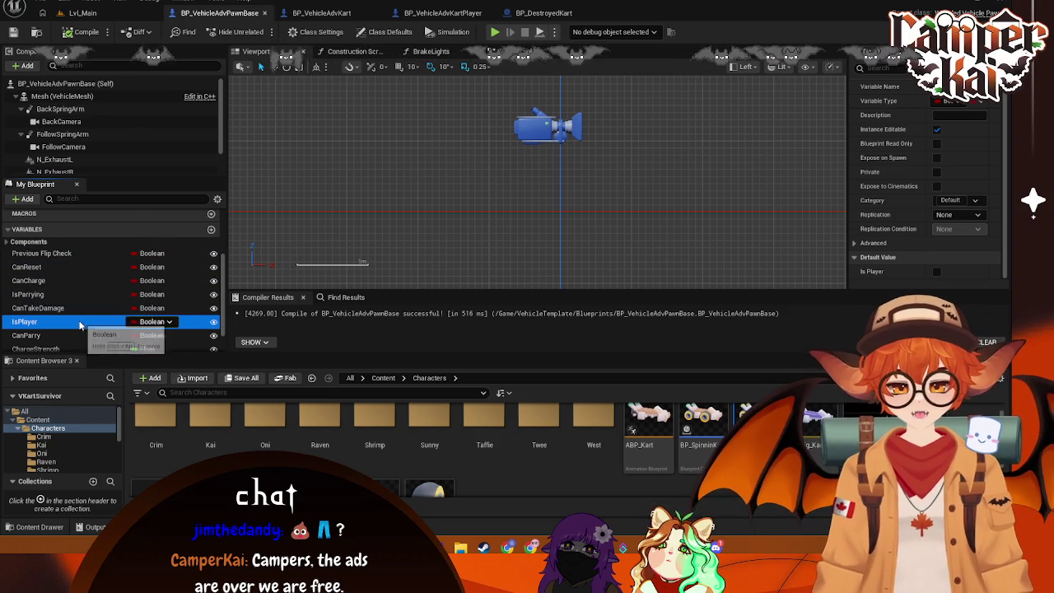
Step: Check CanParry, ChargeStrength and IsCharging defaults, confirming CanTakeDamage is enabled
{"action": "scroll", "coordinate": [90, 313], "scroll_direction": "down", "scroll_amount": 1}
{"action": "left_click", "coordinate": [69, 319]}
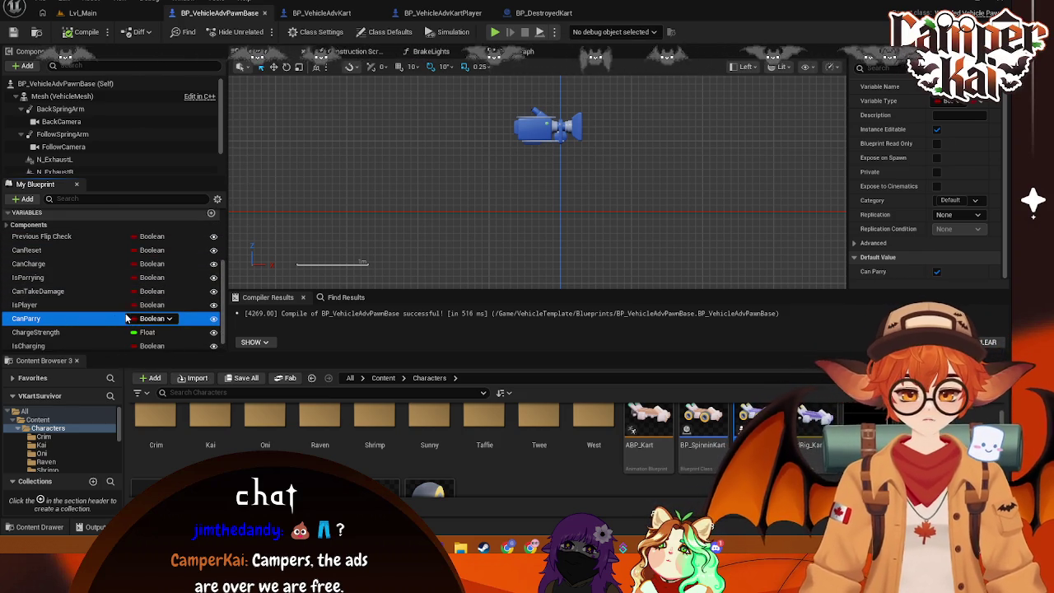
{"action": "scroll", "coordinate": [103, 319], "scroll_direction": "down", "scroll_amount": 1}
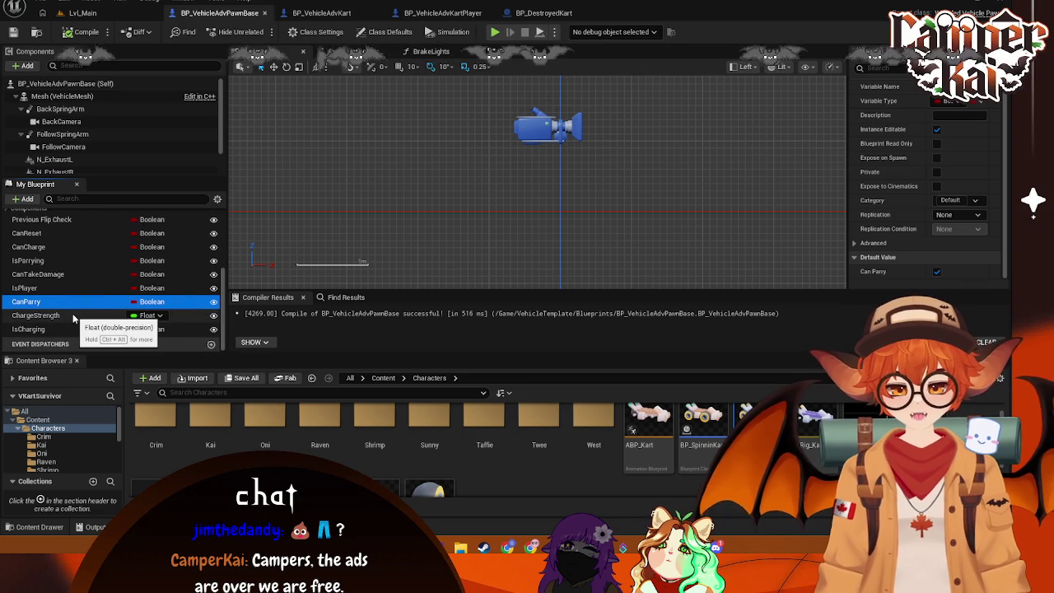
{"action": "left_click", "coordinate": [72, 317]}
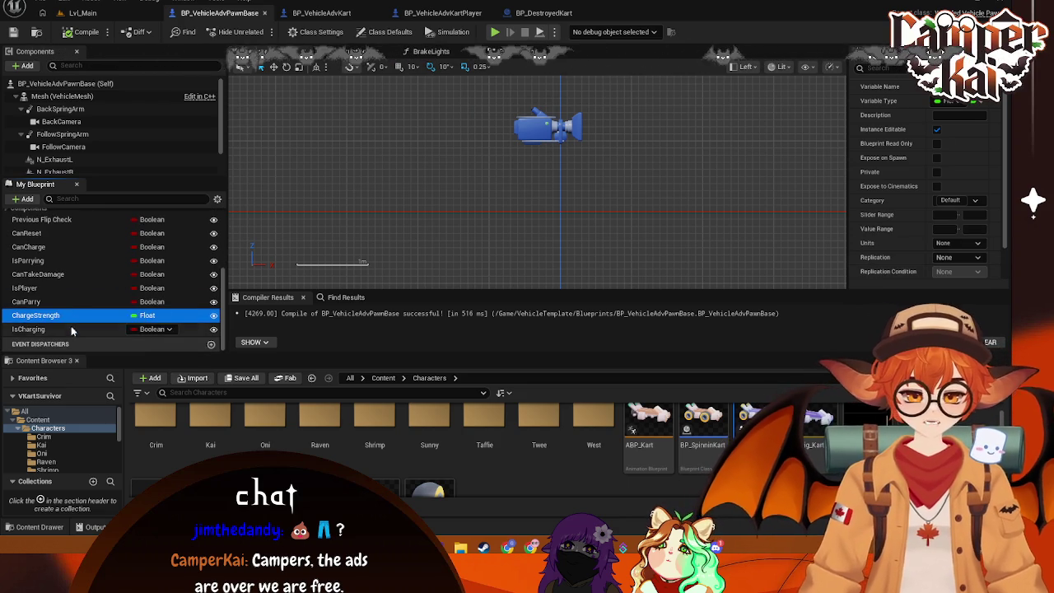
{"action": "left_click", "coordinate": [71, 329]}
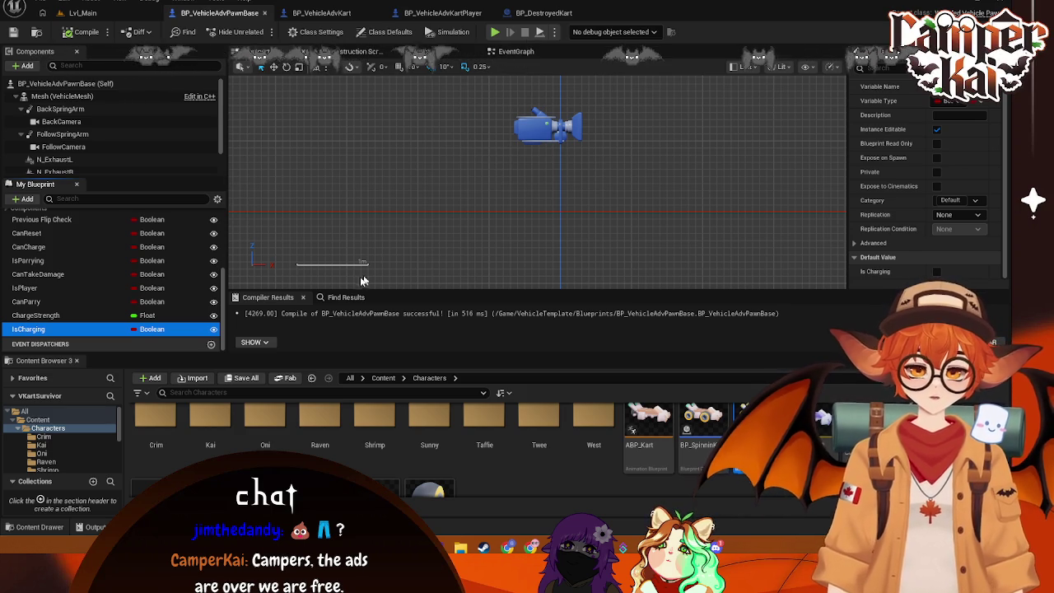
{"action": "left_click", "coordinate": [45, 274]}
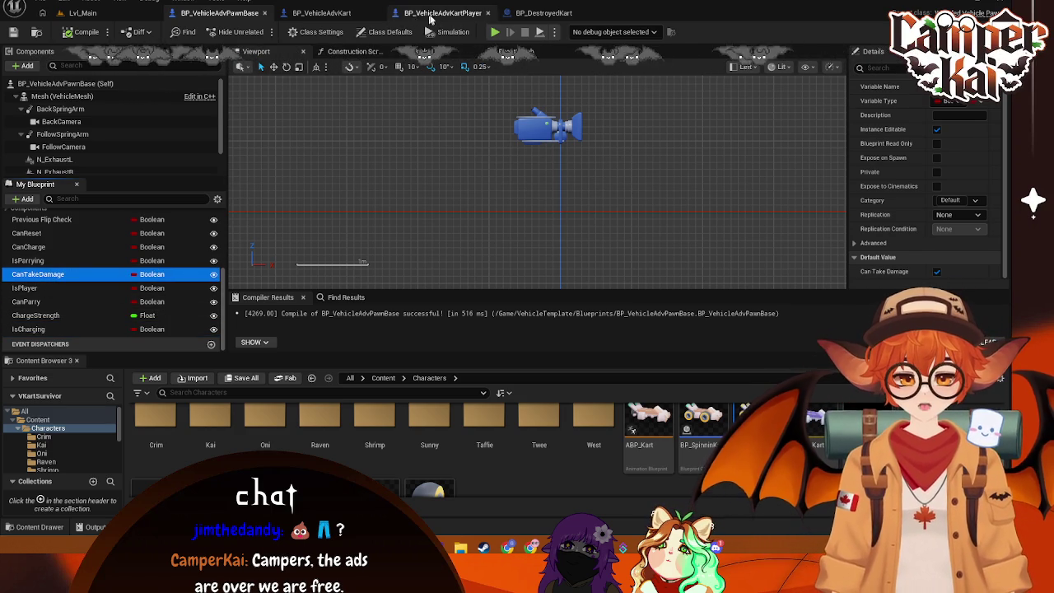
{"action": "left_click", "coordinate": [82, 12]}
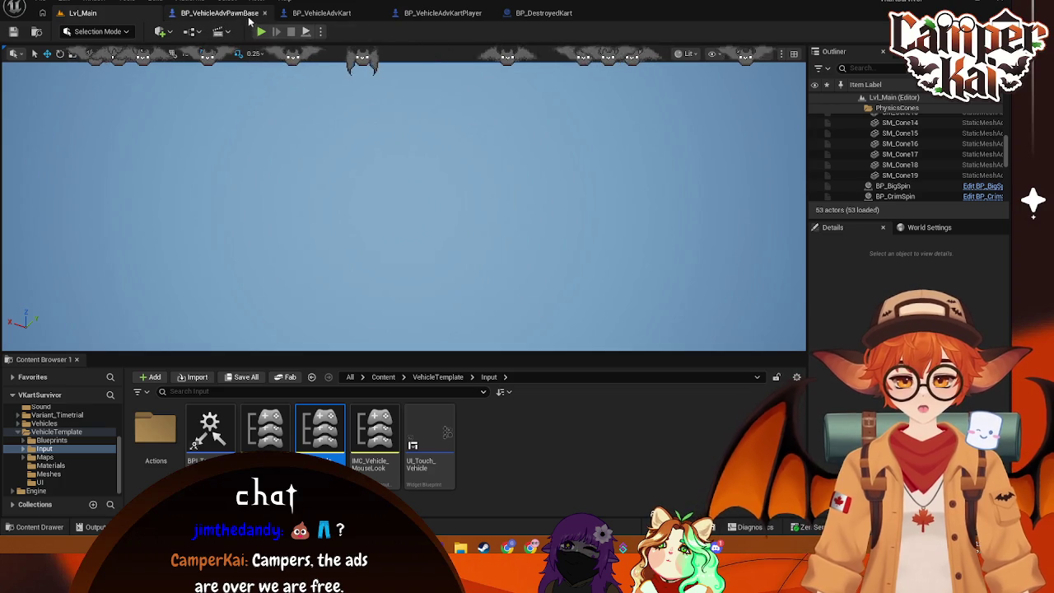
Step: Run another Lvl_Main playtest with a chosen kart, inspect BP_CrimKart0, then stop with Esc
{"action": "left_click", "coordinate": [261, 33]}
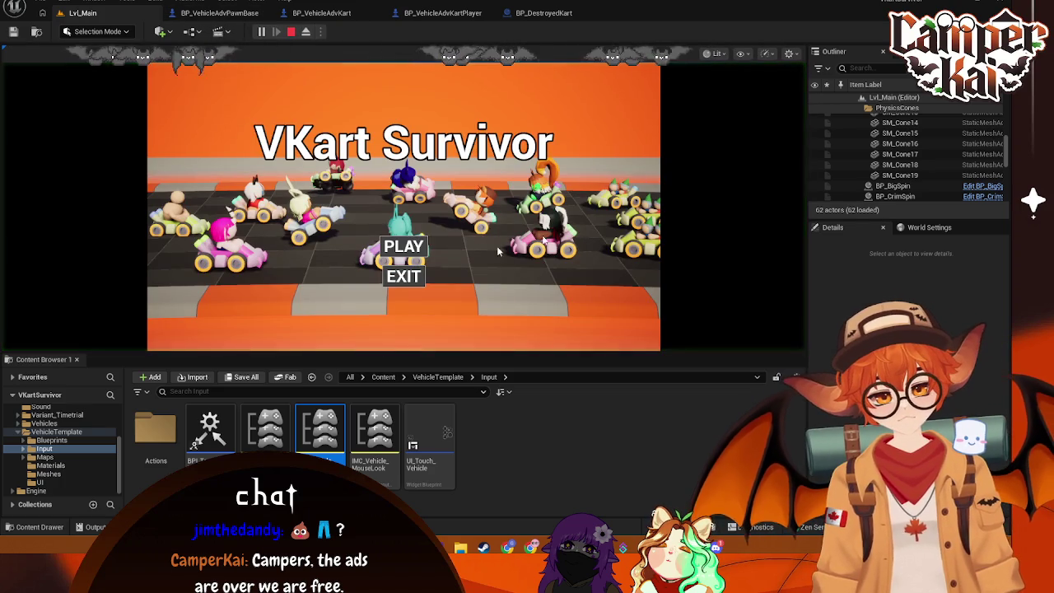
{"action": "left_click", "coordinate": [408, 257]}
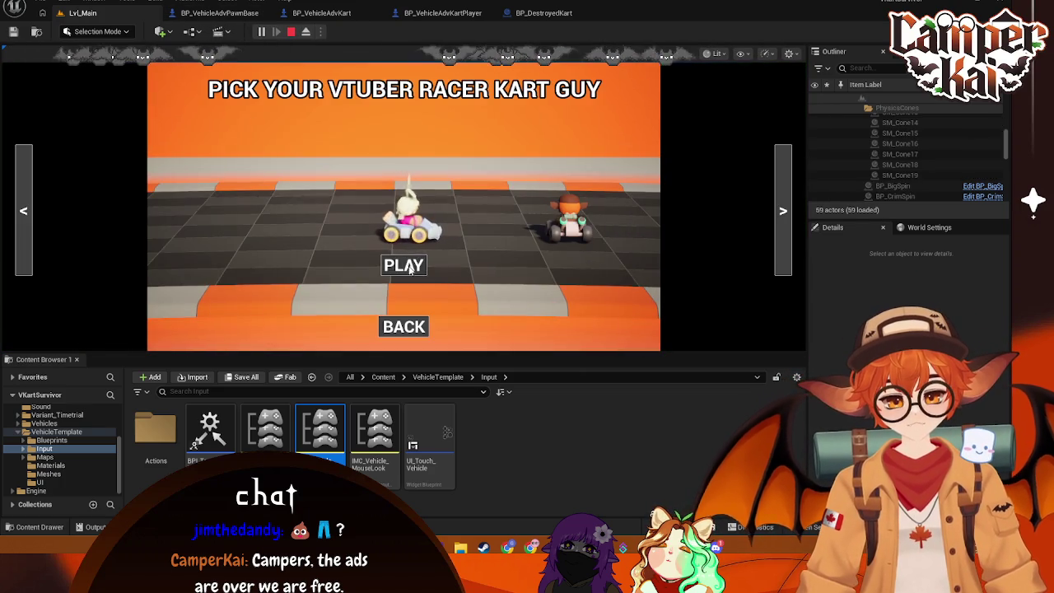
{"action": "key", "text": "Return"}
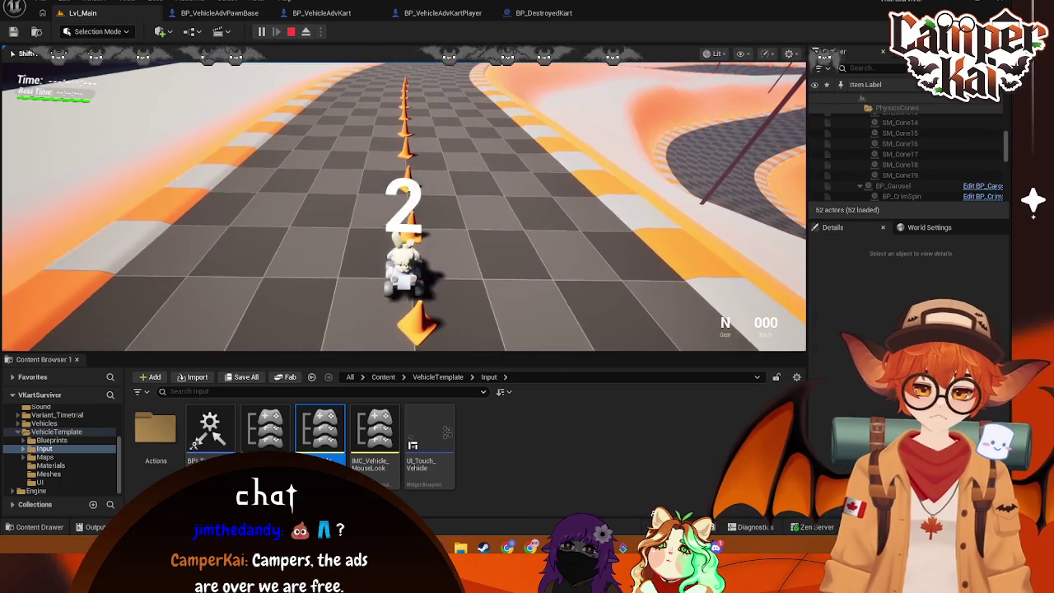
{"action": "left_click", "coordinate": [897, 154]}
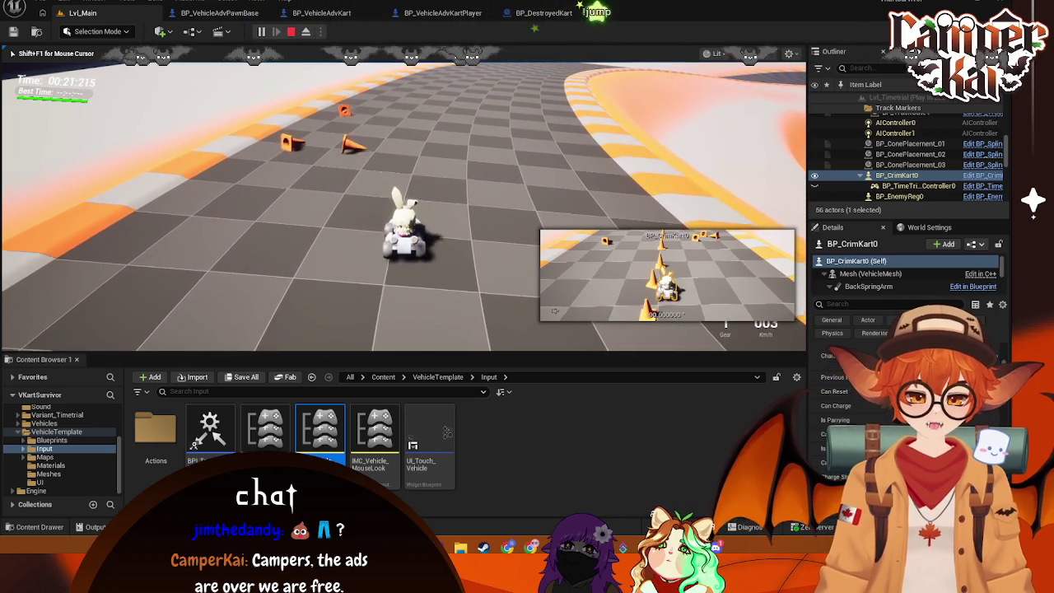
{"action": "key", "text": "Escape"}
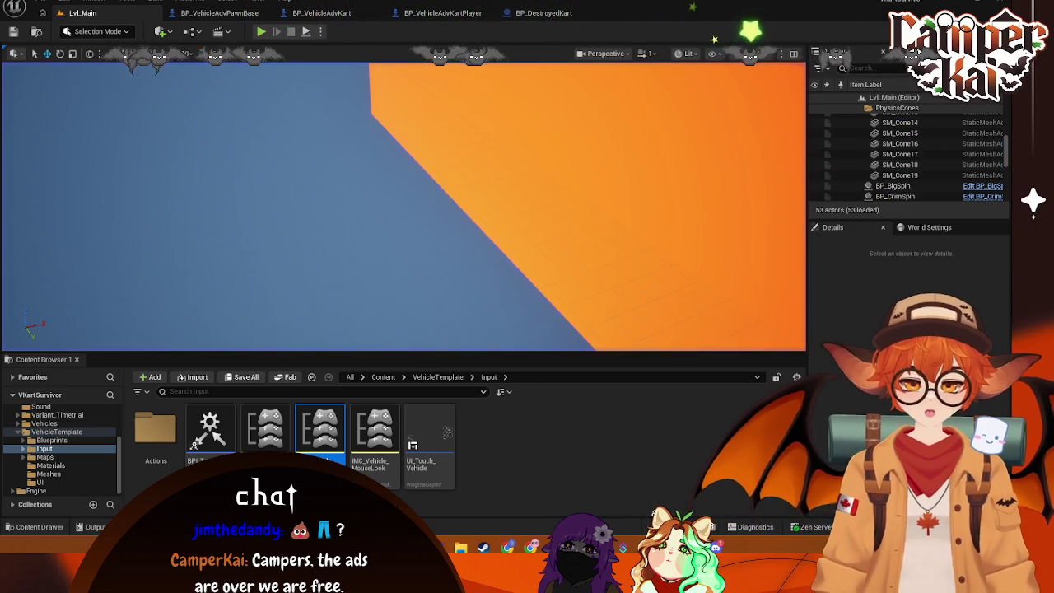
Step: Review the Can Take Damage branches in BP_VehicleAdvKart and glance at BP_VehicleAdvKartPlayer
{"action": "left_click", "coordinate": [361, 12]}
{"action": "mouse_move", "coordinate": [420, 270]}
{"action": "left_mouse_down"}
{"action": "mouse_move", "coordinate": [535, 262]}
{"action": "mouse_move", "coordinate": [543, 305]}
{"action": "left_mouse_up"}
{"action": "left_click", "coordinate": [233, 14]}
{"action": "left_click", "coordinate": [321, 12]}
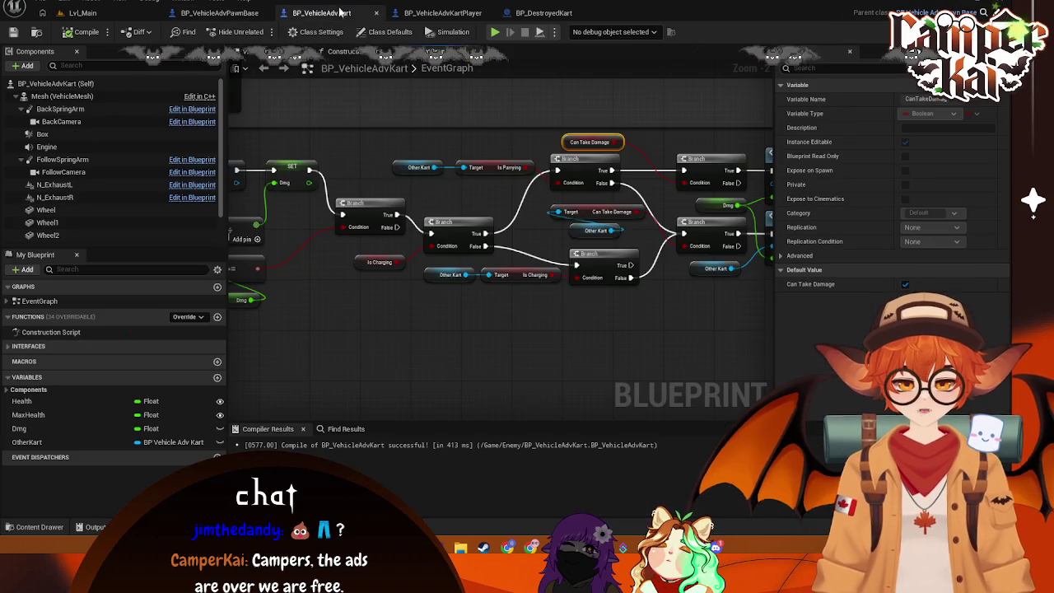
{"action": "mouse_move", "coordinate": [378, 304]}
{"action": "left_mouse_down"}
{"action": "mouse_move", "coordinate": [647, 305]}
{"action": "mouse_move", "coordinate": [670, 275]}
{"action": "mouse_move", "coordinate": [559, 202]}
{"action": "mouse_move", "coordinate": [582, 401]}
{"action": "mouse_move", "coordinate": [582, 361]}
{"action": "left_mouse_up"}
{"action": "left_click", "coordinate": [449, 14]}
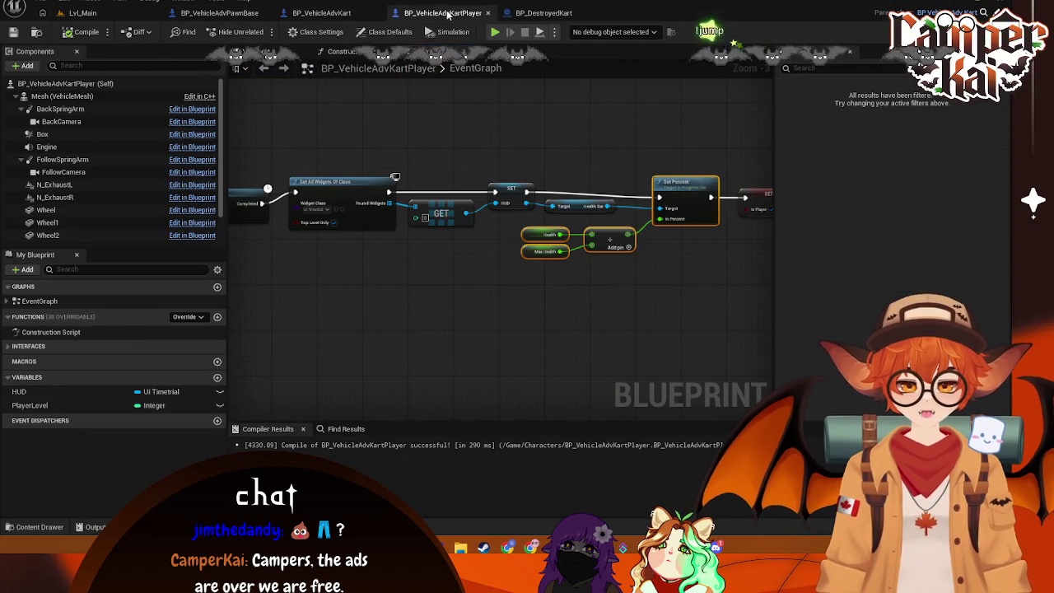
Step: Open BP_VehicleAdvPawnBase's EventGraph and pan to the Boost Add Impulse, Delay and Set Linear Damping nodes
{"action": "left_click", "coordinate": [247, 13]}
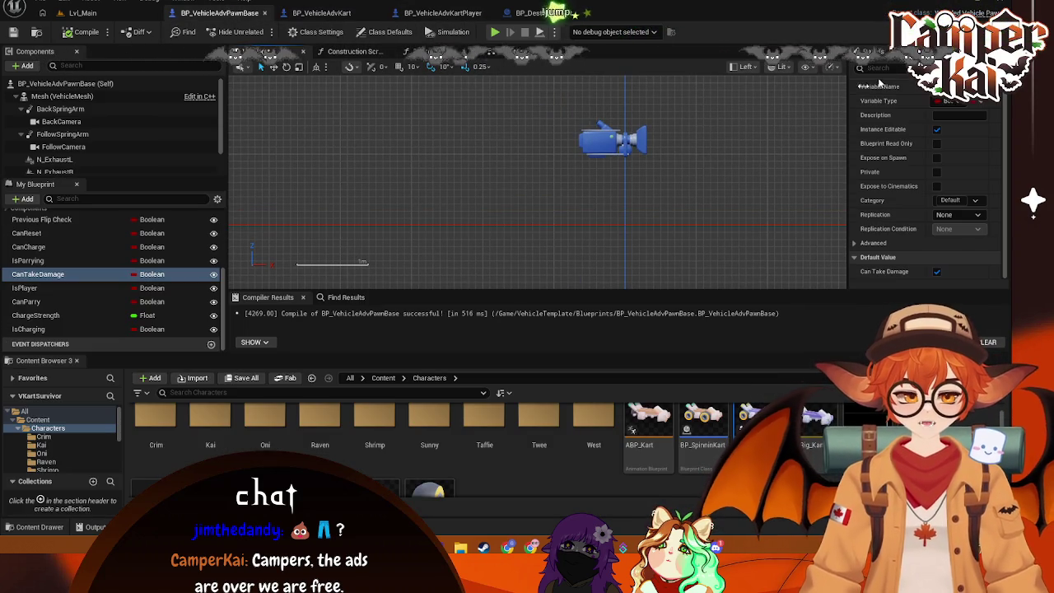
{"action": "left_click", "coordinate": [519, 51]}
{"action": "mouse_move", "coordinate": [493, 124]}
{"action": "left_mouse_down"}
{"action": "mouse_move", "coordinate": [445, 165]}
{"action": "mouse_move", "coordinate": [443, 222]}
{"action": "mouse_move", "coordinate": [609, 199]}
{"action": "mouse_move", "coordinate": [593, 144]}
{"action": "mouse_move", "coordinate": [601, 184]}
{"action": "mouse_move", "coordinate": [498, 179]}
{"action": "left_mouse_up"}
{"action": "mouse_move", "coordinate": [579, 157]}
{"action": "left_mouse_down"}
{"action": "mouse_move", "coordinate": [263, 169]}
{"action": "mouse_move", "coordinate": [578, 180]}
{"action": "left_mouse_up"}
{"action": "scroll", "coordinate": [579, 180], "scroll_direction": "down", "scroll_amount": 3}
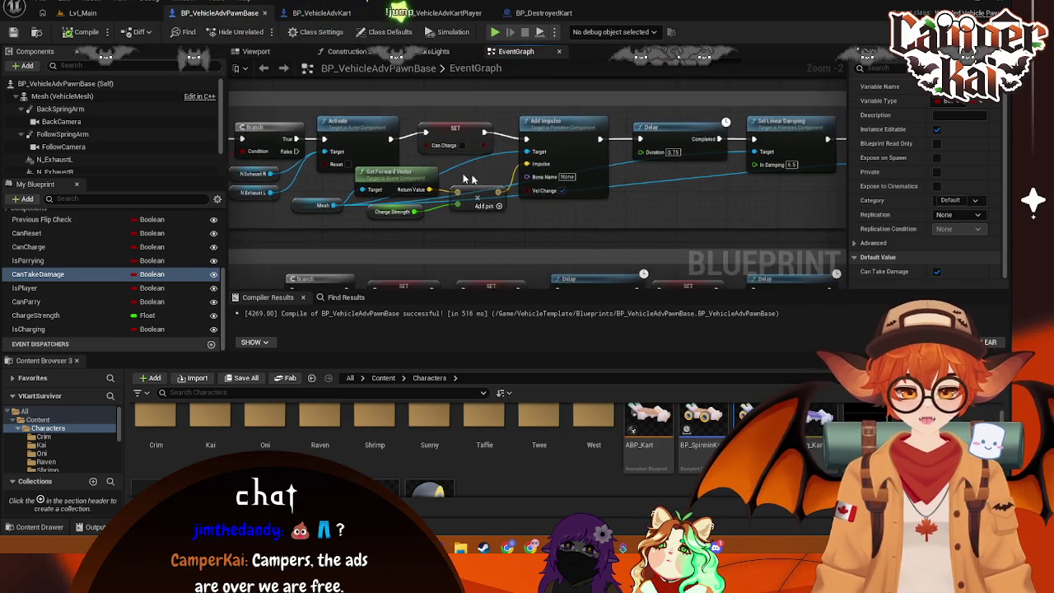
Step: Widen the Boost comment box and shift the Boost-row nodes right to make room
{"action": "scroll", "coordinate": [696, 177], "scroll_direction": "up", "scroll_amount": 3}
{"action": "left_click_drag", "start_coordinate": [718, 178], "coordinate": [827, 172]}
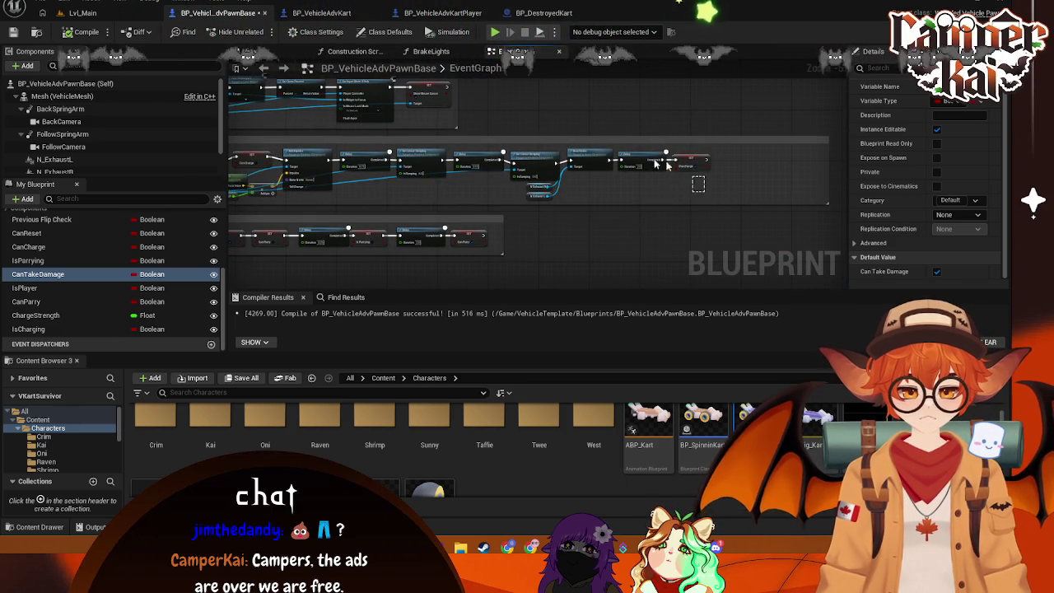
{"action": "scroll", "coordinate": [674, 168], "scroll_direction": "up", "scroll_amount": 1}
{"action": "left_click_drag", "start_coordinate": [833, 191], "coordinate": [411, 151]}
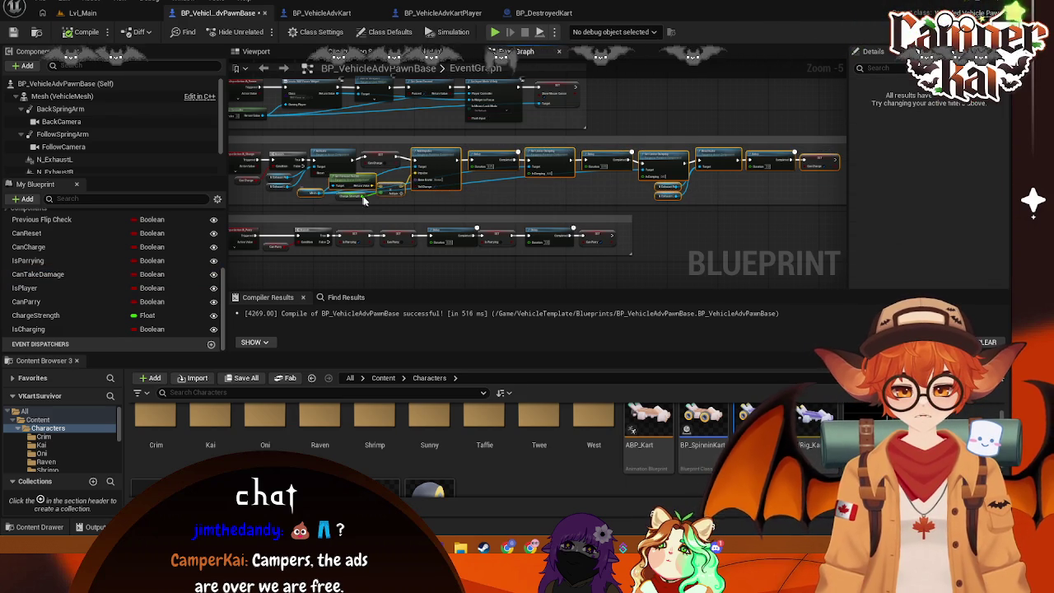
{"action": "left_click_drag", "start_coordinate": [363, 181], "coordinate": [420, 183]}
{"action": "scroll", "coordinate": [412, 210], "scroll_direction": "up", "scroll_amount": 1}
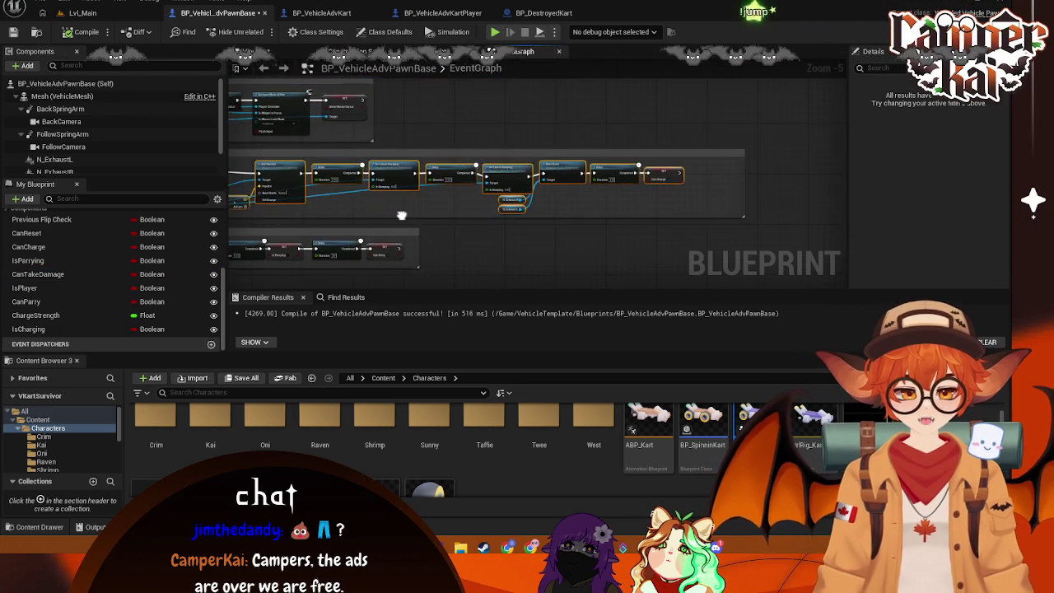
Step: Add a Set Is Charging node after the first SET Can Charge and align it
{"action": "left_click_drag", "start_coordinate": [455, 171], "coordinate": [484, 174]}
{"action": "type", "text": "can"}
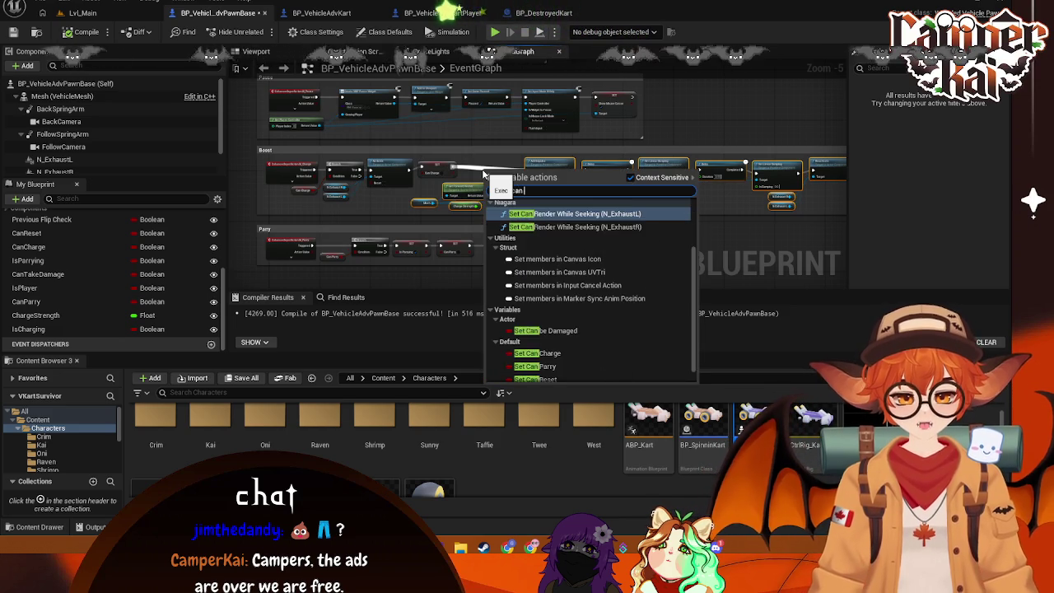
{"action": "key", "text": "BackSpace"}
{"action": "key", "text": "BackSpace"}
{"action": "key", "text": "BackSpace"}
{"action": "type", "text": "set"}
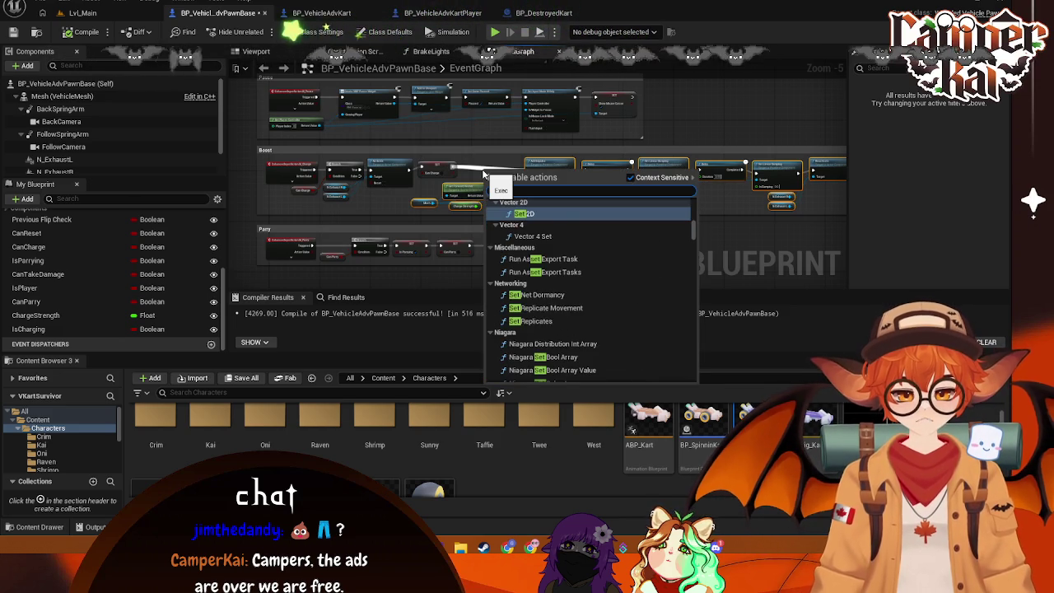
{"action": "type", "text": " is char"}
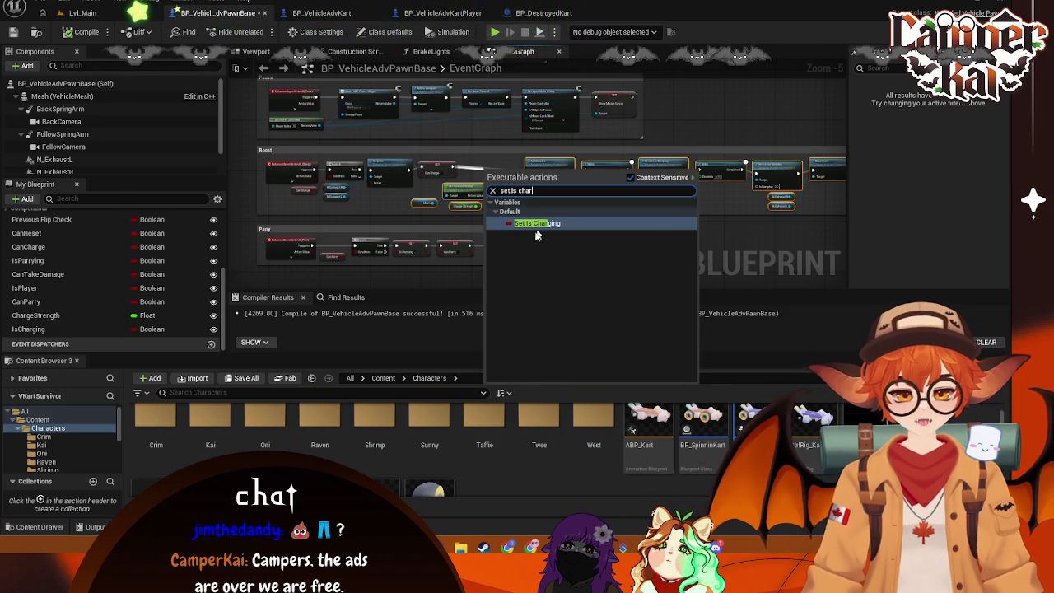
{"action": "left_click", "coordinate": [549, 223]}
{"action": "scroll", "coordinate": [469, 148], "scroll_direction": "up", "scroll_amount": 3}
{"action": "left_click_drag", "start_coordinate": [519, 193], "coordinate": [502, 189]}
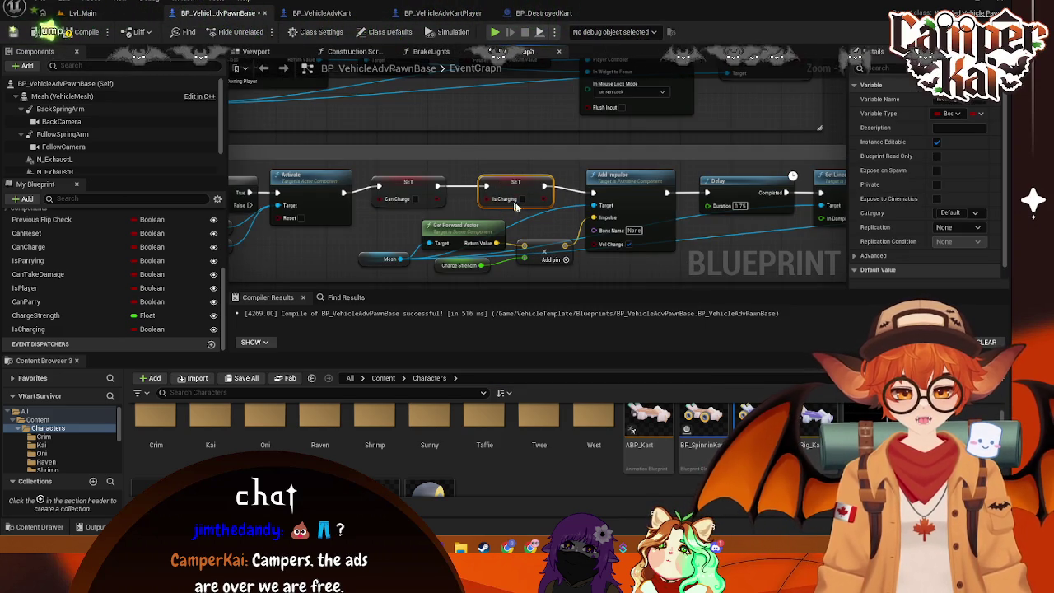
{"action": "scroll", "coordinate": [744, 206], "scroll_direction": "down", "scroll_amount": 2}
{"action": "scroll", "coordinate": [651, 196], "scroll_direction": "up", "scroll_amount": 2}
Step: Add another Set Is Charging node after the final SET Can Charge
{"action": "left_click_drag", "start_coordinate": [560, 175], "coordinate": [589, 183]}
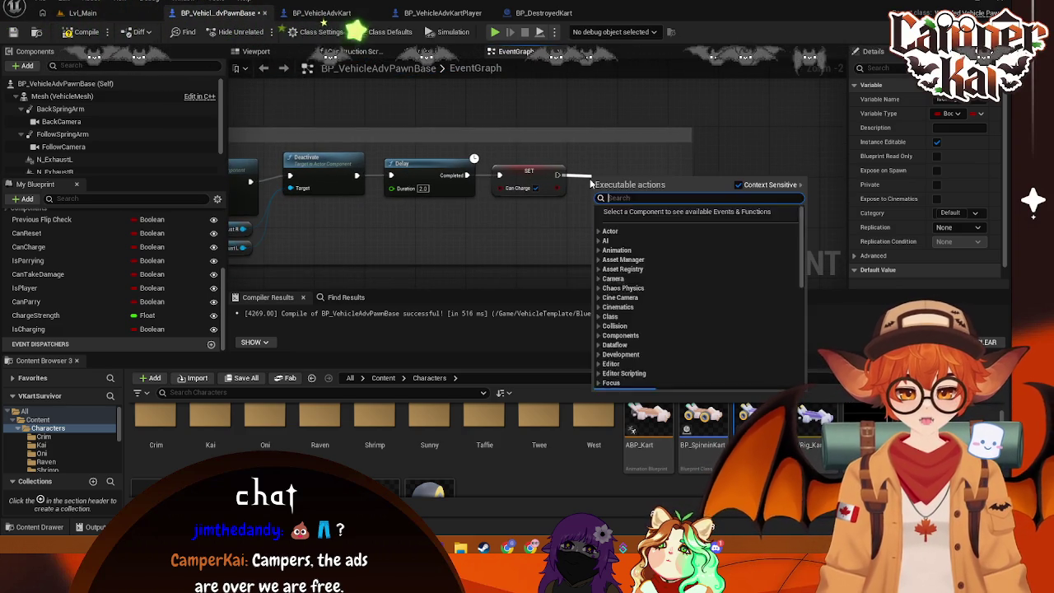
{"action": "type", "text": "set"}
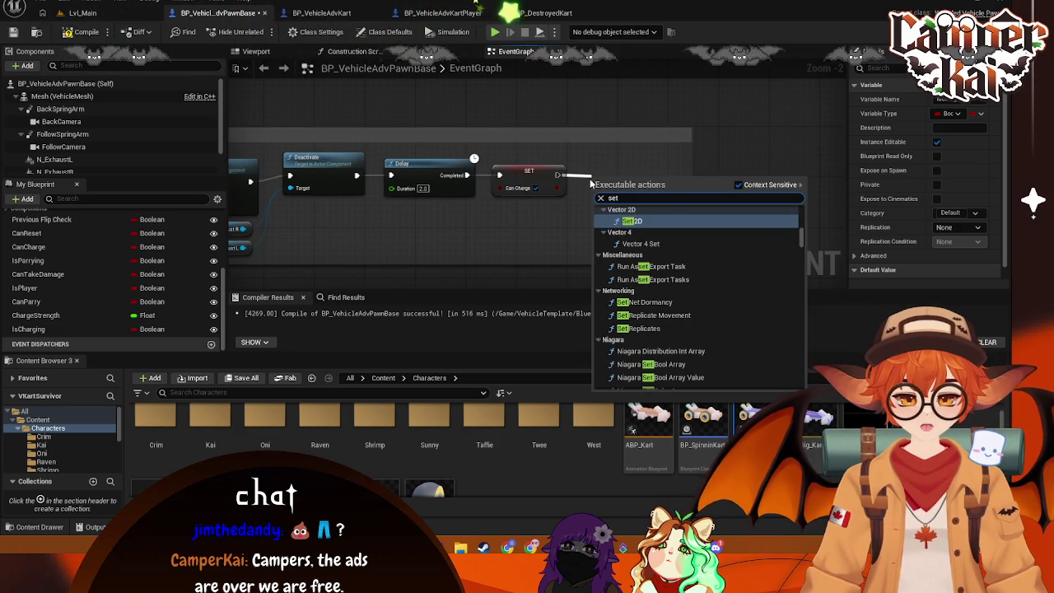
{"action": "type", "text": " is char"}
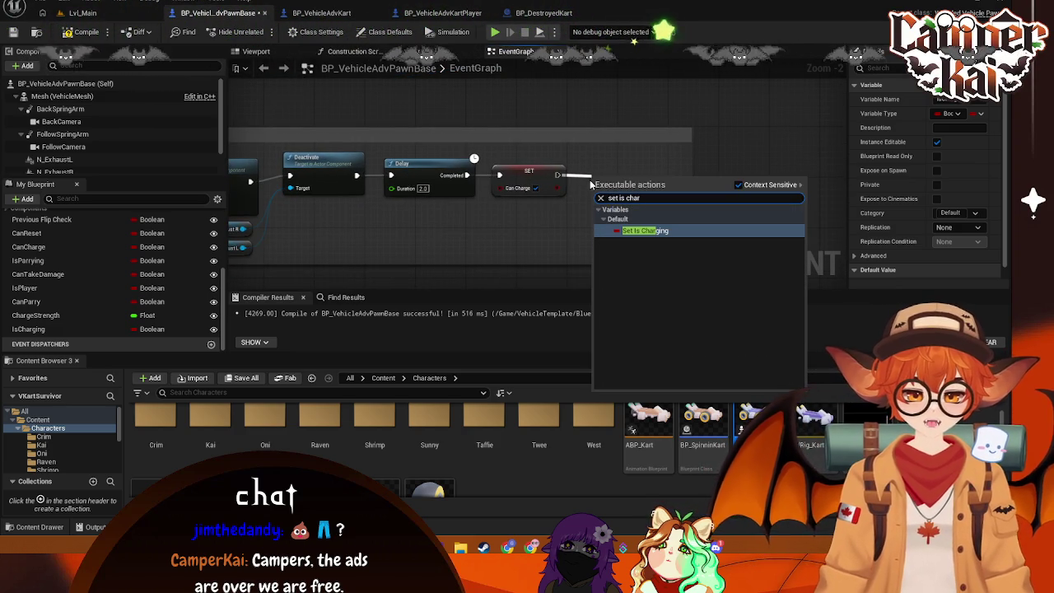
{"action": "left_click", "coordinate": [649, 232]}
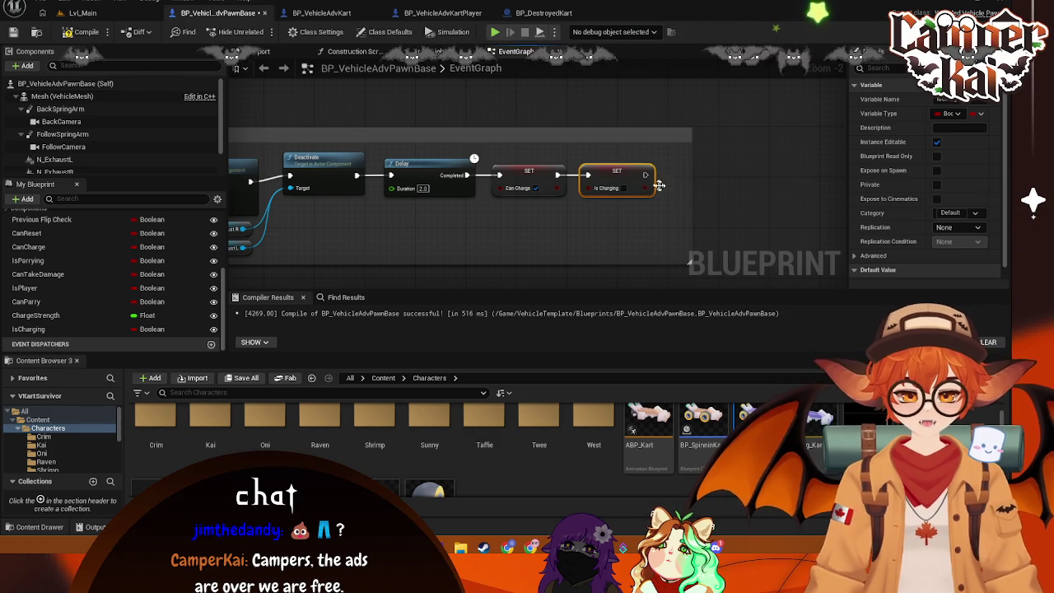
{"action": "left_click", "coordinate": [693, 191]}
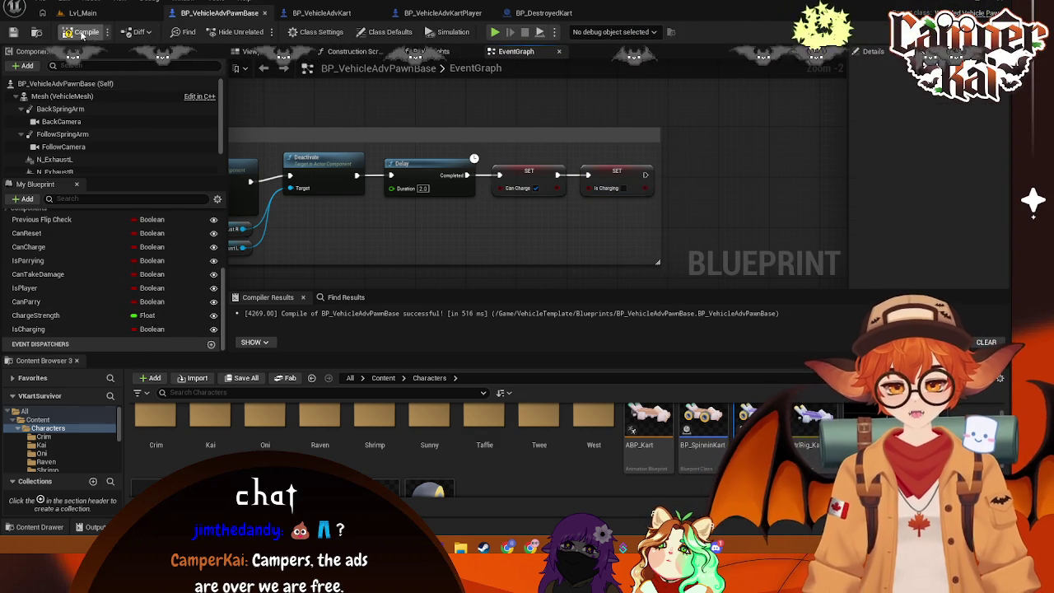
{"action": "left_click", "coordinate": [157, 14]}
Step: Start a Lvl_Main playtest and advance past the title and kart select screens into the race
{"action": "left_click", "coordinate": [261, 31]}
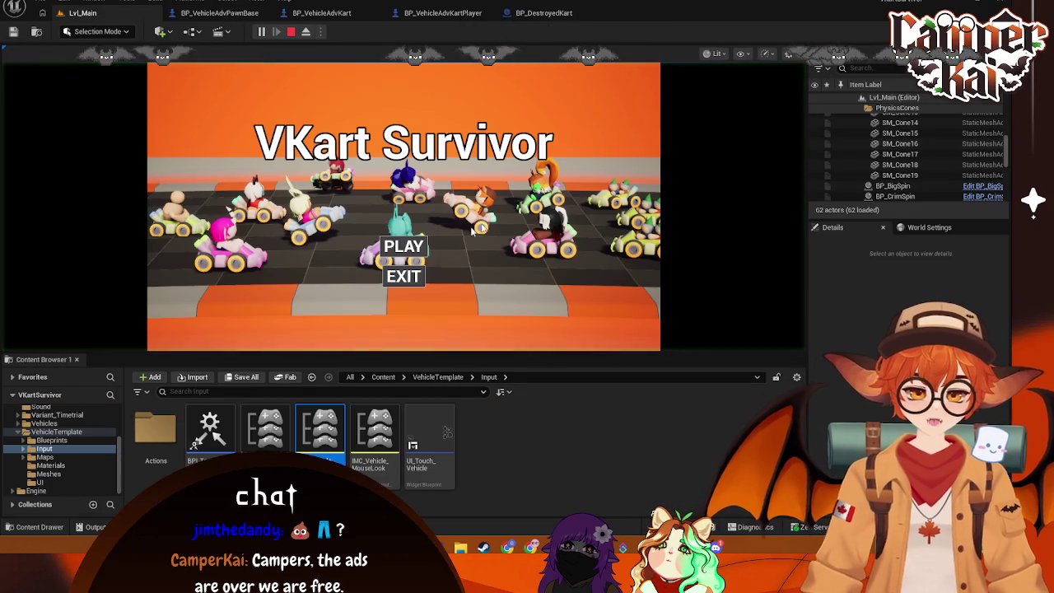
{"action": "key", "text": "Return"}
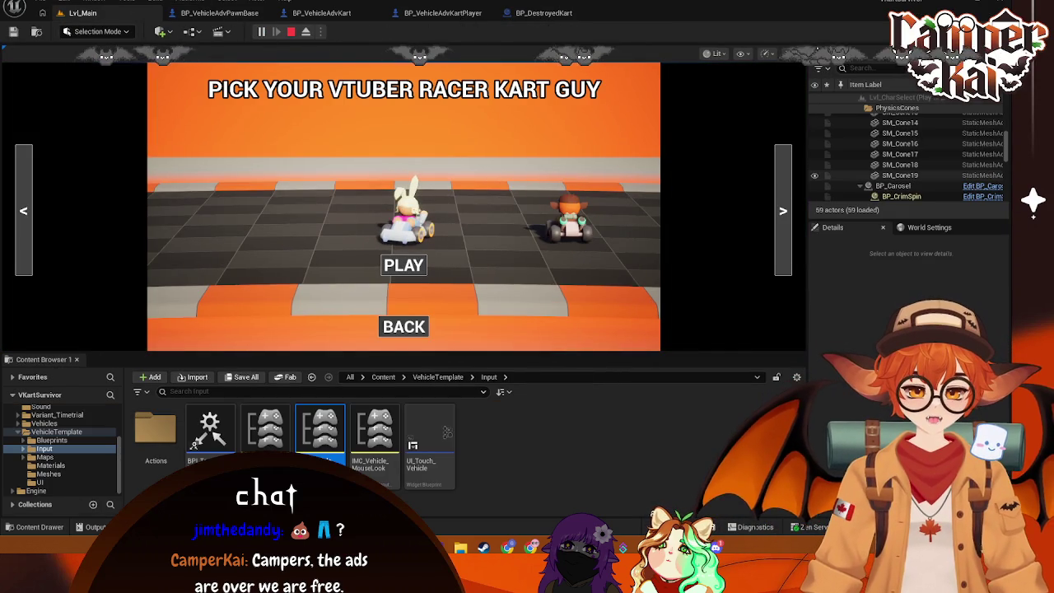
{"action": "key", "text": "Return"}
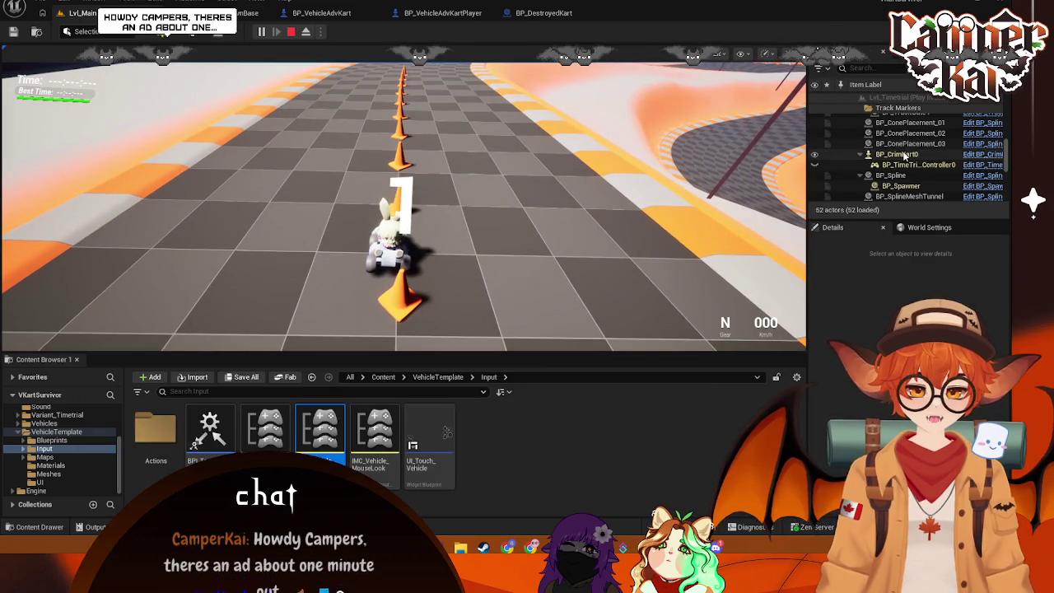
Step: Drive the kart through the cones, then stop the session and bring up BP_DestroyedKart
{"action": "key", "text": "w"}
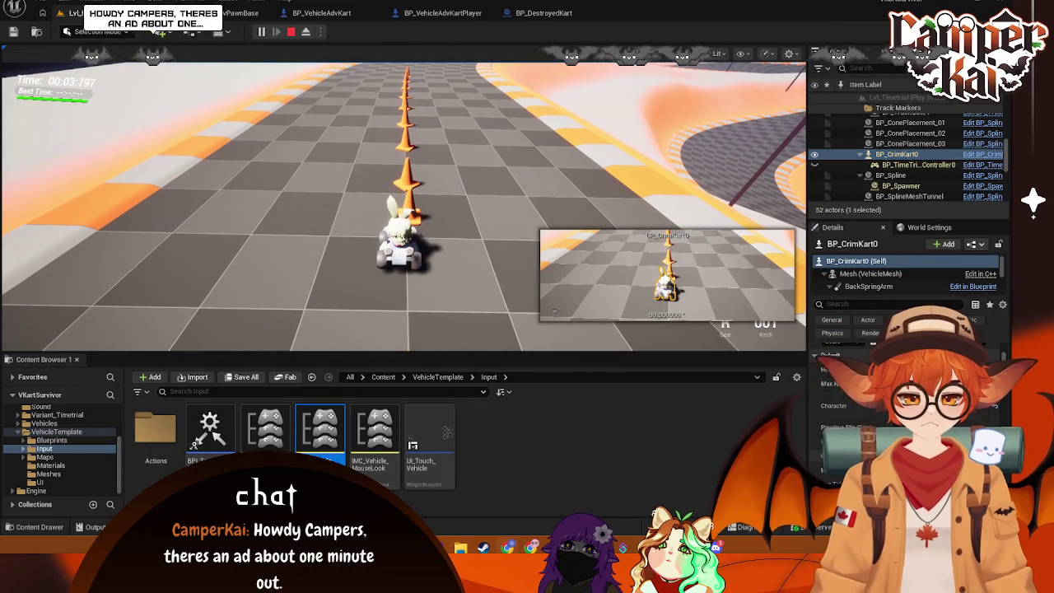
{"action": "key", "text": "shift+F1"}
{"action": "left_click", "coordinate": [672, 324]}
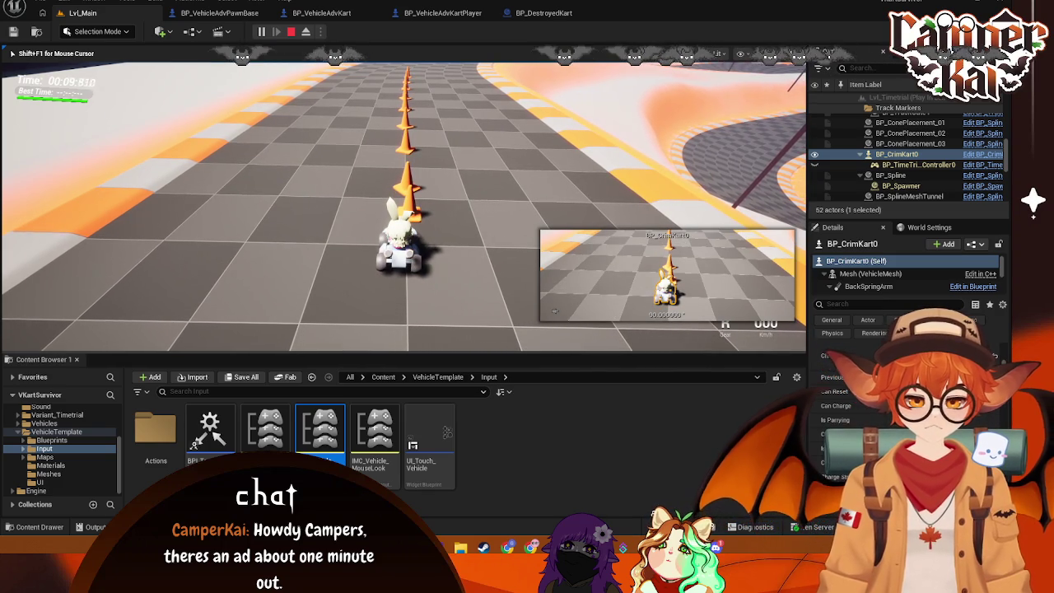
{"action": "key", "text": "w"}
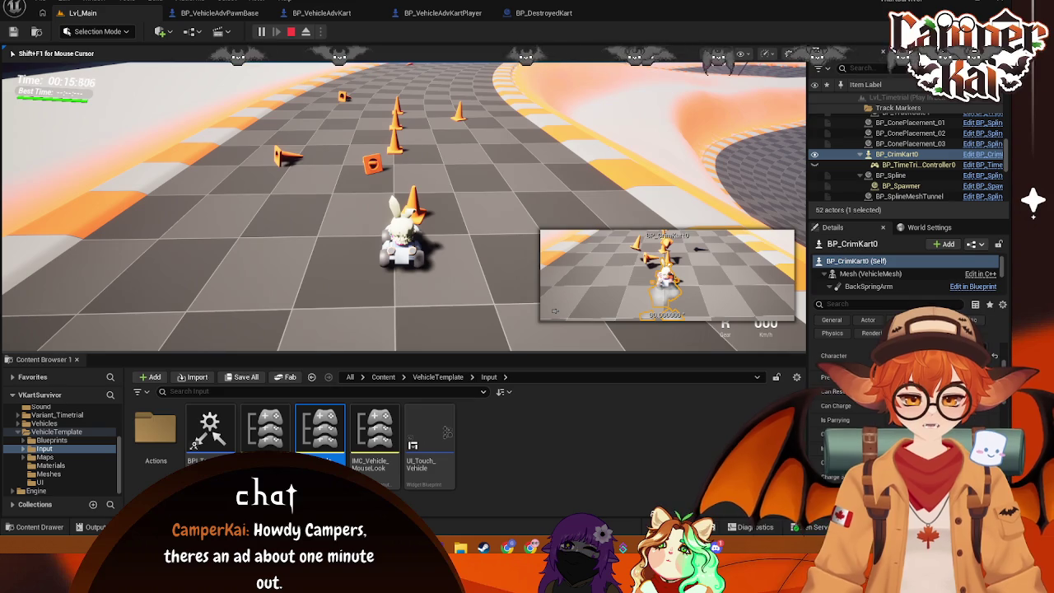
{"action": "left_click", "coordinate": [535, 14]}
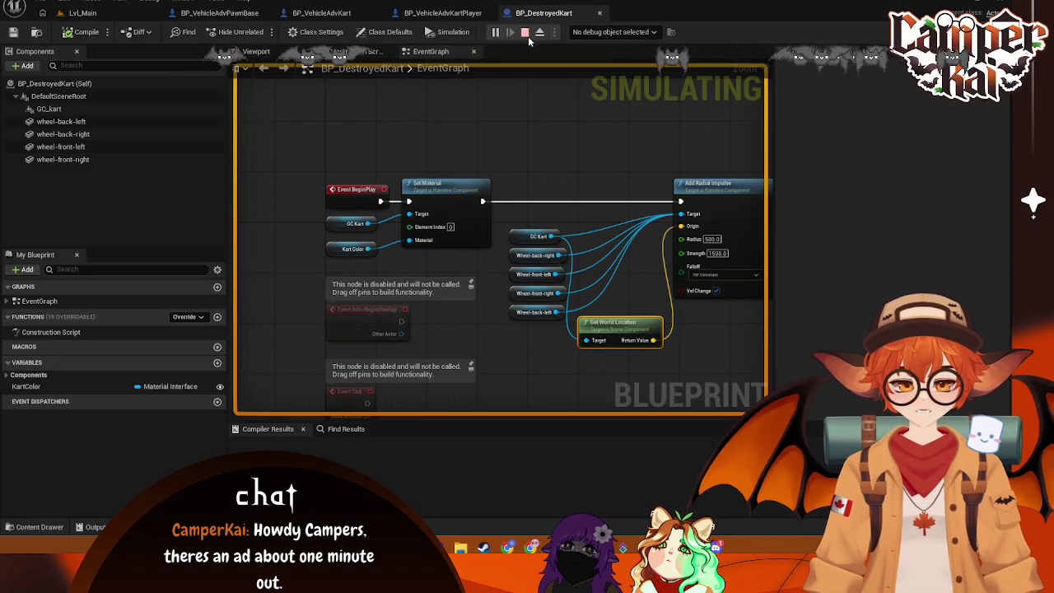
{"action": "left_click", "coordinate": [524, 33]}
Step: In BP_VehicleAdvPawnBase, move the Set Is Charging node to run right after Deactivate, before the Delay
{"action": "left_click", "coordinate": [321, 14]}
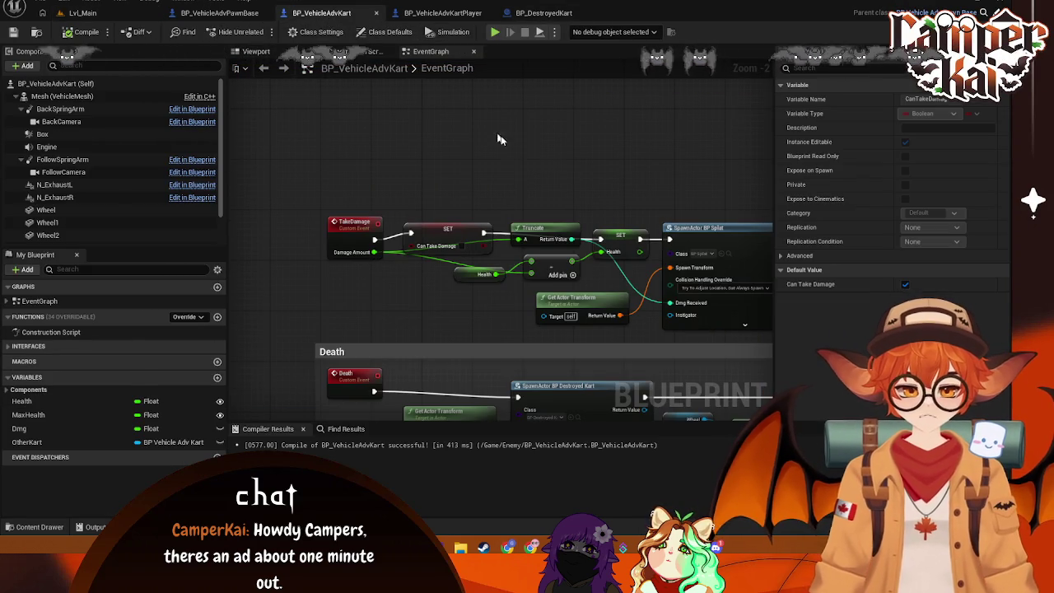
{"action": "left_click", "coordinate": [216, 13]}
{"action": "left_click", "coordinate": [617, 170]}
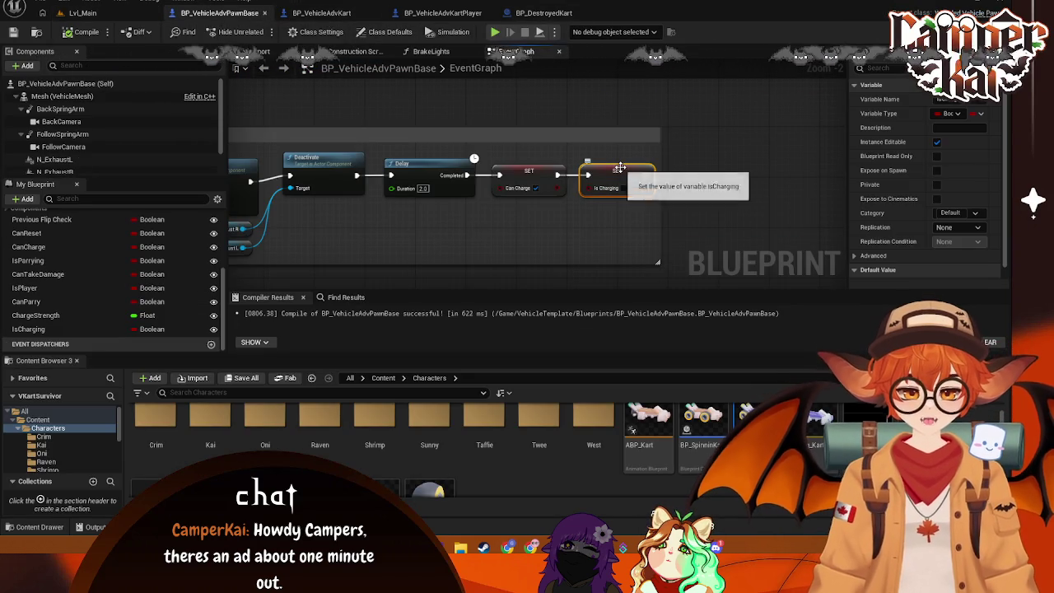
{"action": "key", "text": "Delete"}
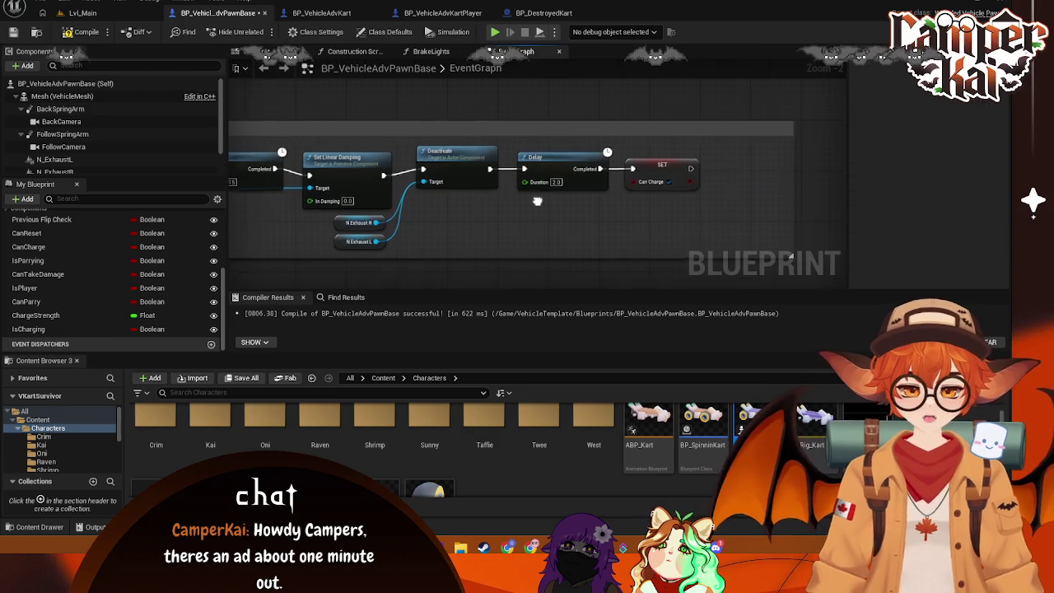
{"action": "left_click_drag", "start_coordinate": [720, 153], "coordinate": [531, 210]}
{"action": "left_click_drag", "start_coordinate": [585, 175], "coordinate": [661, 175]}
{"action": "left_click_drag", "start_coordinate": [507, 173], "coordinate": [541, 177]}
{"action": "type", "text": "set is charg"}
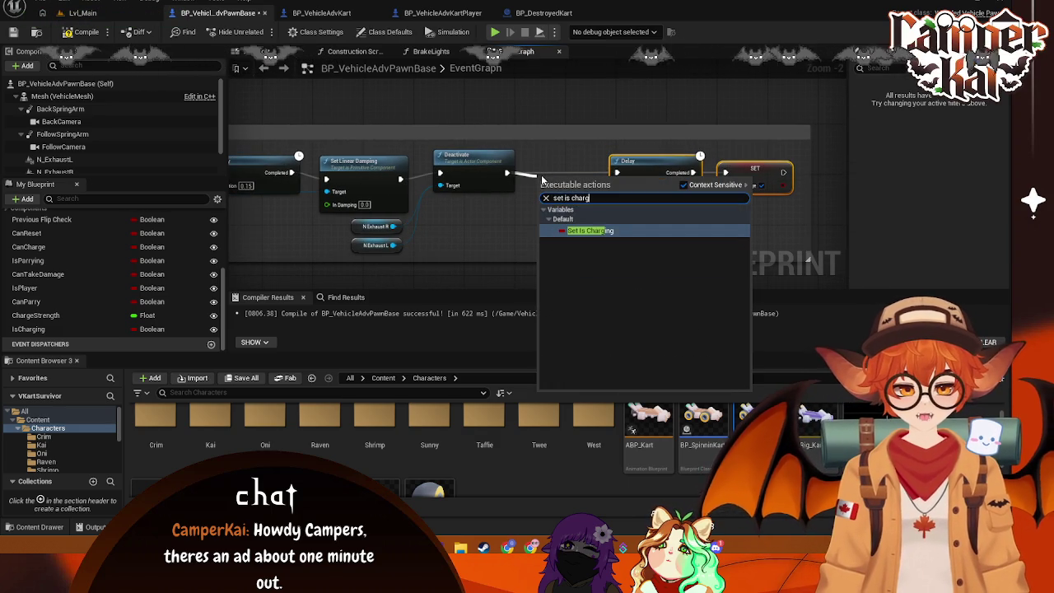
{"action": "left_click", "coordinate": [577, 229]}
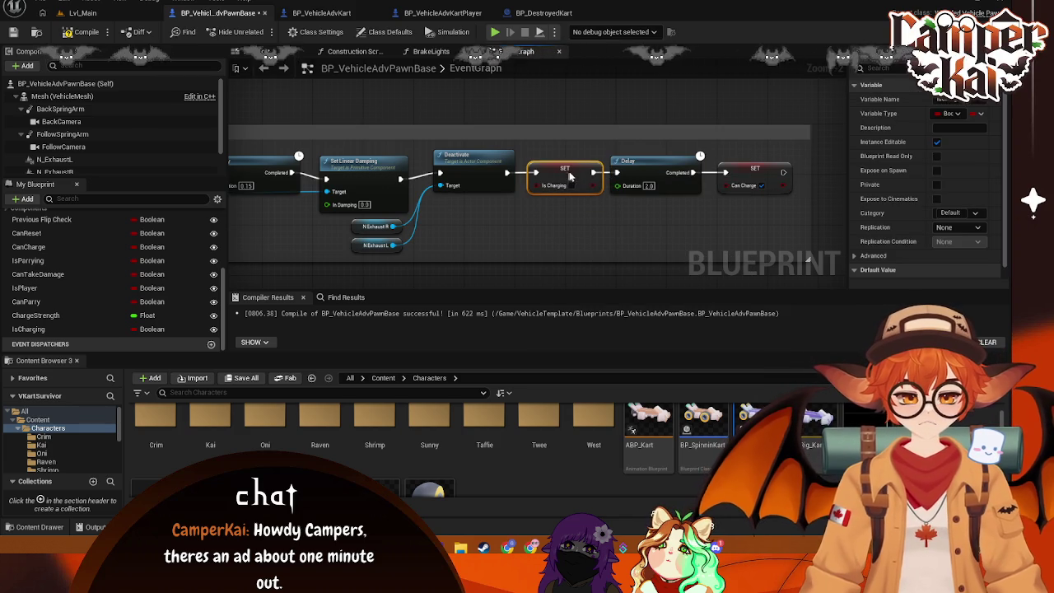
Step: Set the charge chain's Delay duration to 2.0 seconds
{"action": "scroll", "coordinate": [580, 173], "scroll_direction": "down", "scroll_amount": 3}
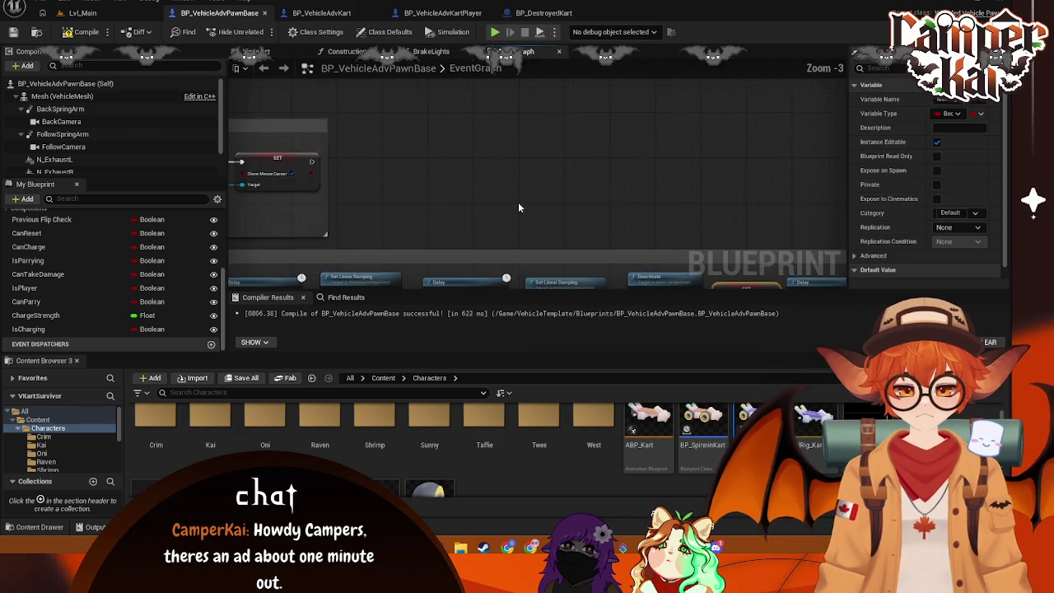
{"action": "scroll", "coordinate": [659, 195], "scroll_direction": "down", "scroll_amount": 1}
{"action": "scroll", "coordinate": [568, 88], "scroll_direction": "up", "scroll_amount": 1}
{"action": "scroll", "coordinate": [568, 88], "scroll_direction": "up", "scroll_amount": 2}
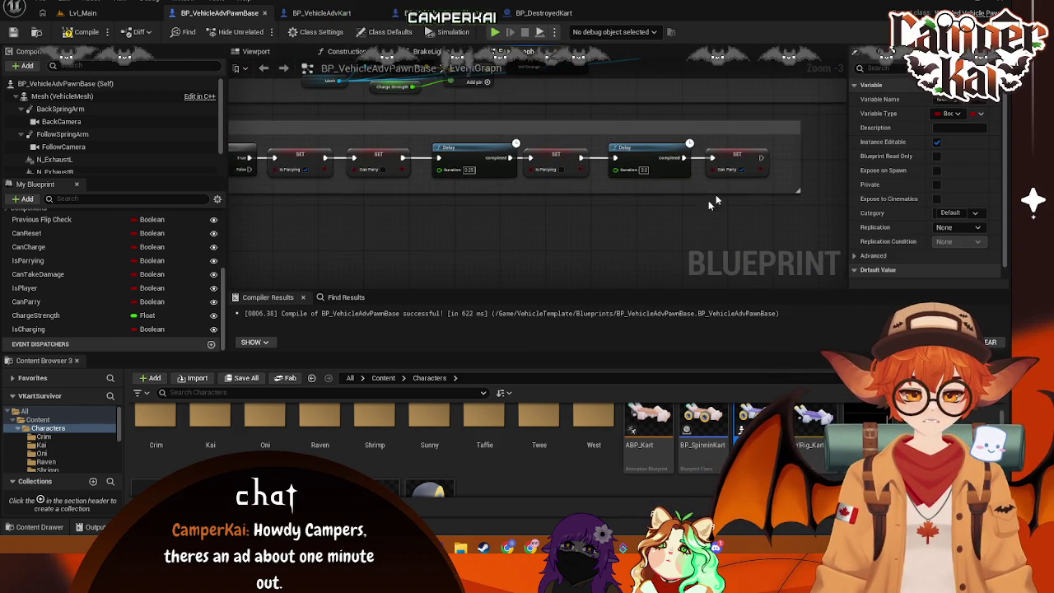
{"action": "scroll", "coordinate": [663, 123], "scroll_direction": "down", "scroll_amount": 2}
{"action": "scroll", "coordinate": [448, 242], "scroll_direction": "up", "scroll_amount": 1}
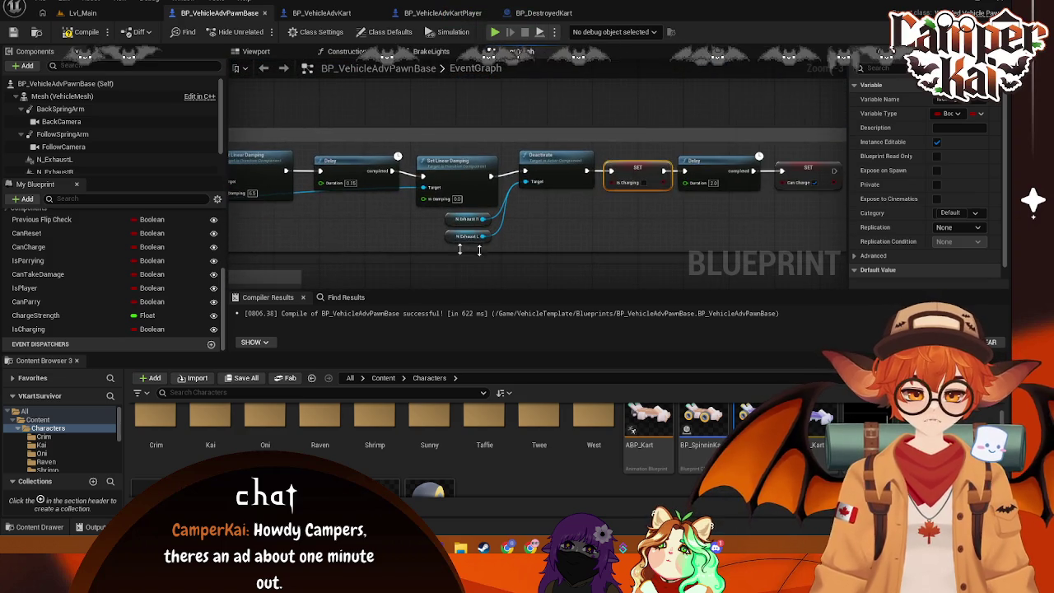
{"action": "scroll", "coordinate": [723, 216], "scroll_direction": "up", "scroll_amount": 1}
{"action": "left_click_drag", "start_coordinate": [723, 216], "coordinate": [601, 205]}
{"action": "type", "text": "2"}
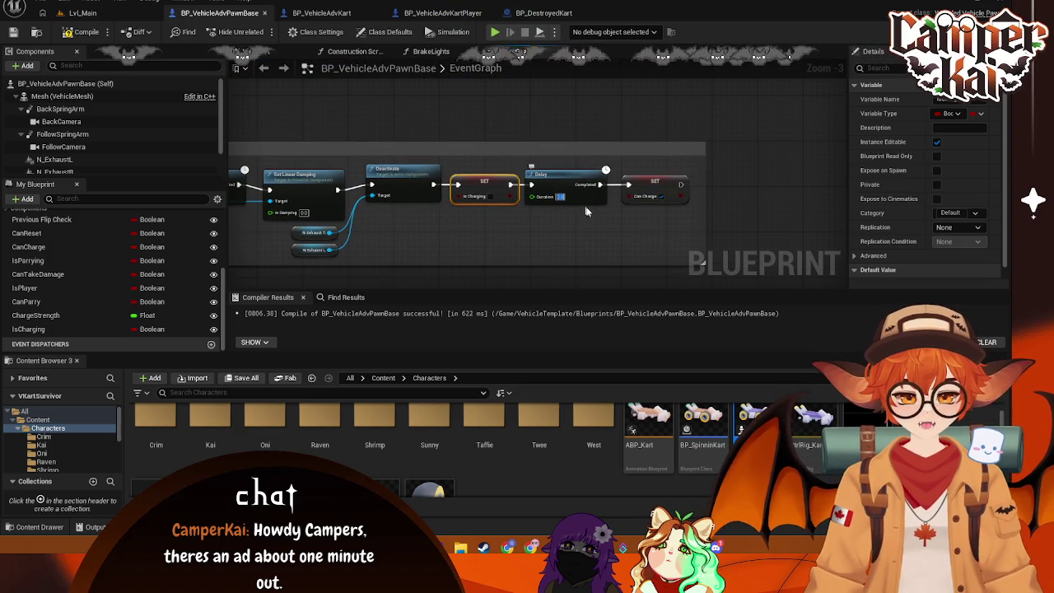
{"action": "left_click", "coordinate": [592, 216]}
Step: Save the BP_VehicleAdvPawnBase Blueprint with Ctrl+S
{"action": "mouse_move", "coordinate": [499, 251]}
{"action": "left_mouse_down"}
{"action": "mouse_move", "coordinate": [684, 227]}
{"action": "mouse_move", "coordinate": [417, 219]}
{"action": "mouse_move", "coordinate": [536, 214]}
{"action": "left_mouse_up"}
{"action": "key", "text": "ctrl+s"}
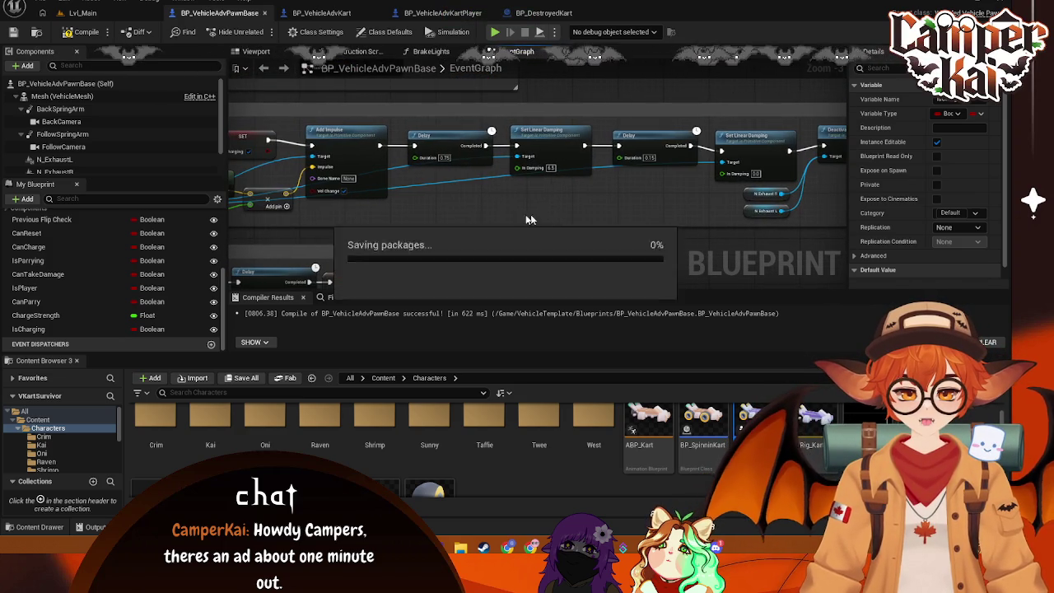
{"action": "mouse_move", "coordinate": [376, 229]}
{"action": "left_mouse_down"}
{"action": "mouse_move", "coordinate": [587, 156]}
{"action": "mouse_move", "coordinate": [413, 257]}
{"action": "mouse_move", "coordinate": [564, 230]}
{"action": "left_mouse_up"}
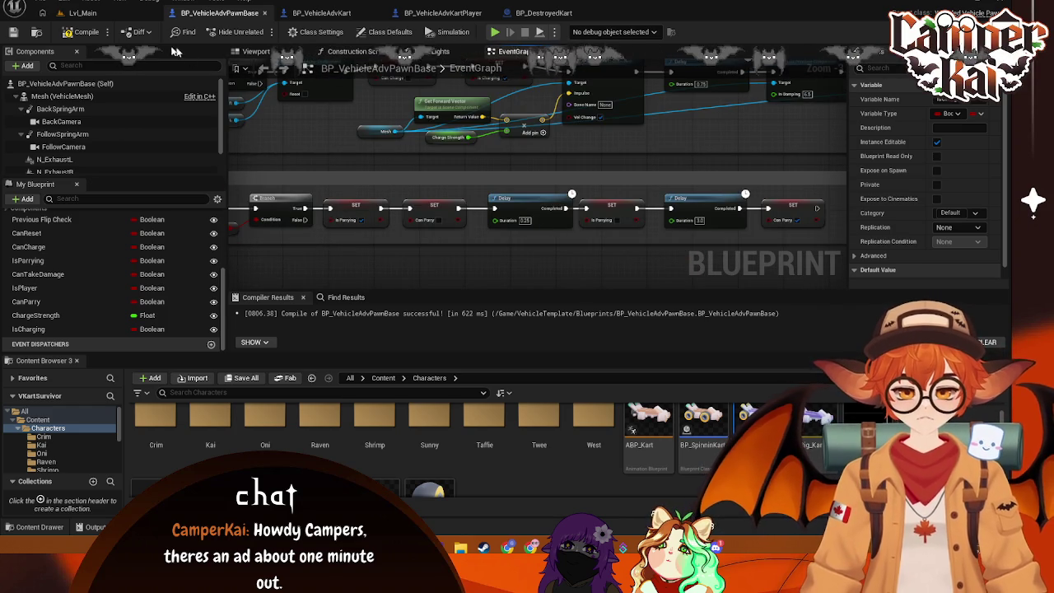
{"action": "left_click", "coordinate": [83, 12]}
Step: Start a Lvl_Main playtest, choose a kart to begin the race, and inspect the BP_CrimKart0 kart
{"action": "left_click", "coordinate": [262, 30]}
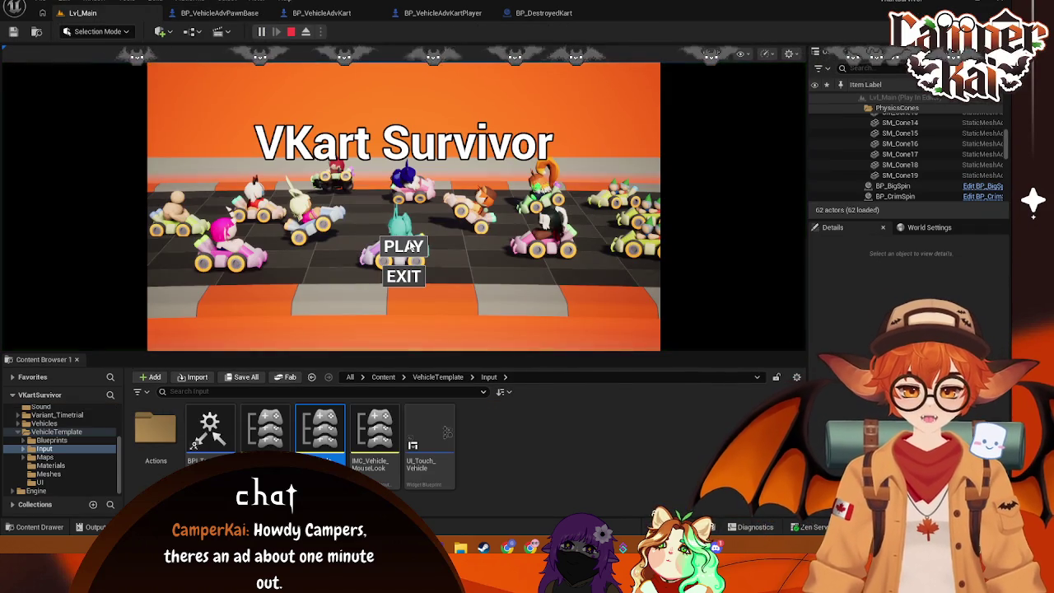
{"action": "left_click", "coordinate": [405, 246]}
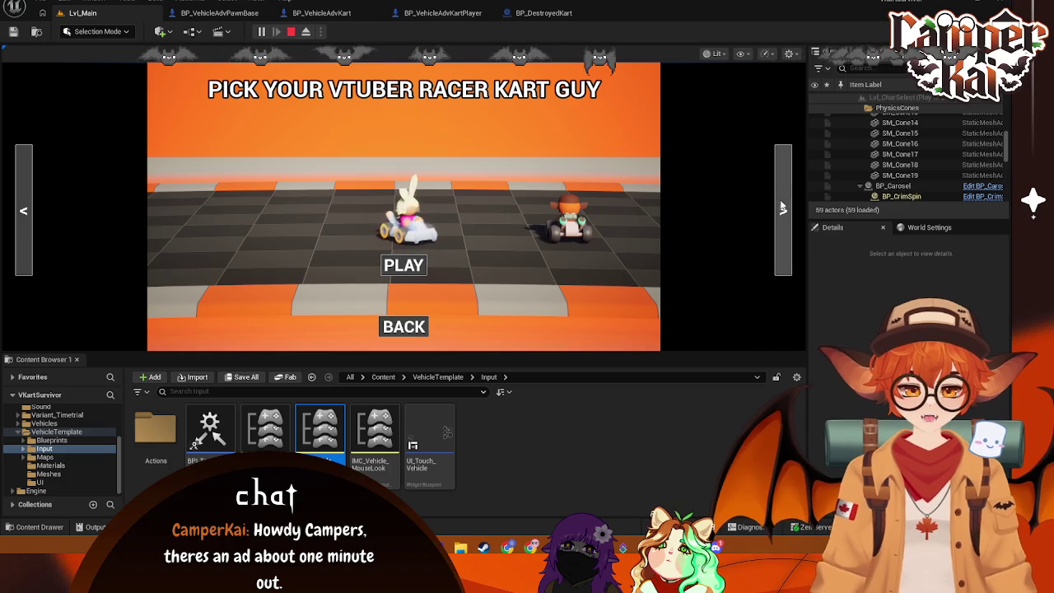
{"action": "key", "text": "Return"}
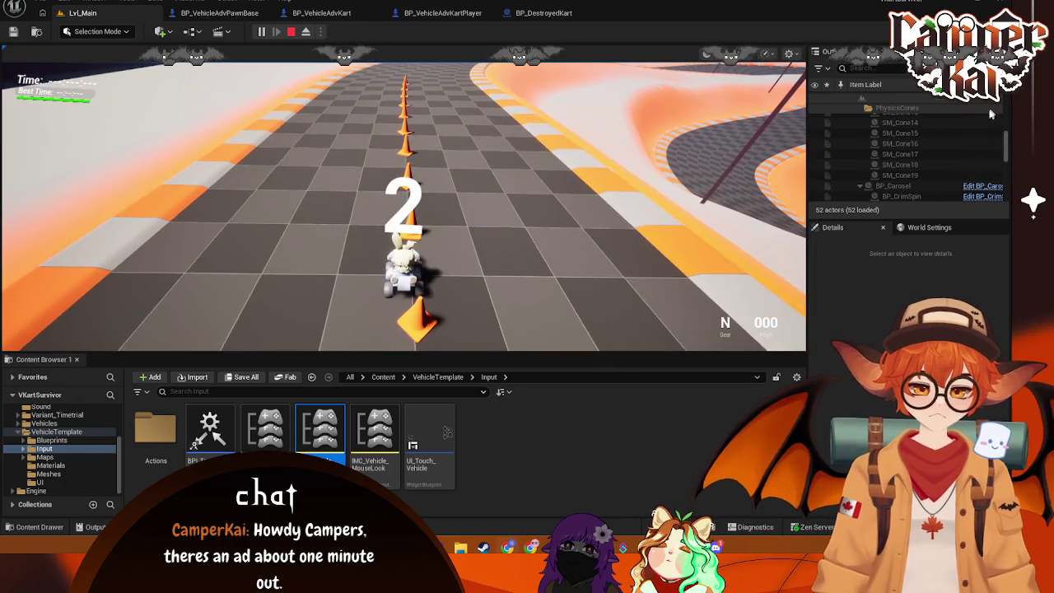
{"action": "left_click", "coordinate": [896, 154]}
{"action": "scroll", "coordinate": [883, 409], "scroll_direction": "down", "scroll_amount": 2}
{"action": "left_click", "coordinate": [576, 181]}
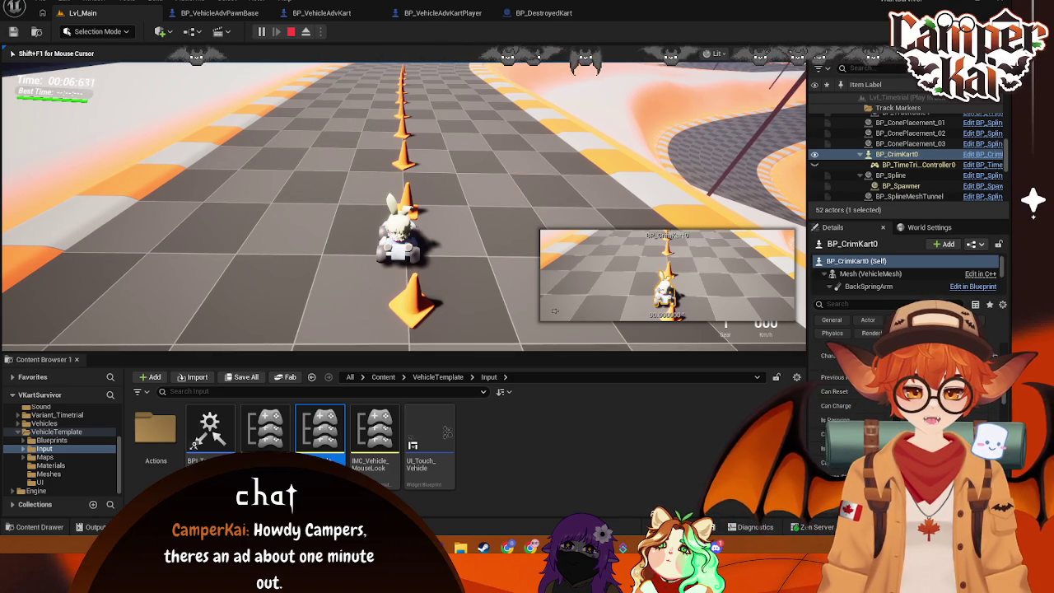
Step: Drive the kart into the cone cluster, then end the play session with Esc
{"action": "key", "text": "w"}
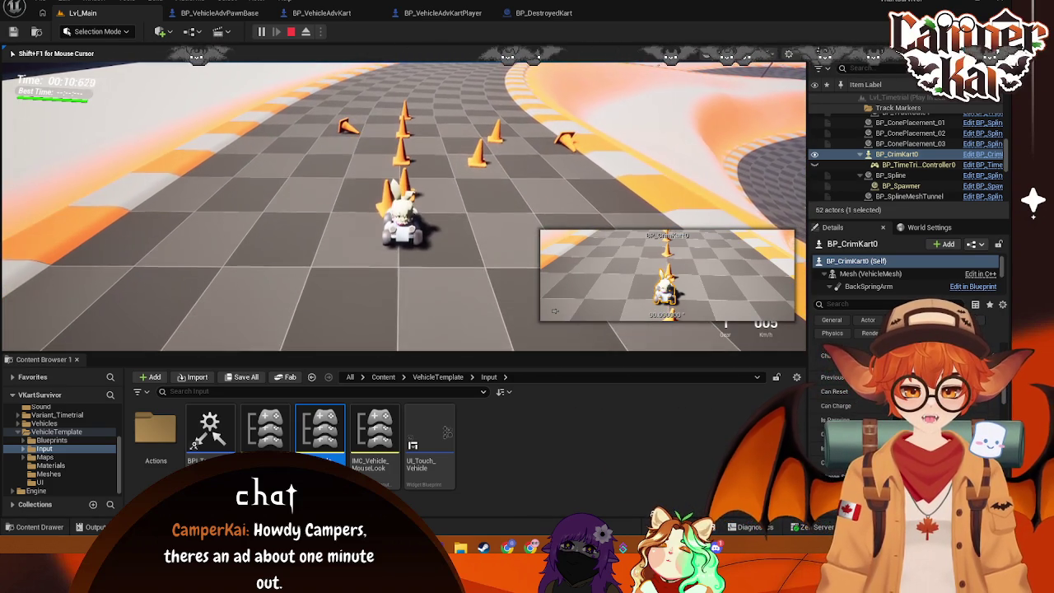
{"action": "key", "text": "w"}
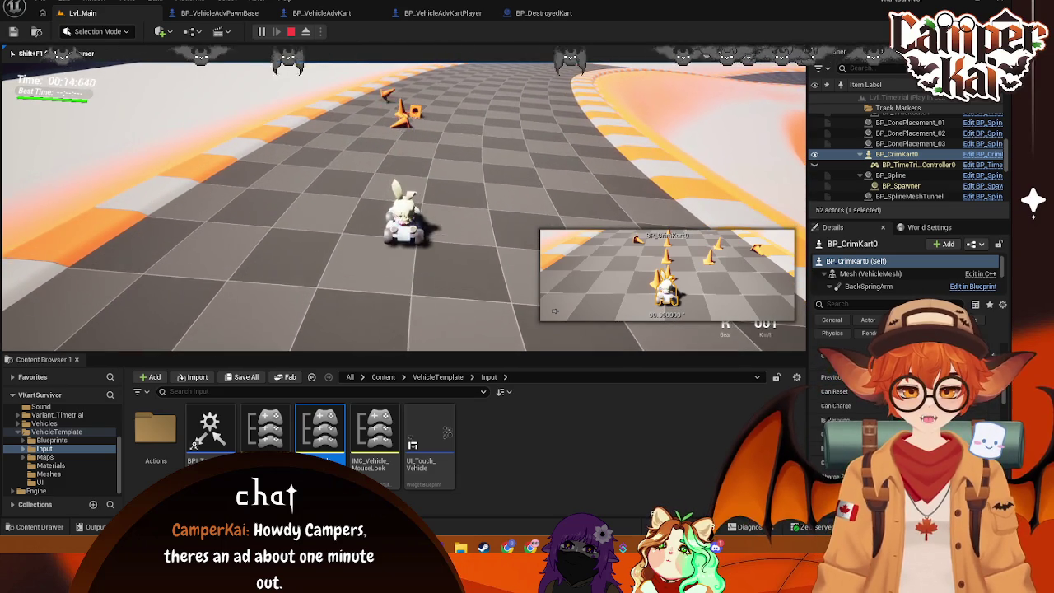
{"action": "key", "text": "shift+F1"}
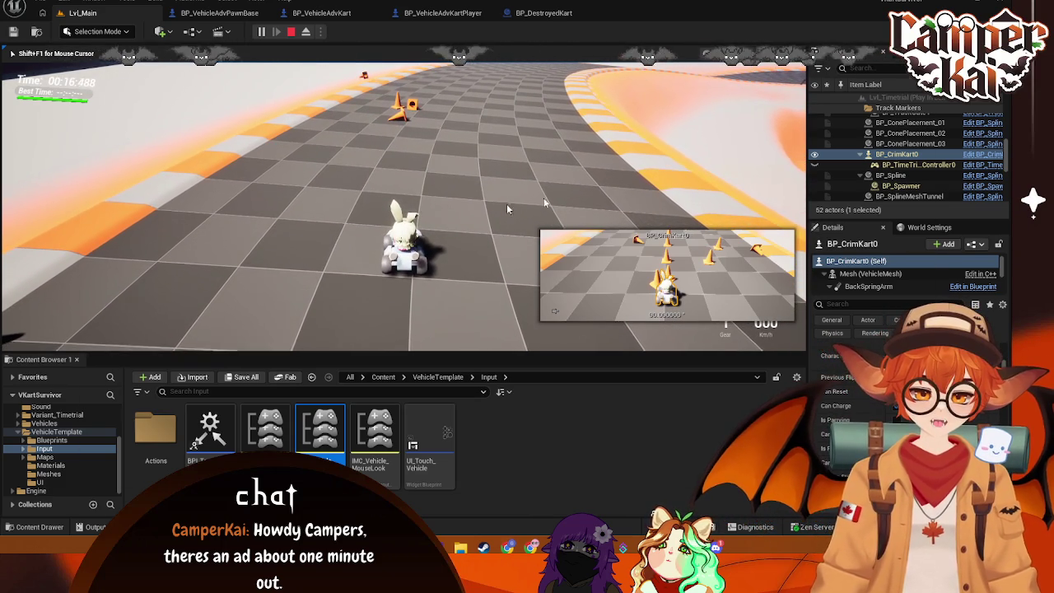
{"action": "scroll", "coordinate": [904, 144], "scroll_direction": "down", "scroll_amount": 5}
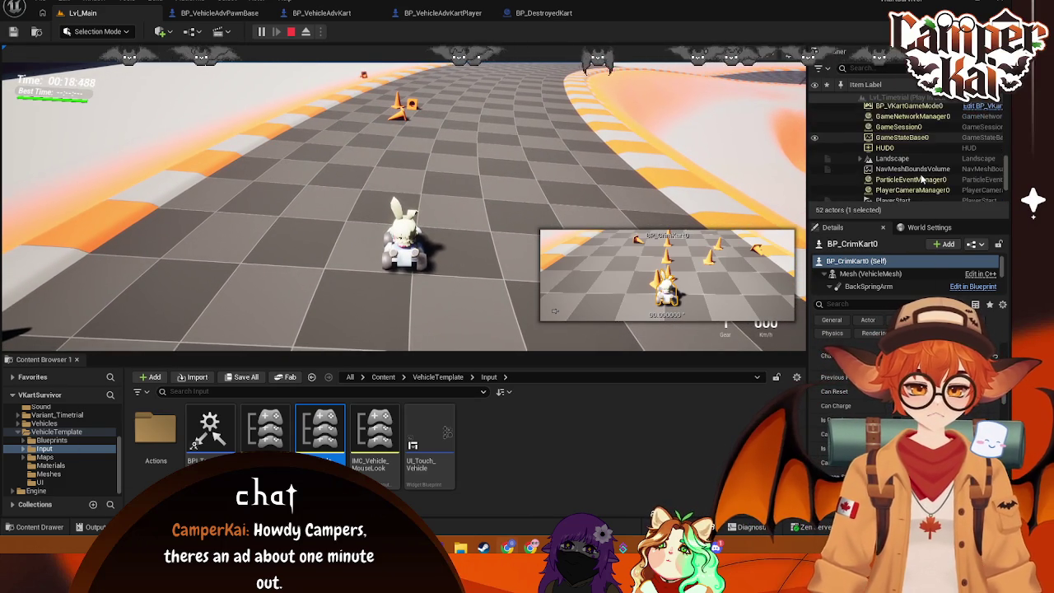
{"action": "scroll", "coordinate": [922, 178], "scroll_direction": "down", "scroll_amount": 3}
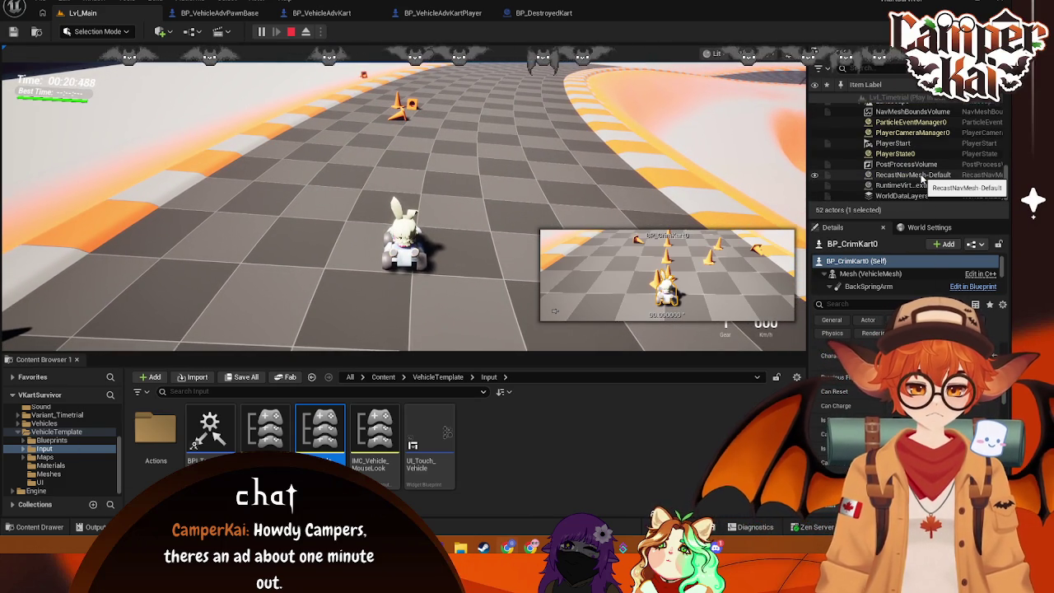
{"action": "scroll", "coordinate": [920, 174], "scroll_direction": "up", "scroll_amount": 10}
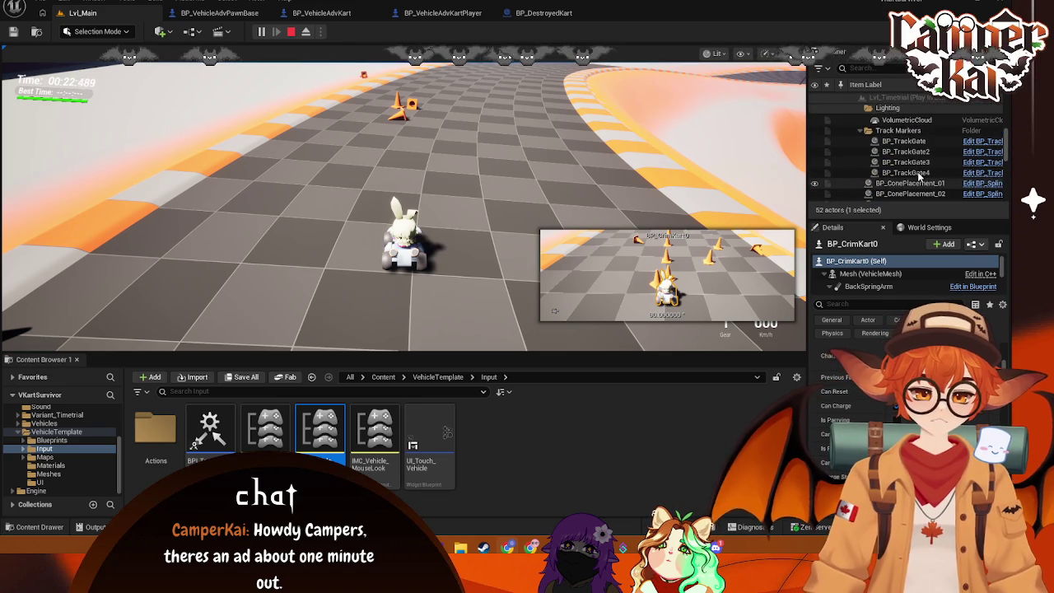
{"action": "scroll", "coordinate": [897, 171], "scroll_direction": "down", "scroll_amount": 5}
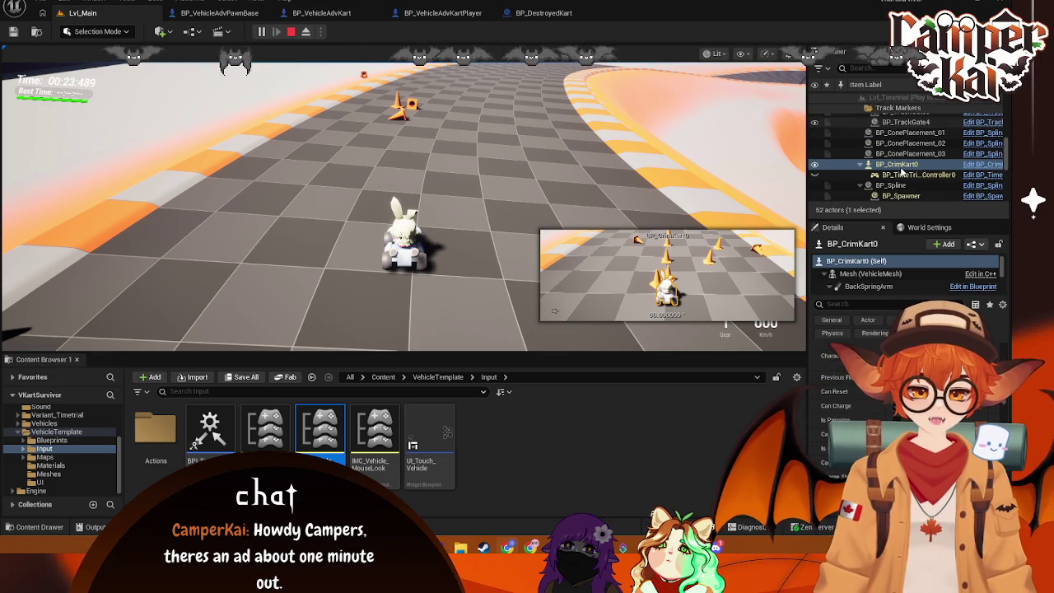
{"action": "left_click", "coordinate": [566, 159]}
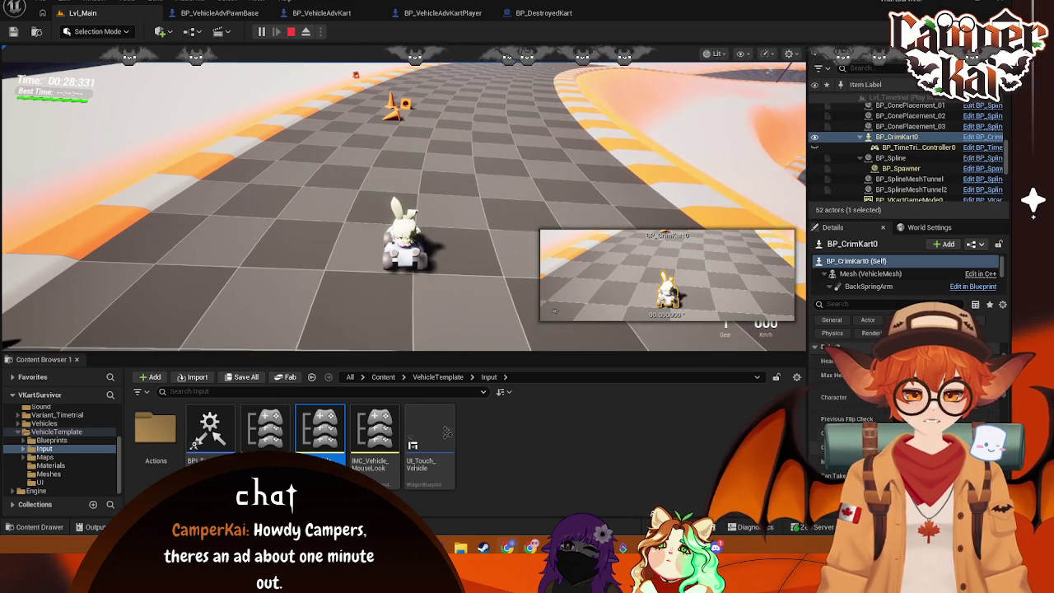
{"action": "key", "text": "shift+F1"}
{"action": "left_click", "coordinate": [507, 202]}
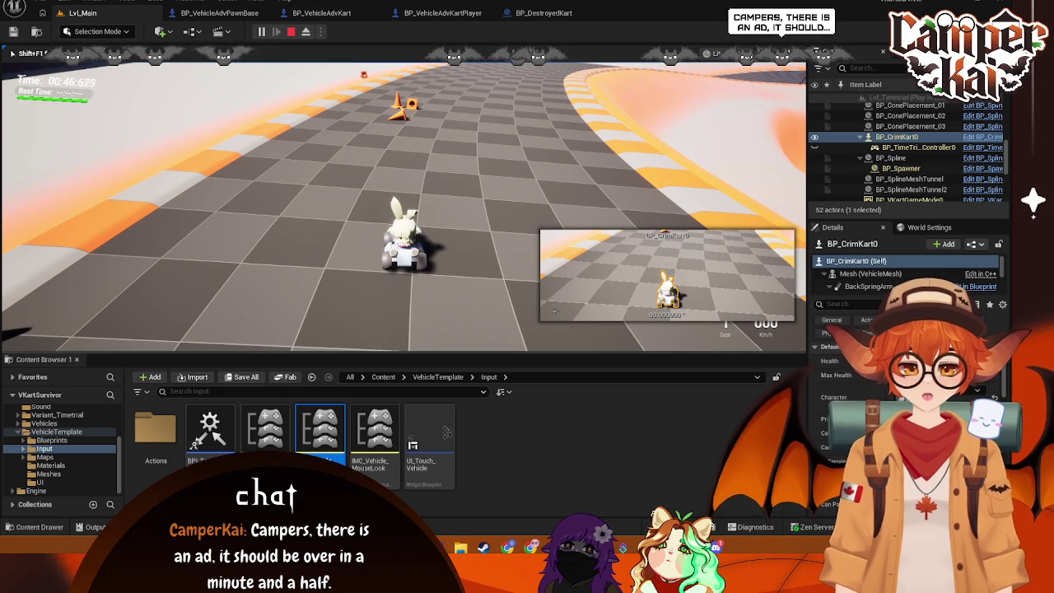
{"action": "key", "text": "Escape"}
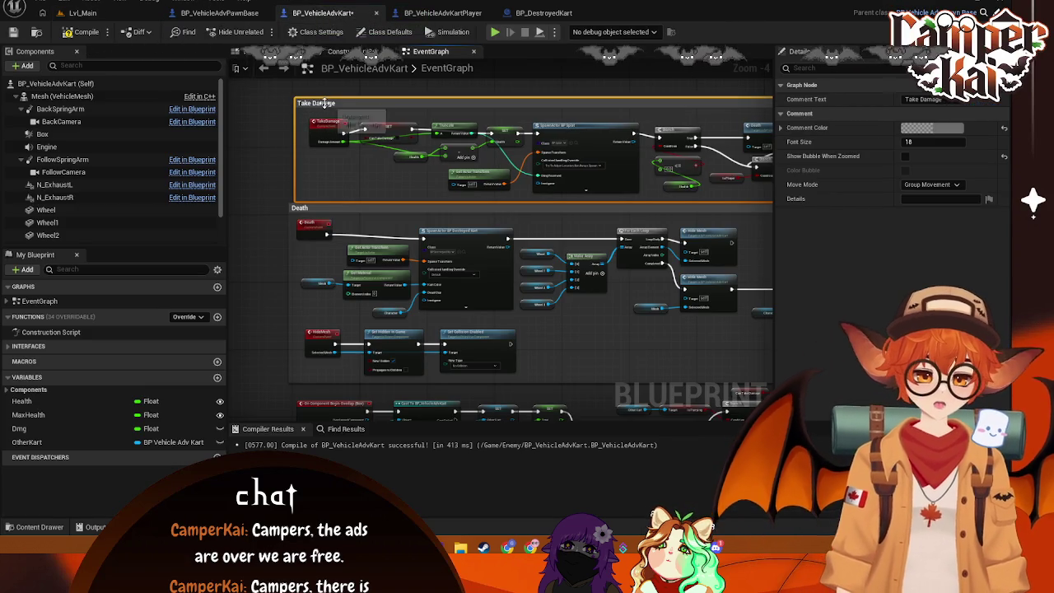
Step: Nudge the Take Damage comment and Dmg getter up-left, then box-select the Branch and Take Damage nodes
{"action": "left_click_drag", "start_coordinate": [327, 111], "coordinate": [321, 107]}
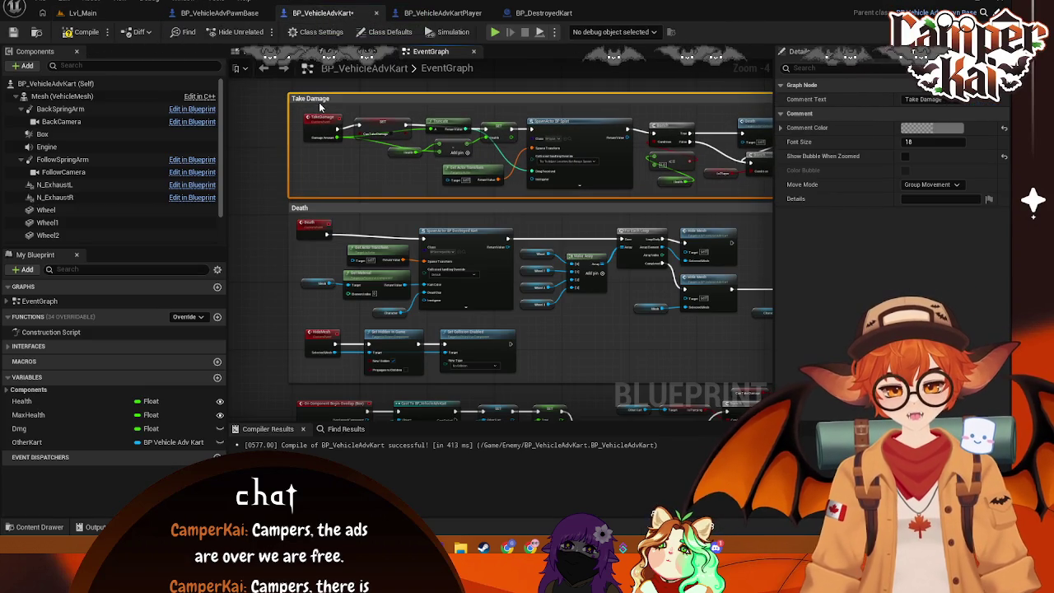
{"action": "left_click", "coordinate": [276, 245]}
{"action": "scroll", "coordinate": [276, 245], "scroll_direction": "down", "scroll_amount": 5}
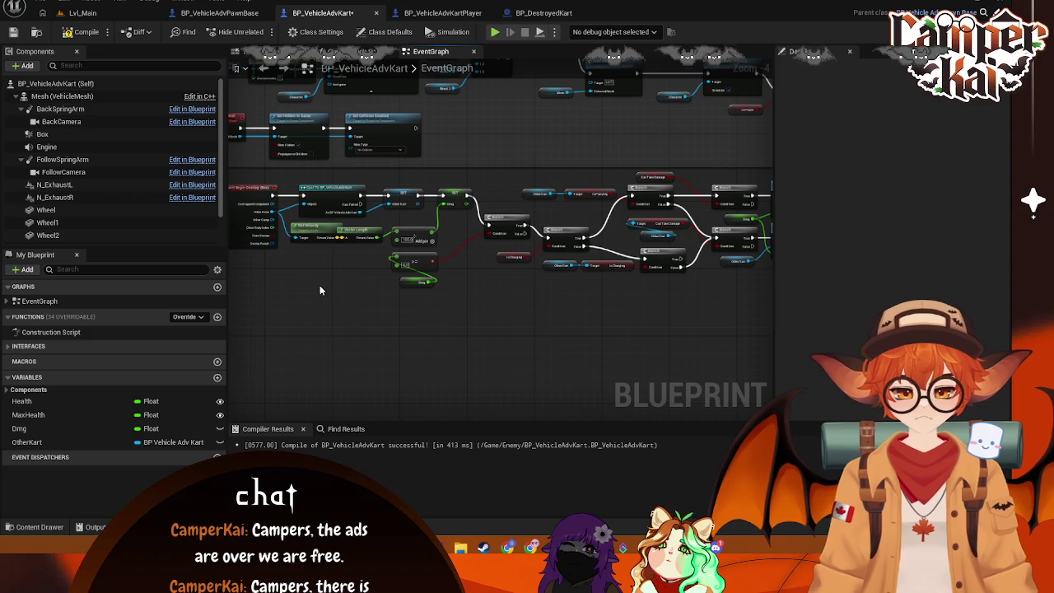
{"action": "left_click_drag", "start_coordinate": [404, 282], "coordinate": [368, 262]}
{"action": "left_click_drag", "start_coordinate": [478, 276], "coordinate": [425, 279]}
{"action": "scroll", "coordinate": [531, 279], "scroll_direction": "up", "scroll_amount": 2}
{"action": "scroll", "coordinate": [531, 279], "scroll_direction": "down", "scroll_amount": 2}
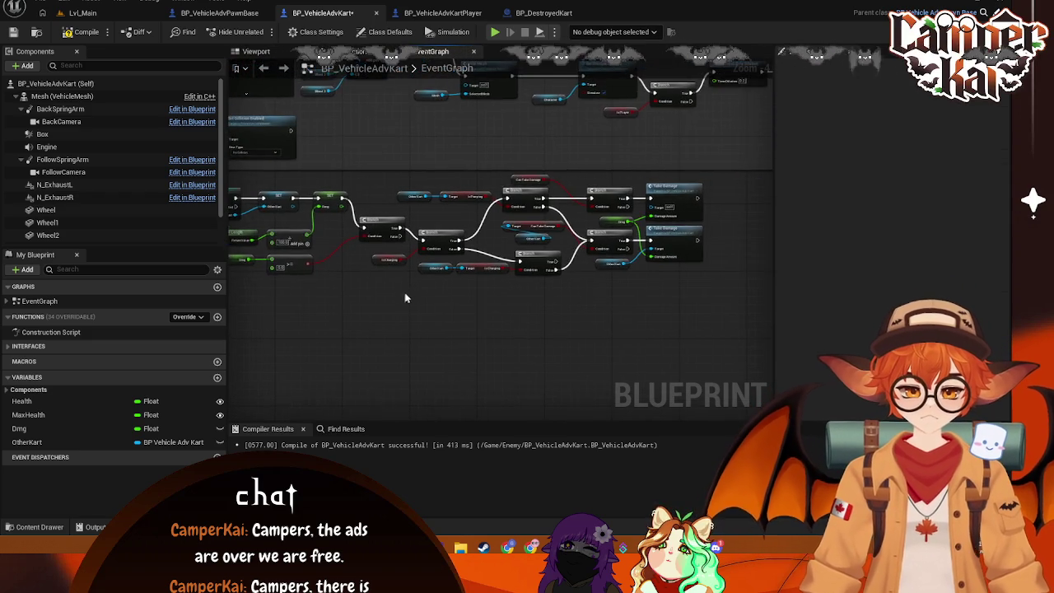
{"action": "scroll", "coordinate": [404, 293], "scroll_direction": "up", "scroll_amount": 1}
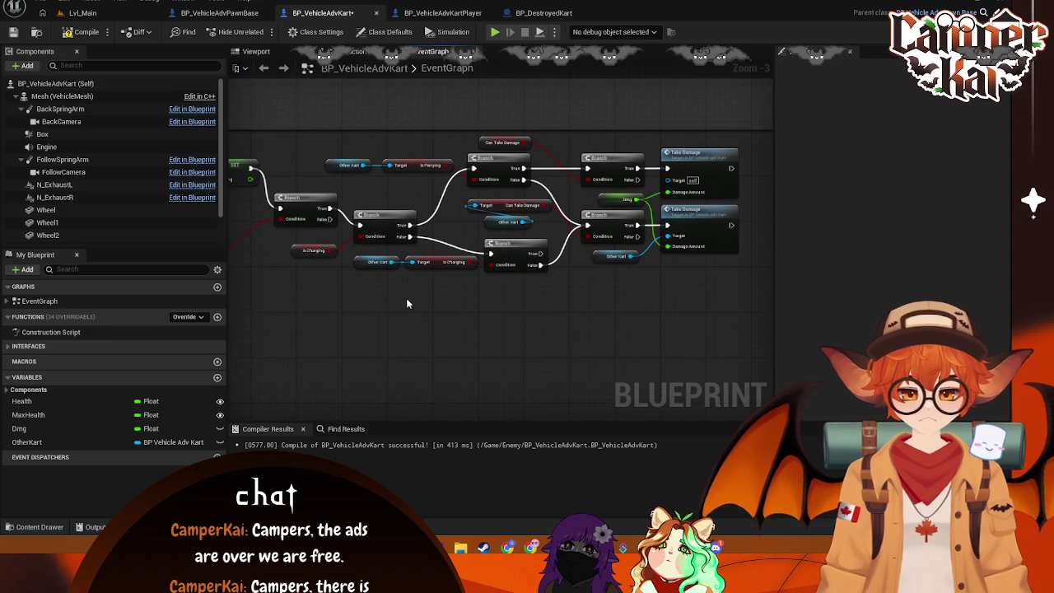
{"action": "mouse_move", "coordinate": [743, 128]}
{"action": "left_mouse_down"}
{"action": "mouse_move", "coordinate": [516, 289]}
{"action": "mouse_move", "coordinate": [257, 284]}
{"action": "left_mouse_up"}
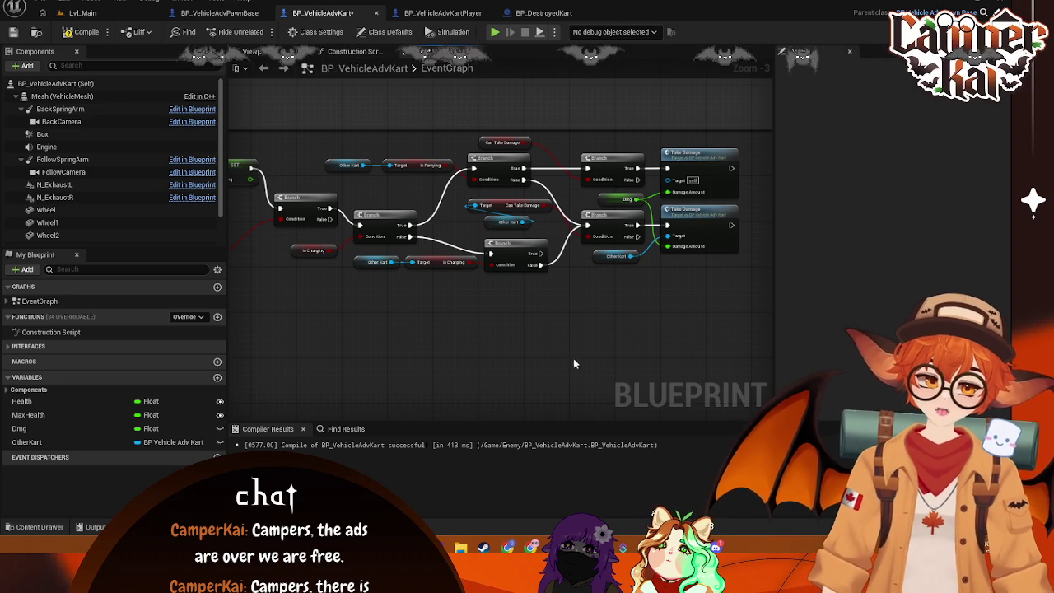
{"action": "left_click_drag", "start_coordinate": [576, 312], "coordinate": [562, 319]}
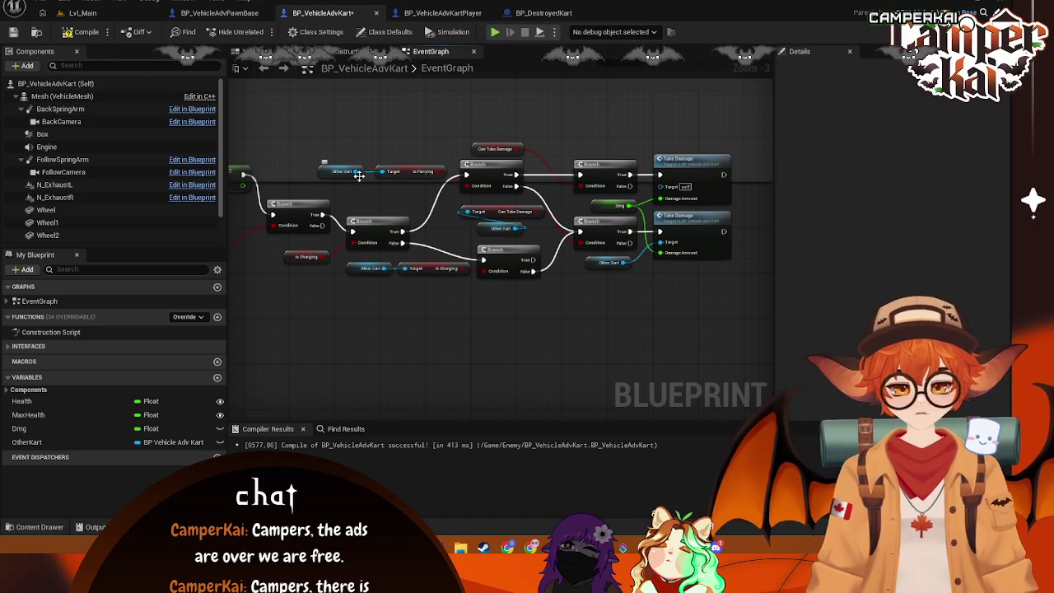
Step: Shift the overlap Branch and Take Damage nodes right, then move the Is Charging getter further right
{"action": "mouse_move", "coordinate": [373, 206]}
{"action": "left_mouse_down"}
{"action": "mouse_move", "coordinate": [379, 312]}
{"action": "mouse_move", "coordinate": [346, 288]}
{"action": "mouse_move", "coordinate": [501, 260]}
{"action": "left_mouse_up"}
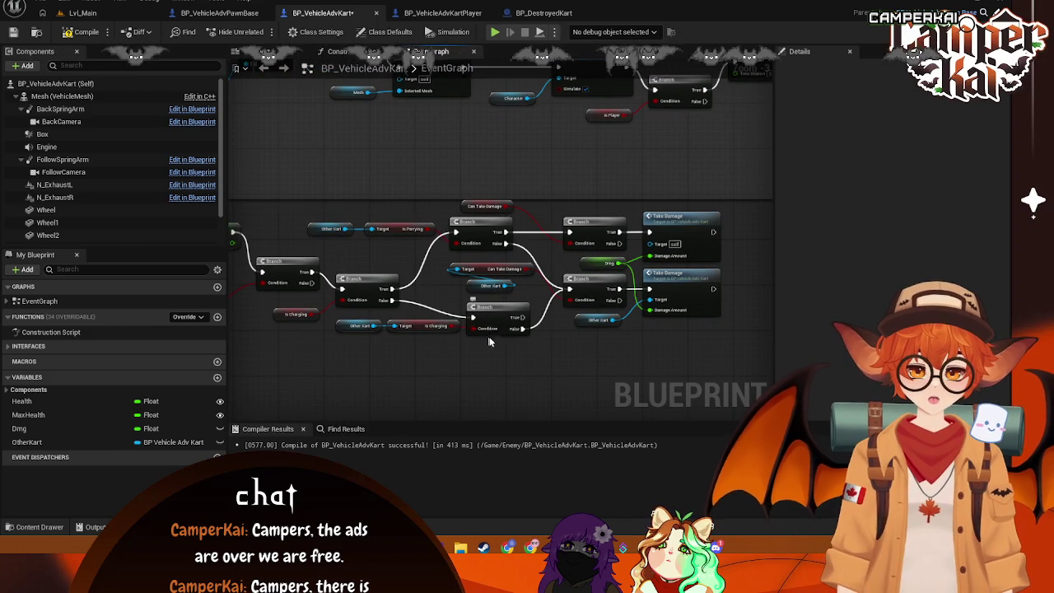
{"action": "scroll", "coordinate": [529, 363], "scroll_direction": "up", "scroll_amount": 1}
{"action": "scroll", "coordinate": [500, 360], "scroll_direction": "down", "scroll_amount": 1}
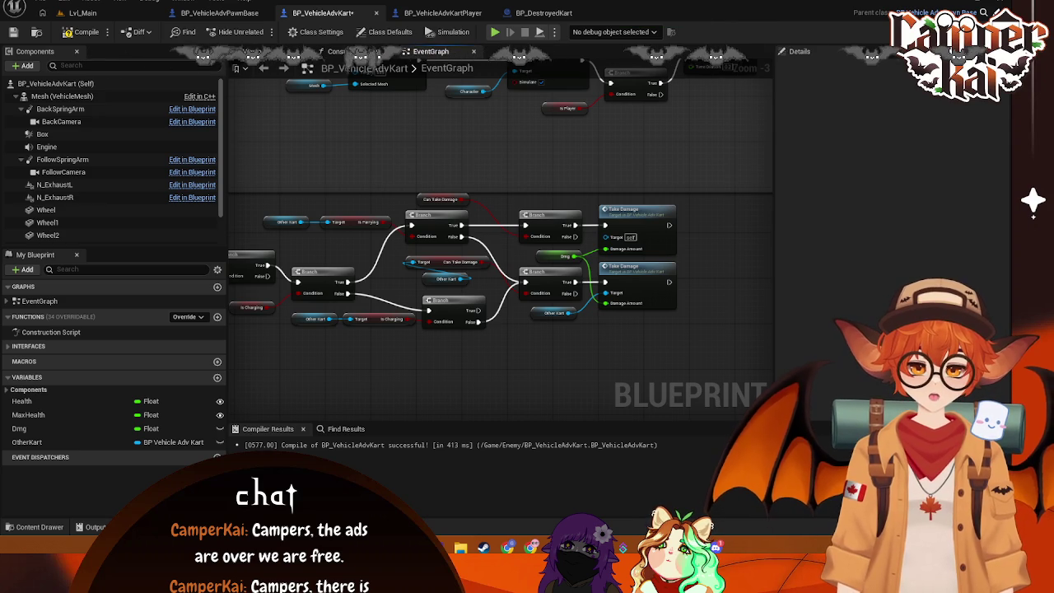
{"action": "mouse_move", "coordinate": [627, 381]}
{"action": "left_mouse_down"}
{"action": "mouse_move", "coordinate": [700, 378]}
{"action": "mouse_move", "coordinate": [741, 242]}
{"action": "mouse_move", "coordinate": [766, 206]}
{"action": "mouse_move", "coordinate": [239, 198]}
{"action": "mouse_move", "coordinate": [354, 200]}
{"action": "mouse_move", "coordinate": [336, 188]}
{"action": "mouse_move", "coordinate": [337, 197]}
{"action": "left_mouse_up"}
{"action": "left_click_drag", "start_coordinate": [389, 227], "coordinate": [388, 256]}
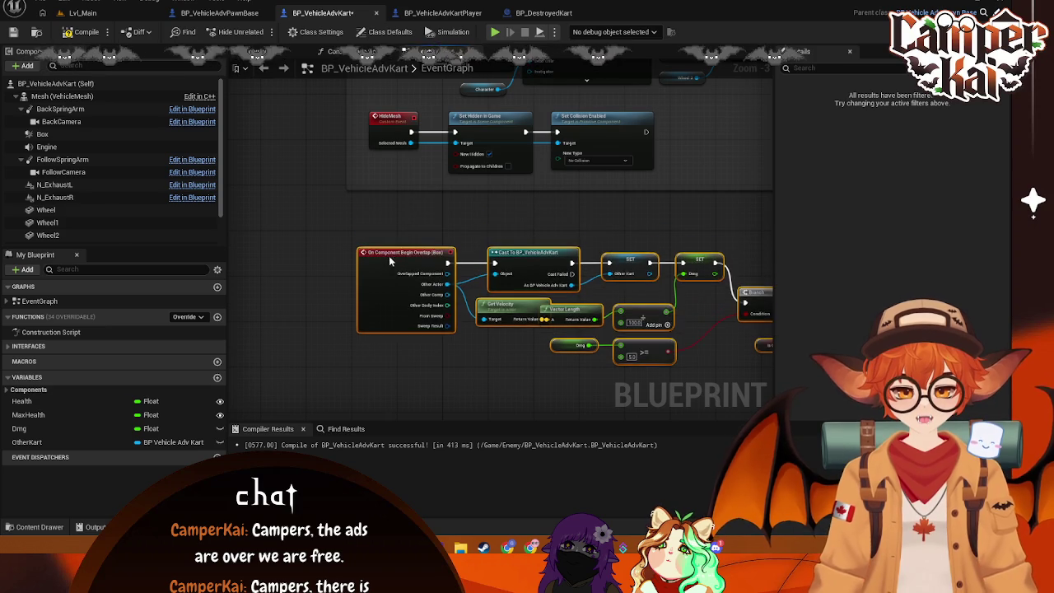
{"action": "left_click", "coordinate": [459, 157]}
{"action": "left_click_drag", "start_coordinate": [465, 308], "coordinate": [319, 285]}
{"action": "mouse_move", "coordinate": [742, 115]}
{"action": "left_mouse_down"}
{"action": "mouse_move", "coordinate": [541, 266]}
{"action": "mouse_move", "coordinate": [318, 332]}
{"action": "mouse_move", "coordinate": [307, 321]}
{"action": "left_mouse_up"}
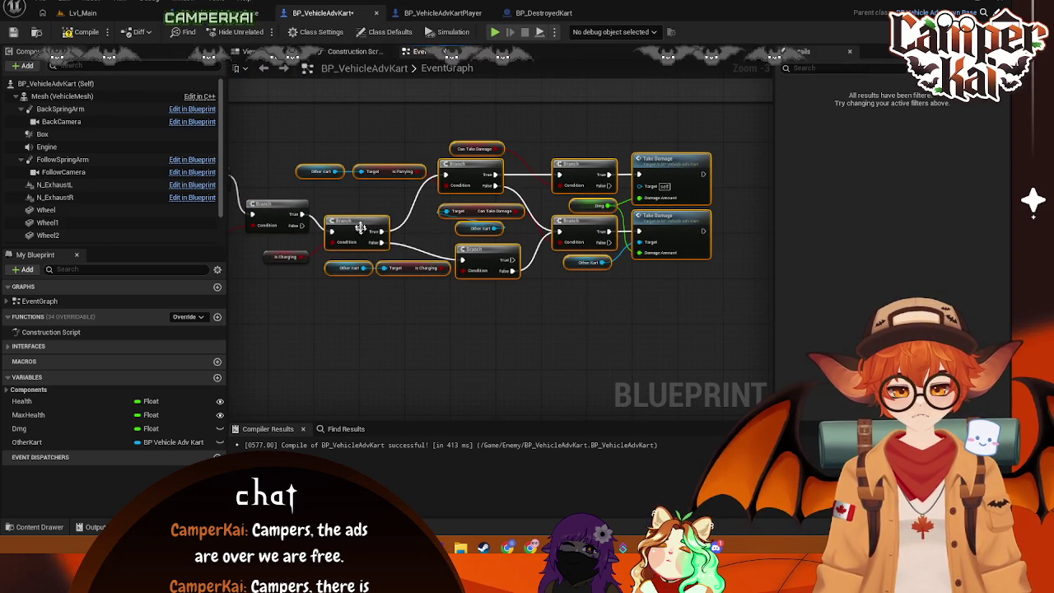
{"action": "left_click_drag", "start_coordinate": [368, 222], "coordinate": [448, 220]}
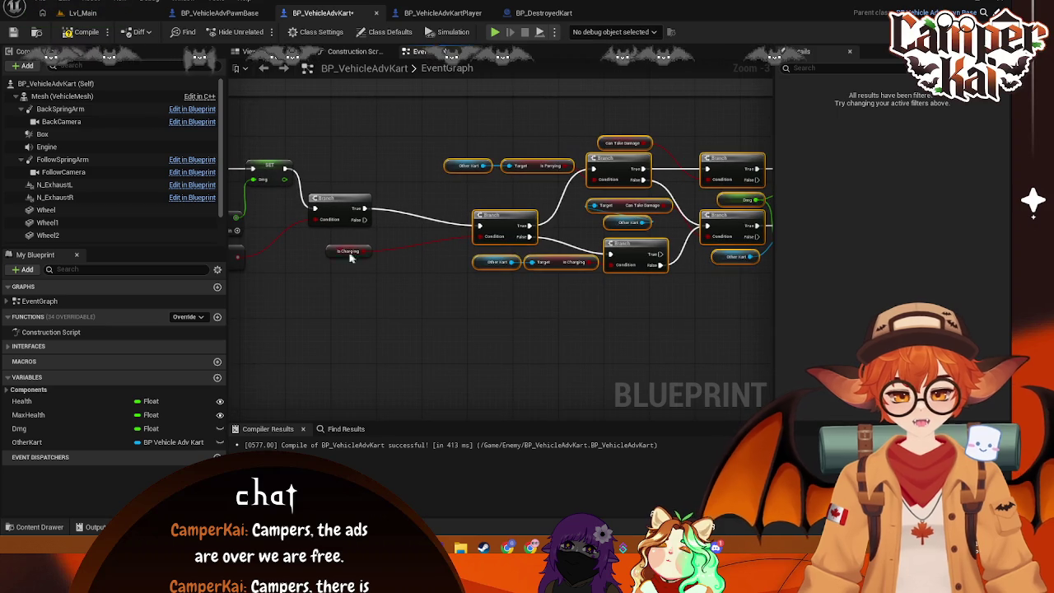
{"action": "left_click_drag", "start_coordinate": [335, 253], "coordinate": [429, 249]}
{"action": "mouse_move", "coordinate": [393, 193]}
{"action": "left_mouse_down"}
{"action": "mouse_move", "coordinate": [396, 247]}
{"action": "mouse_move", "coordinate": [501, 260]}
{"action": "mouse_move", "coordinate": [424, 247]}
{"action": "left_mouse_up"}
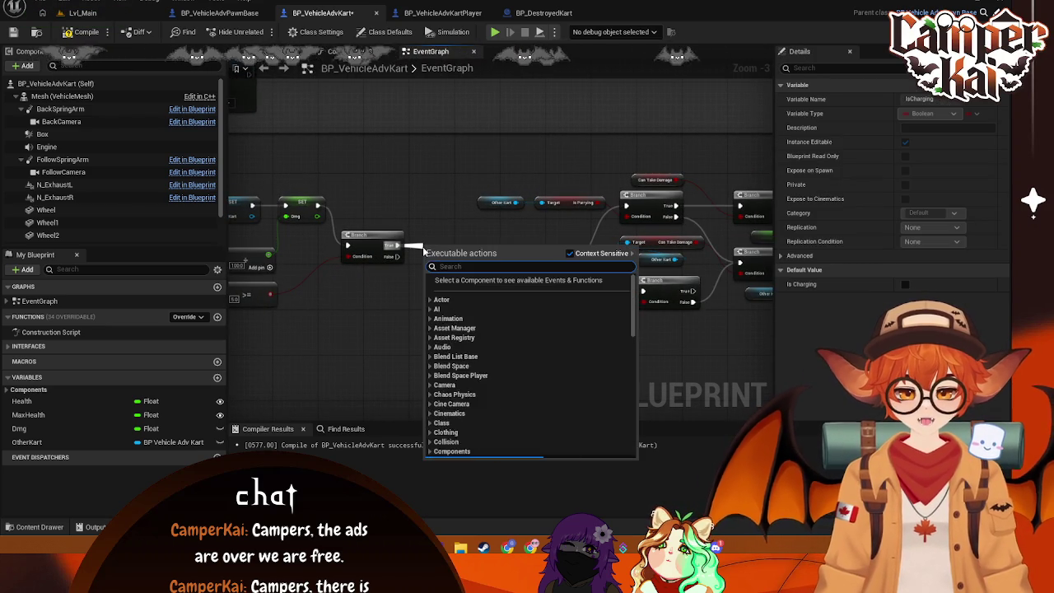
Step: Add a Print String on the first damage Branch's True output
{"action": "type", "text": "print"}
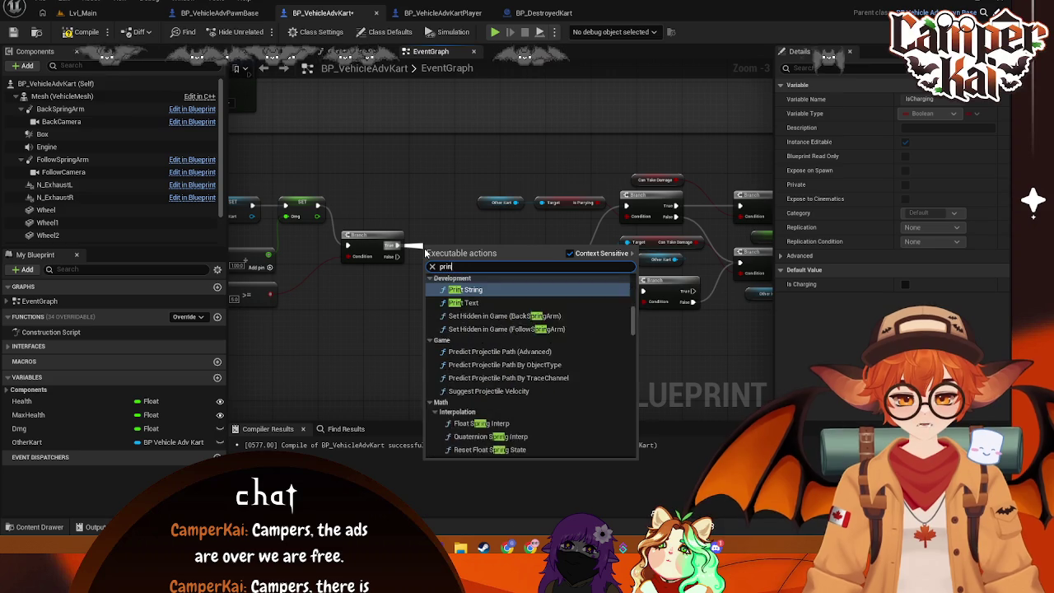
{"action": "left_click", "coordinate": [458, 290]}
{"action": "left_click_drag", "start_coordinate": [446, 248], "coordinate": [445, 230]}
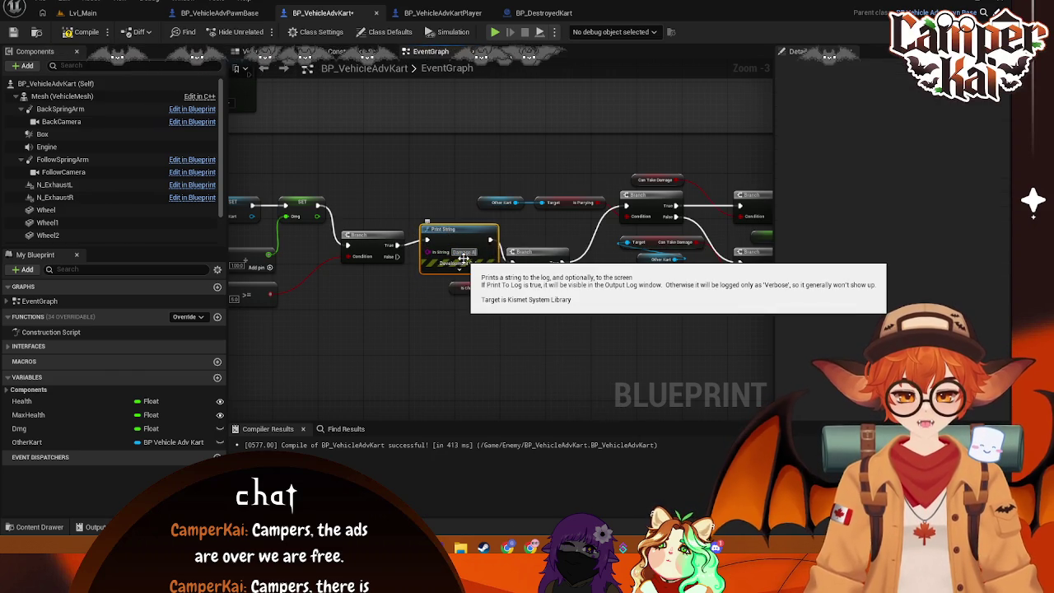
{"action": "mouse_move", "coordinate": [557, 383]}
{"action": "left_mouse_down"}
{"action": "mouse_move", "coordinate": [364, 317]}
{"action": "mouse_move", "coordinate": [436, 318]}
{"action": "left_mouse_up"}
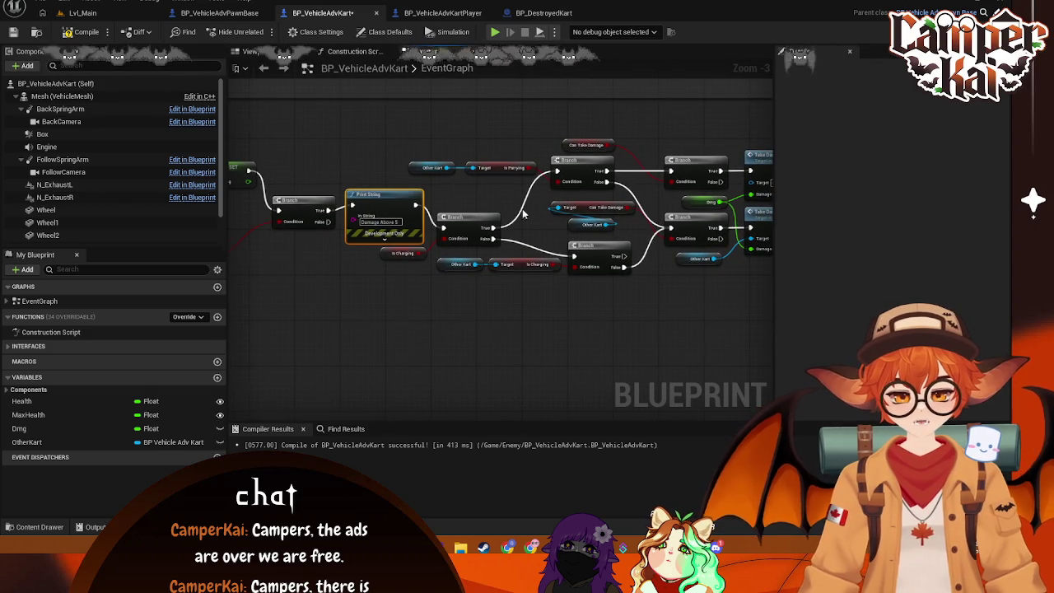
{"action": "left_click_drag", "start_coordinate": [512, 232], "coordinate": [463, 207]}
{"action": "left_click_drag", "start_coordinate": [411, 239], "coordinate": [329, 313]}
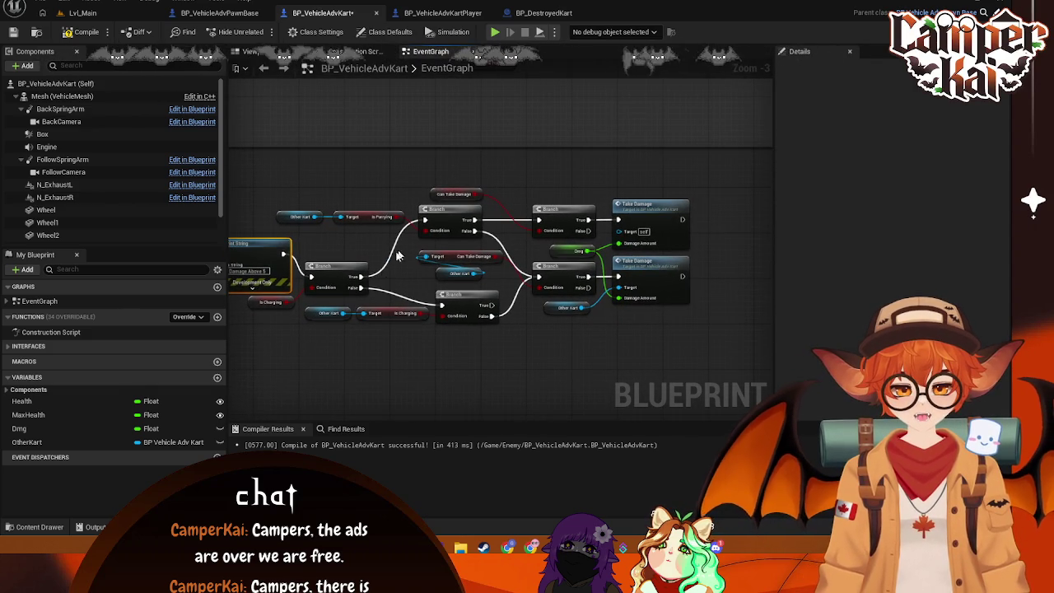
Step: Add a Print String on the Is Charging Branch's True path and rearrange the parry and damage nodes around it
{"action": "left_click_drag", "start_coordinate": [375, 251], "coordinate": [375, 246]}
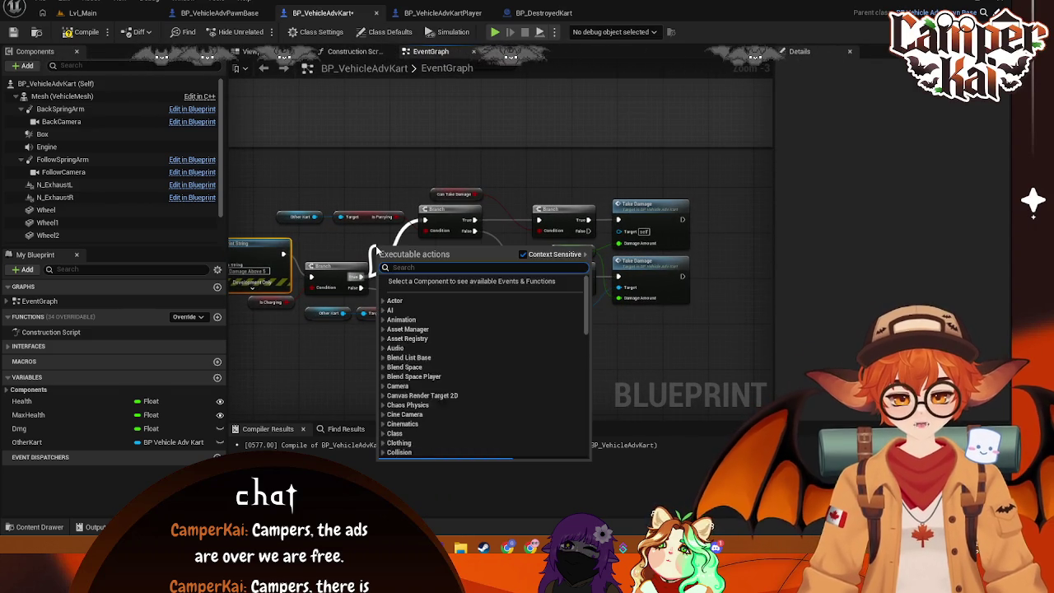
{"action": "type", "text": "print"}
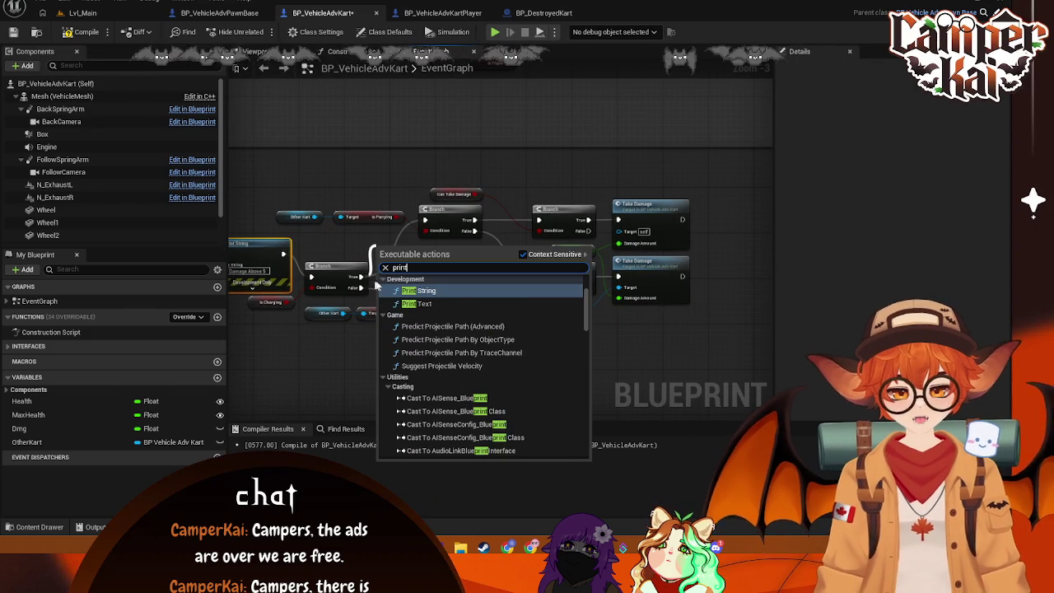
{"action": "key", "text": "Return"}
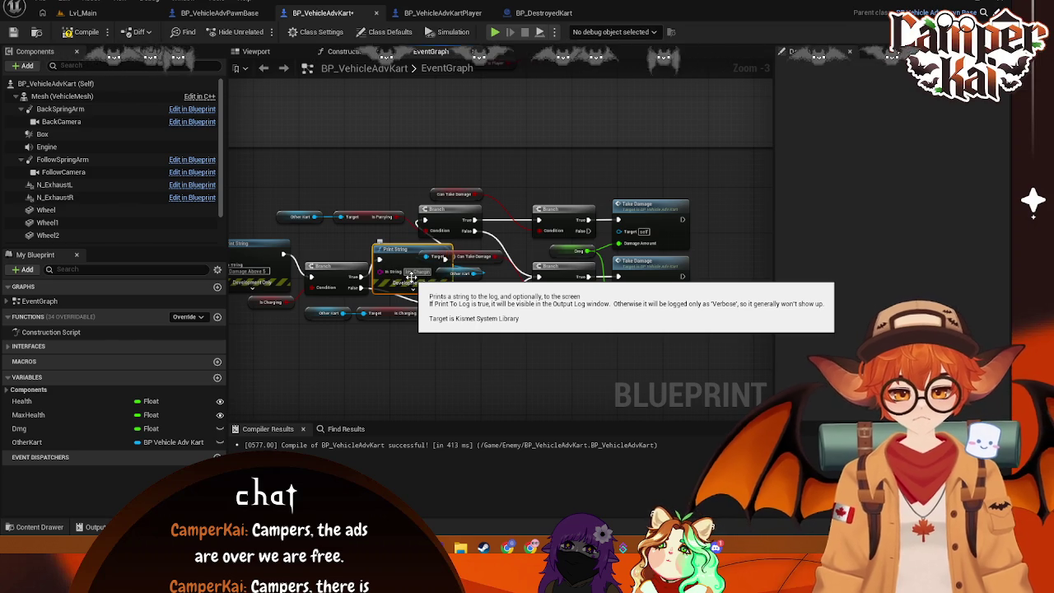
{"action": "left_click_drag", "start_coordinate": [284, 161], "coordinate": [726, 235]}
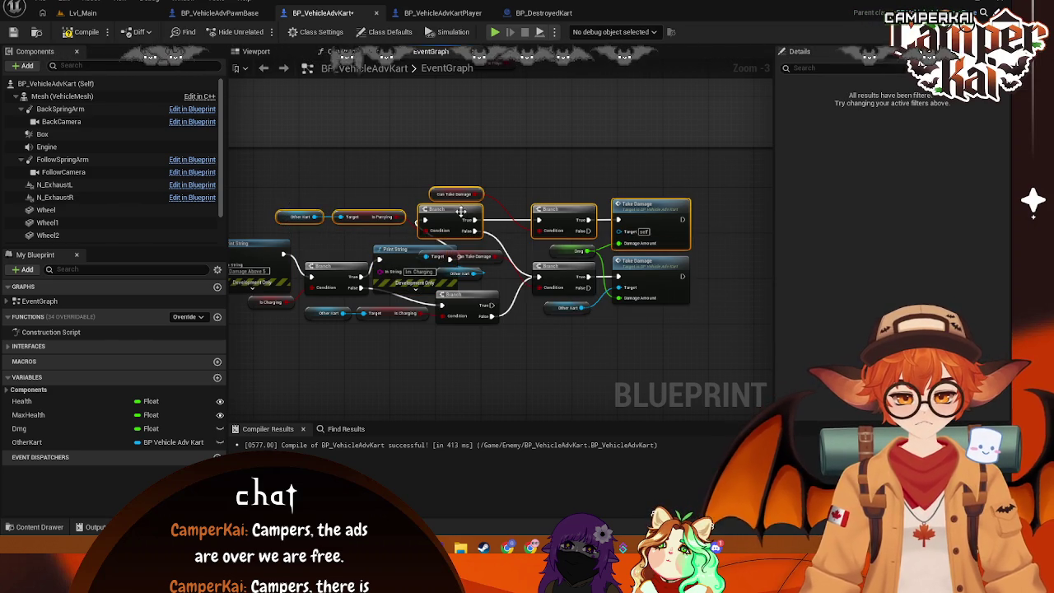
{"action": "left_click_drag", "start_coordinate": [463, 210], "coordinate": [685, 176]}
{"action": "mouse_move", "coordinate": [393, 259]}
{"action": "left_mouse_down"}
{"action": "mouse_move", "coordinate": [326, 181]}
{"action": "mouse_move", "coordinate": [311, 186]}
{"action": "left_mouse_up"}
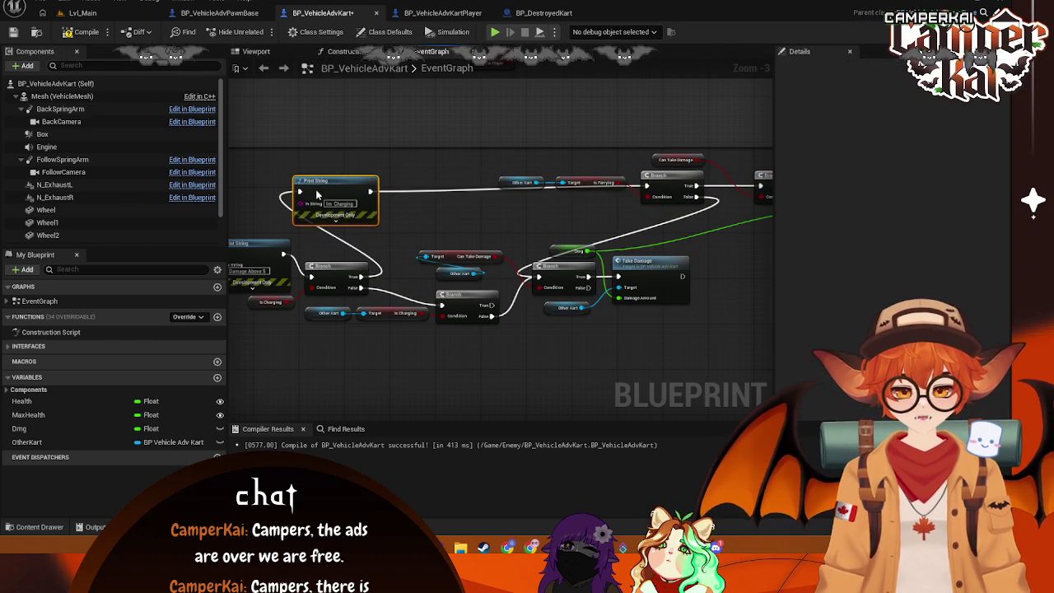
{"action": "mouse_move", "coordinate": [560, 195]}
{"action": "left_mouse_down"}
{"action": "mouse_move", "coordinate": [390, 269]}
{"action": "mouse_move", "coordinate": [552, 309]}
{"action": "left_mouse_up"}
{"action": "left_click_drag", "start_coordinate": [259, 330], "coordinate": [349, 329]}
{"action": "left_click_drag", "start_coordinate": [372, 269], "coordinate": [445, 315]}
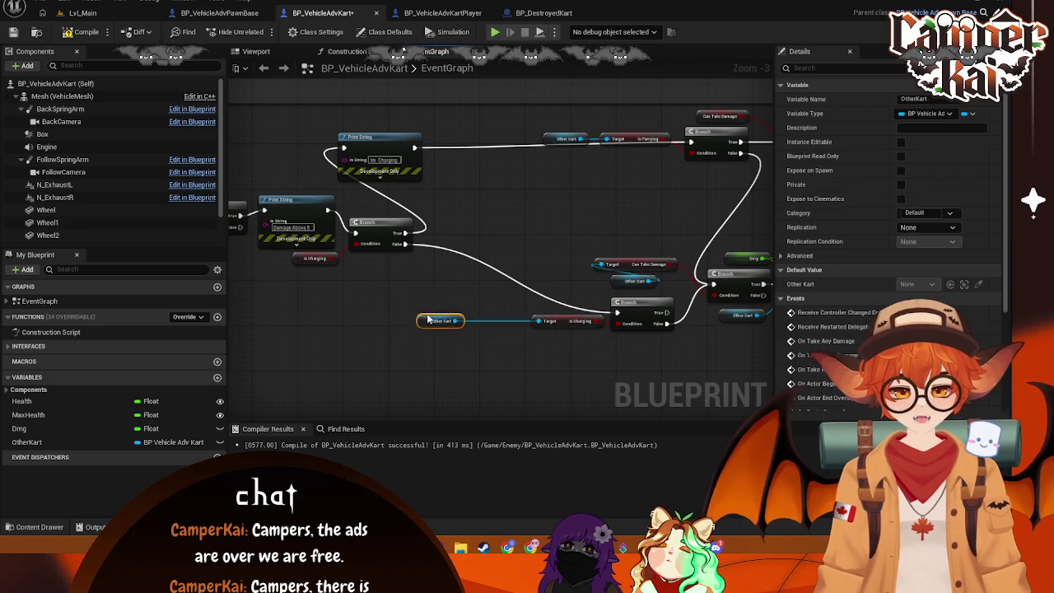
Step: Add a Print String reading 'Im Not Charging' on the Is Charging Branch's False path
{"action": "left_click_drag", "start_coordinate": [399, 245], "coordinate": [465, 273]}
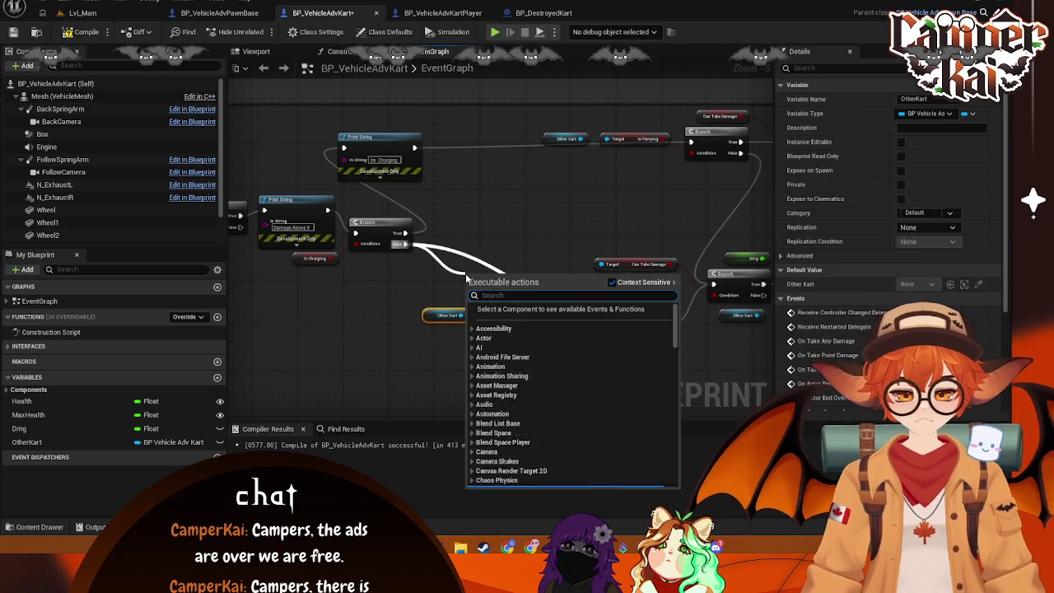
{"action": "type", "text": "print"}
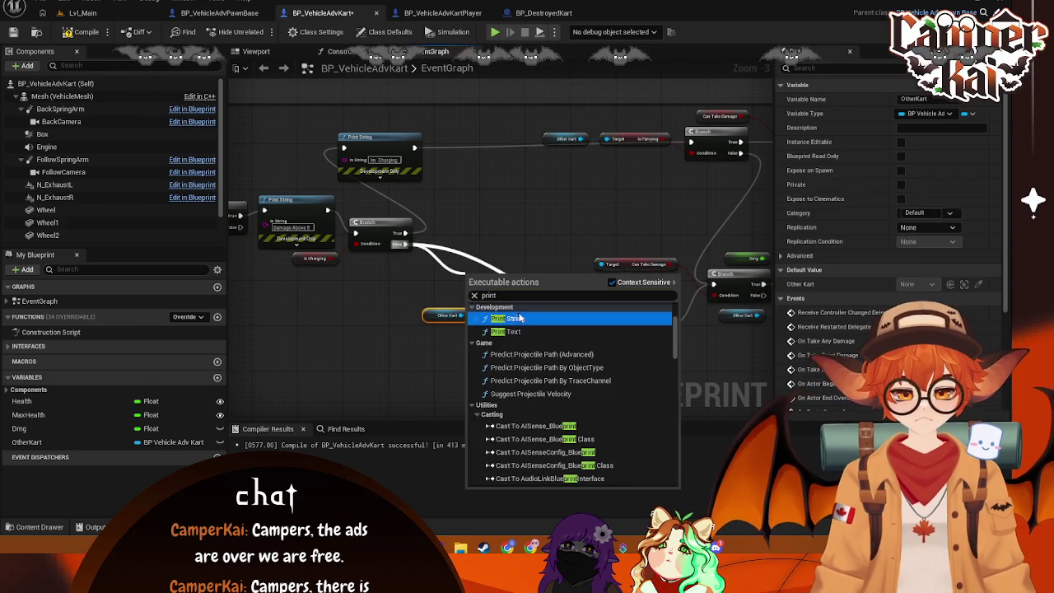
{"action": "left_click", "coordinate": [504, 317]}
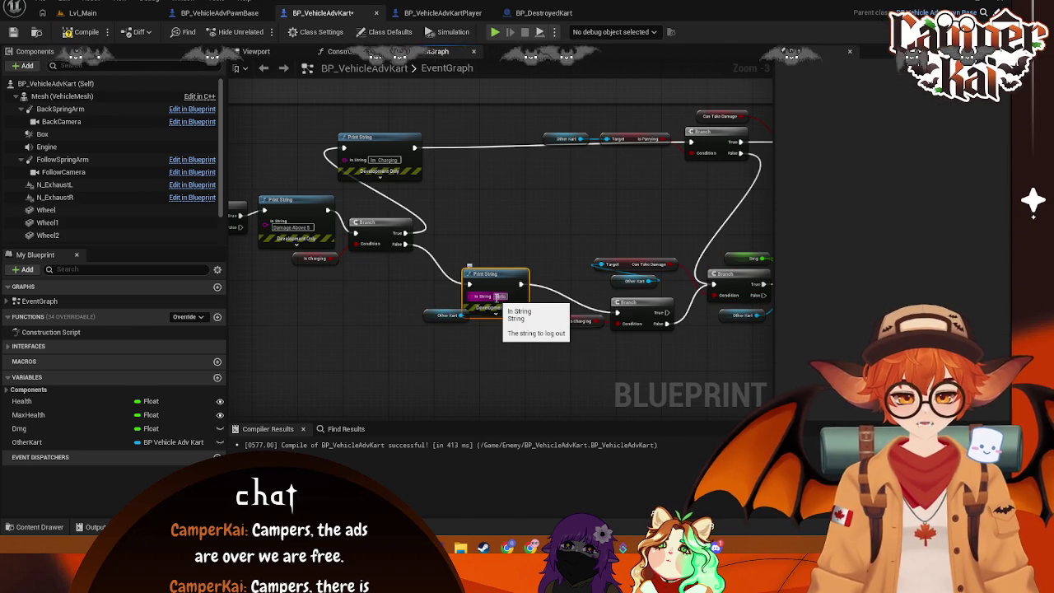
{"action": "key", "text": "BackSpace"}
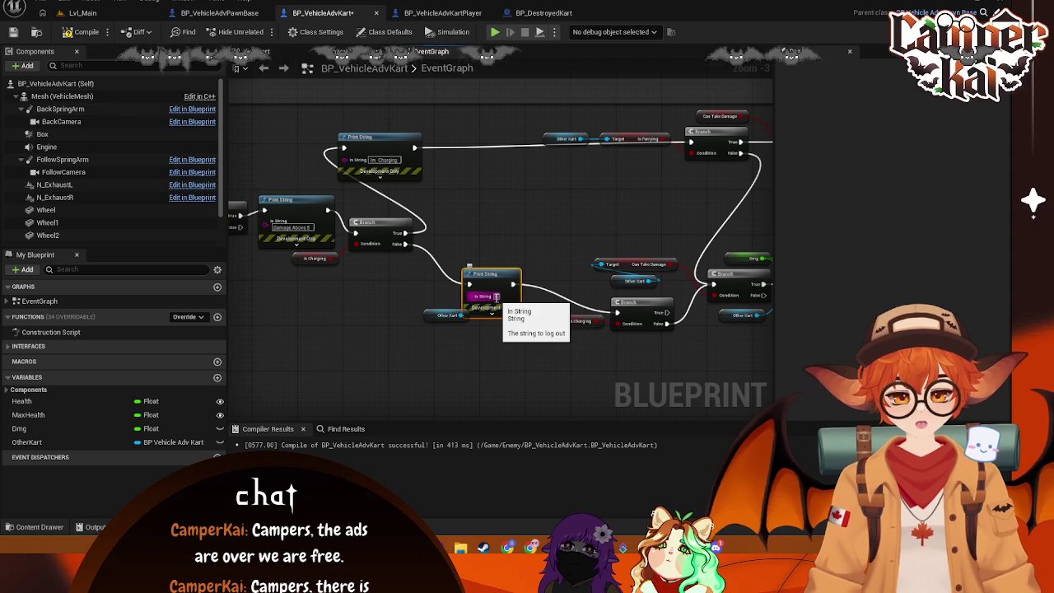
{"action": "type", "text": "Is Not Charg"}
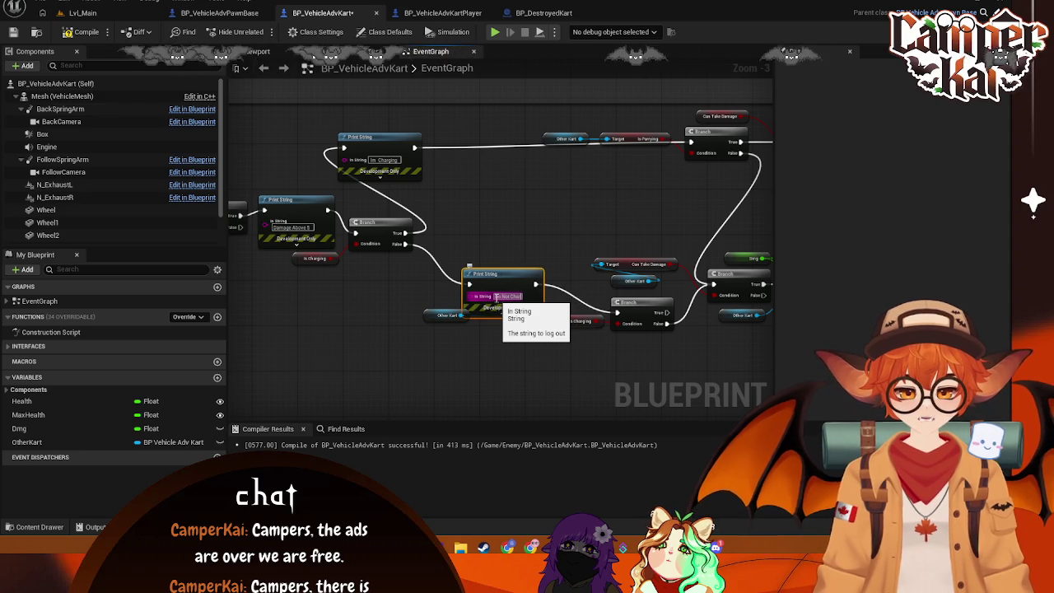
{"action": "key", "text": "BackSpace"}
{"action": "key", "text": "BackSpace"}
{"action": "mouse_move", "coordinate": [503, 280]}
{"action": "left_mouse_down"}
{"action": "mouse_move", "coordinate": [471, 248]}
{"action": "mouse_move", "coordinate": [372, 286]}
{"action": "mouse_move", "coordinate": [384, 286]}
{"action": "left_mouse_up"}
{"action": "left_click_drag", "start_coordinate": [470, 235], "coordinate": [509, 297]}
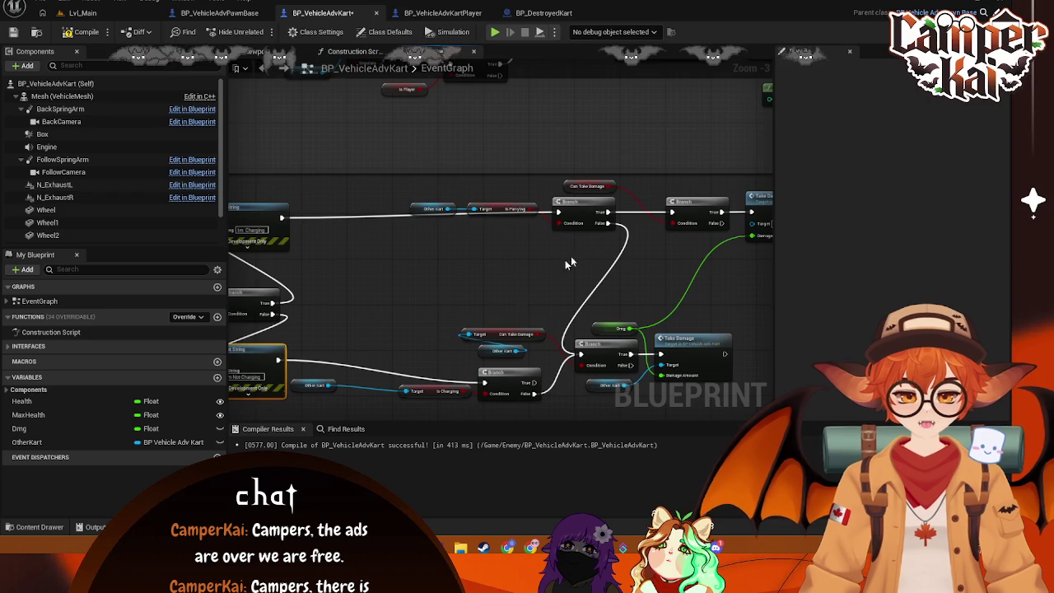
Step: Rearrange the Other Kart and Is Parrying getters and the parry Branch lower in the graph
{"action": "left_click_drag", "start_coordinate": [425, 179], "coordinate": [490, 240]}
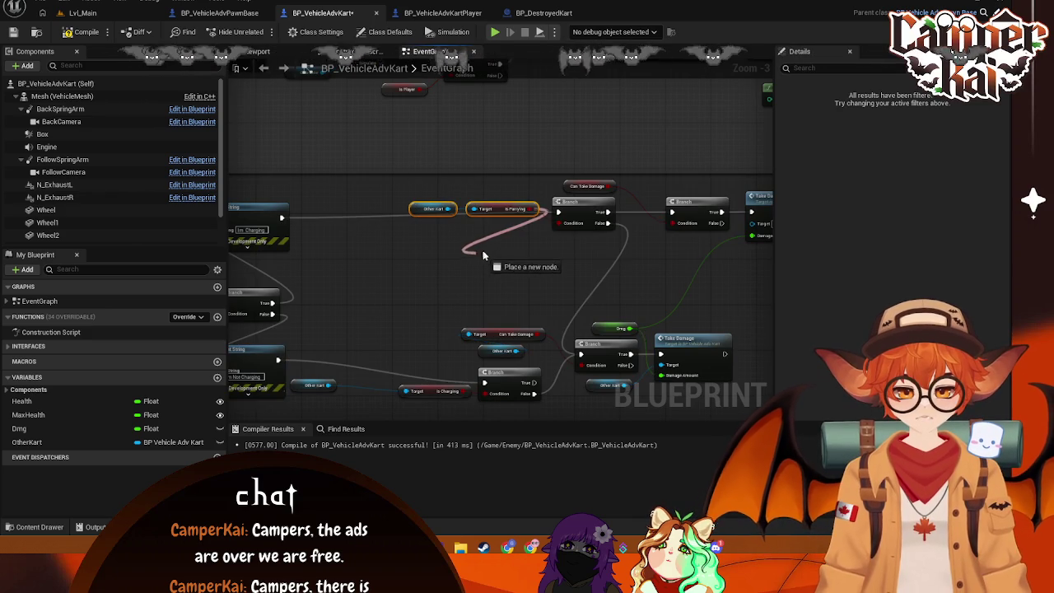
{"action": "left_click", "coordinate": [492, 259]}
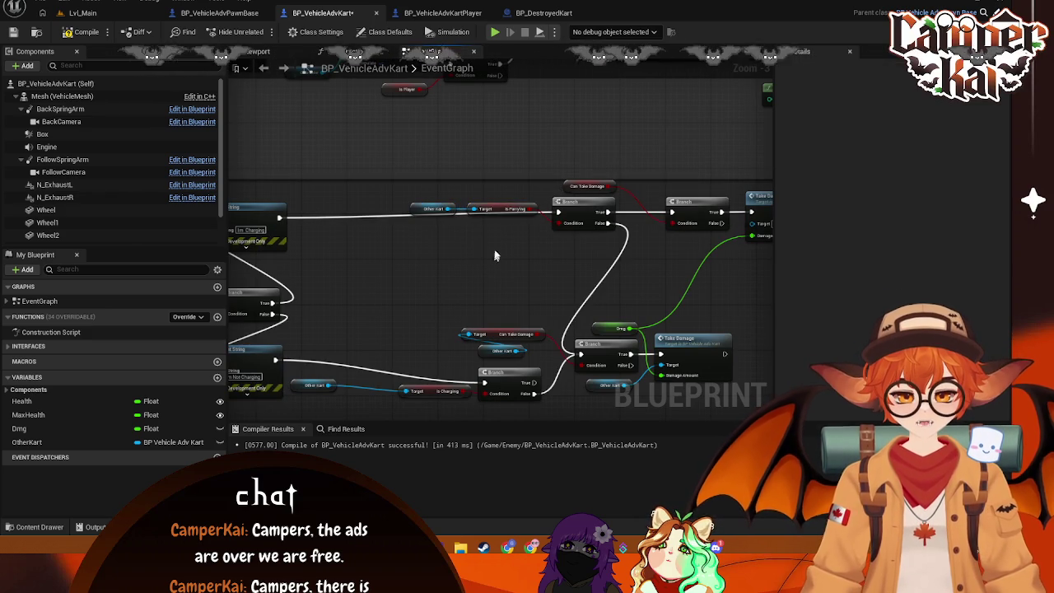
{"action": "left_click_drag", "start_coordinate": [499, 209], "coordinate": [495, 260]}
{"action": "left_click_drag", "start_coordinate": [417, 210], "coordinate": [344, 267]}
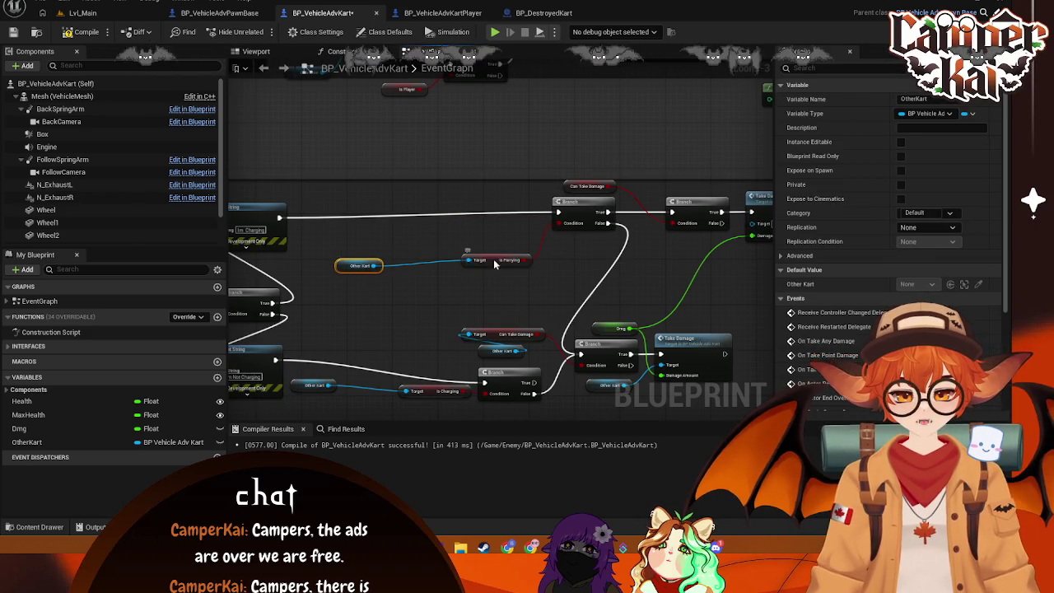
{"action": "left_click_drag", "start_coordinate": [495, 261], "coordinate": [424, 262]}
{"action": "mouse_move", "coordinate": [480, 199]}
{"action": "left_mouse_down"}
{"action": "mouse_move", "coordinate": [380, 205]}
{"action": "mouse_move", "coordinate": [451, 221]}
{"action": "left_mouse_up"}
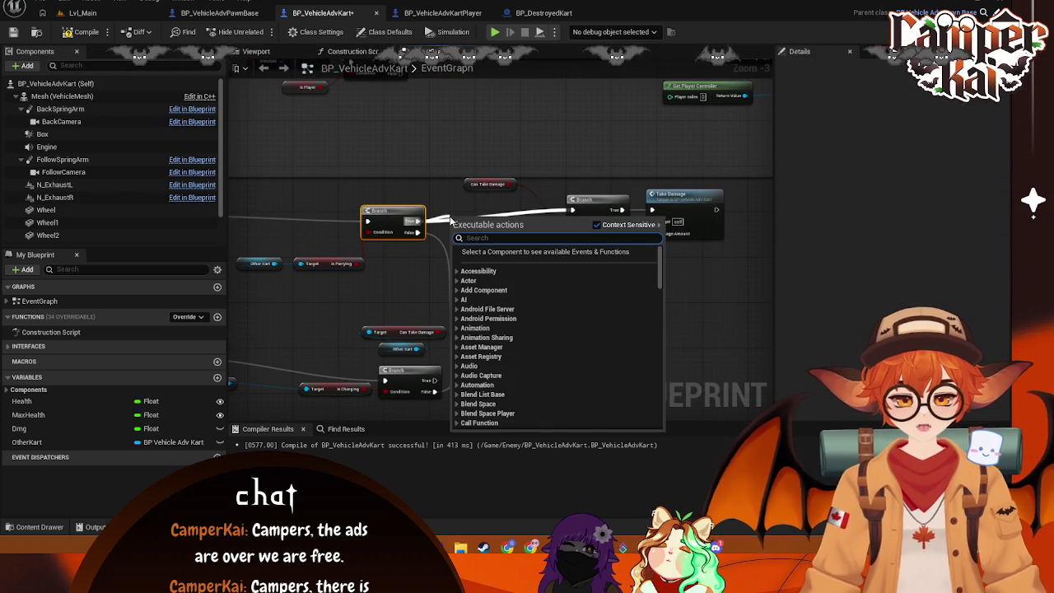
Step: Add a Print String reading 'Parried' after the parry Branch
{"action": "type", "text": "print stro"}
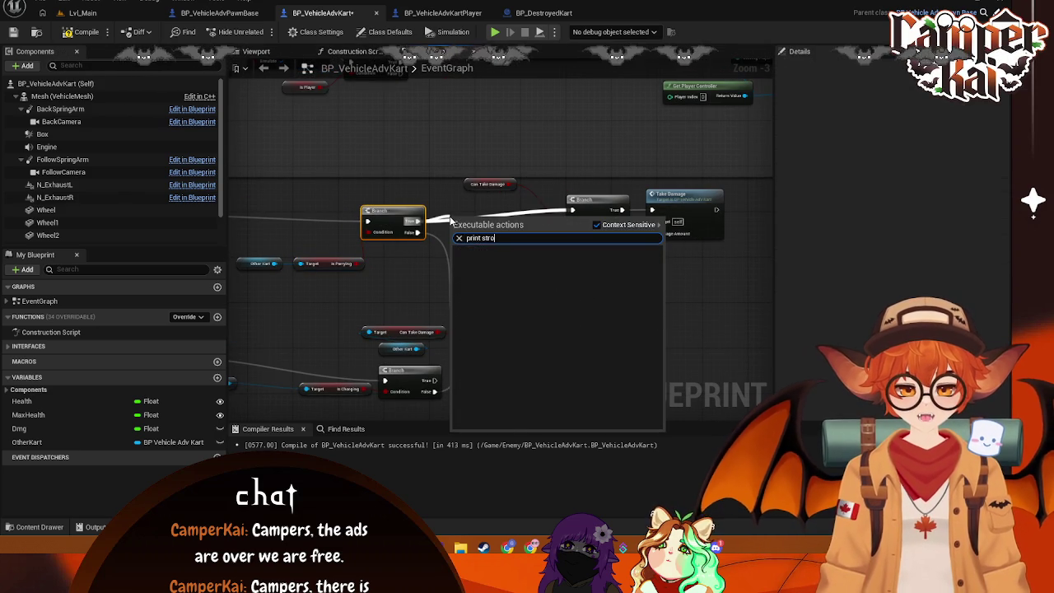
{"action": "key", "text": "BackSpace"}
{"action": "left_click", "coordinate": [490, 249]}
{"action": "left_click_drag", "start_coordinate": [491, 247], "coordinate": [509, 230]}
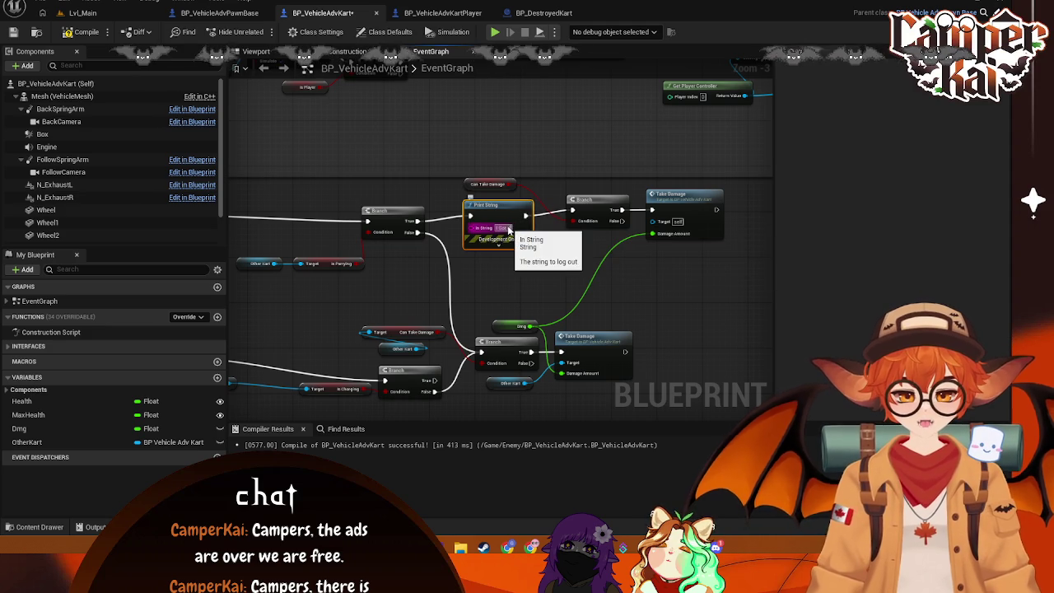
{"action": "type", "text": "Parried"}
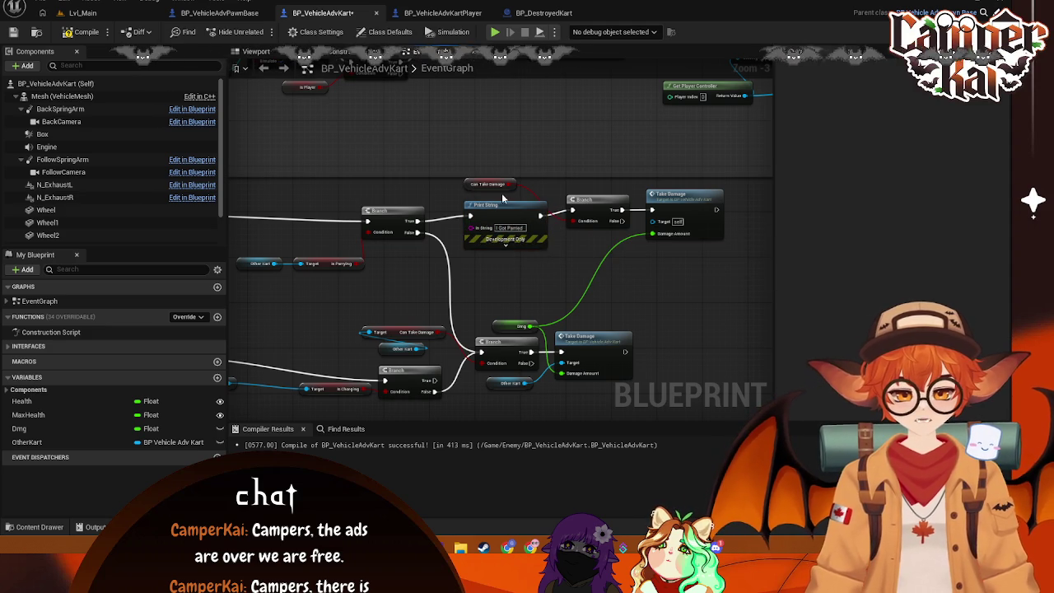
Step: Insert a Print String between the Can Take Damage Branch's True output and the self Take Damage node
{"action": "left_click_drag", "start_coordinate": [470, 185], "coordinate": [500, 192]}
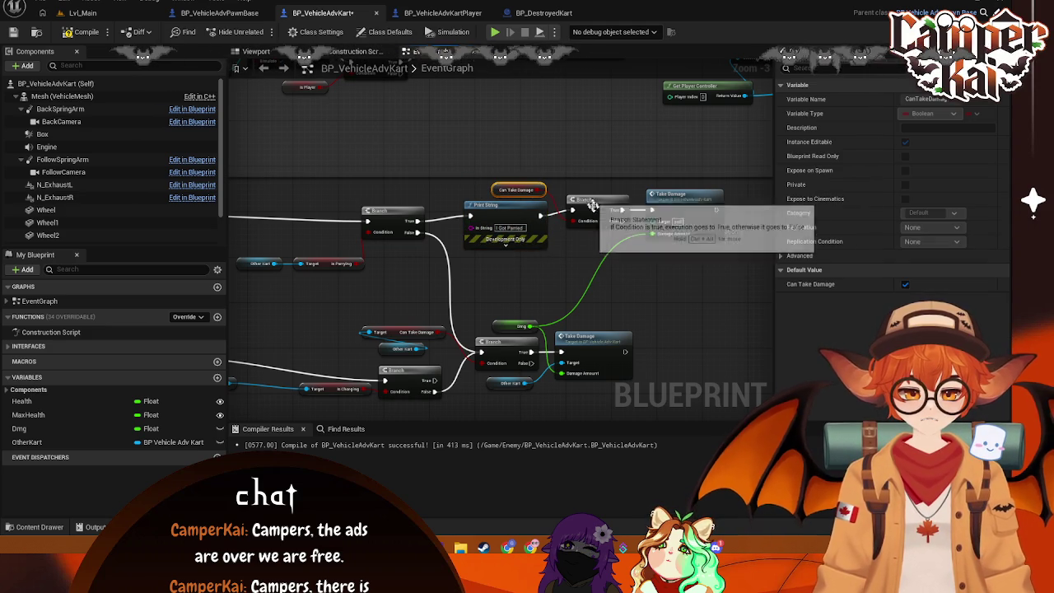
{"action": "left_click", "coordinate": [588, 204]}
{"action": "left_click", "coordinate": [690, 192]}
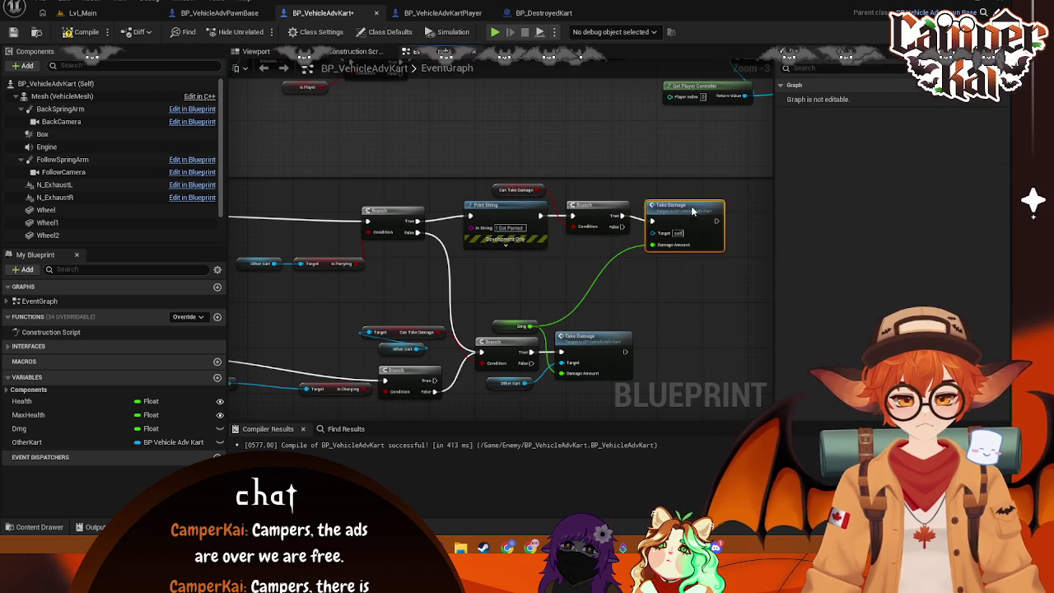
{"action": "left_click_drag", "start_coordinate": [544, 256], "coordinate": [479, 240]}
{"action": "left_click_drag", "start_coordinate": [613, 185], "coordinate": [669, 185]}
{"action": "left_click_drag", "start_coordinate": [557, 200], "coordinate": [584, 185]}
{"action": "type", "text": "pri"}
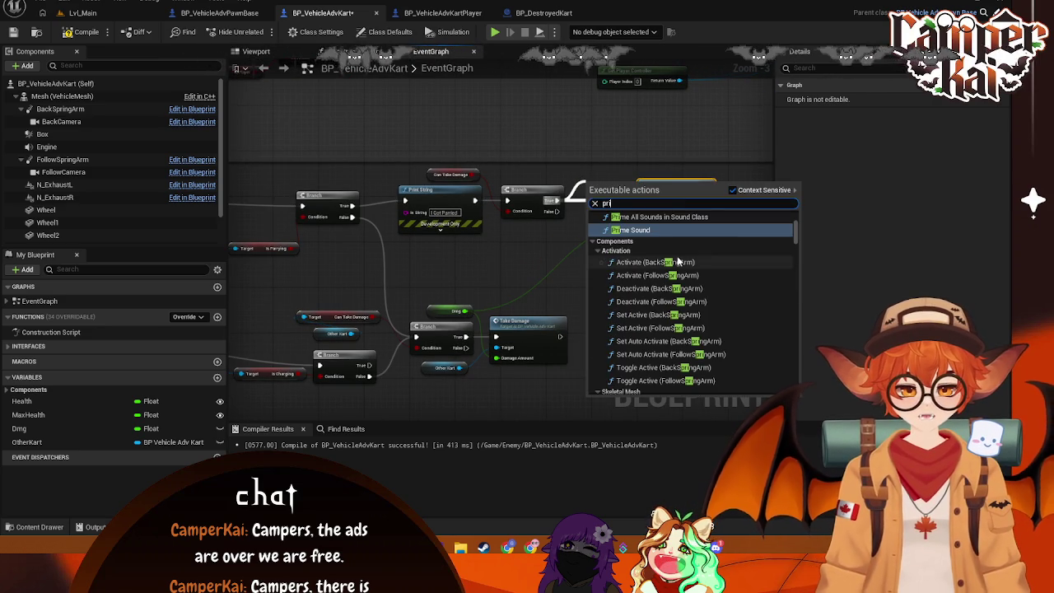
{"action": "type", "text": "nt string"}
{"action": "key", "text": "Return"}
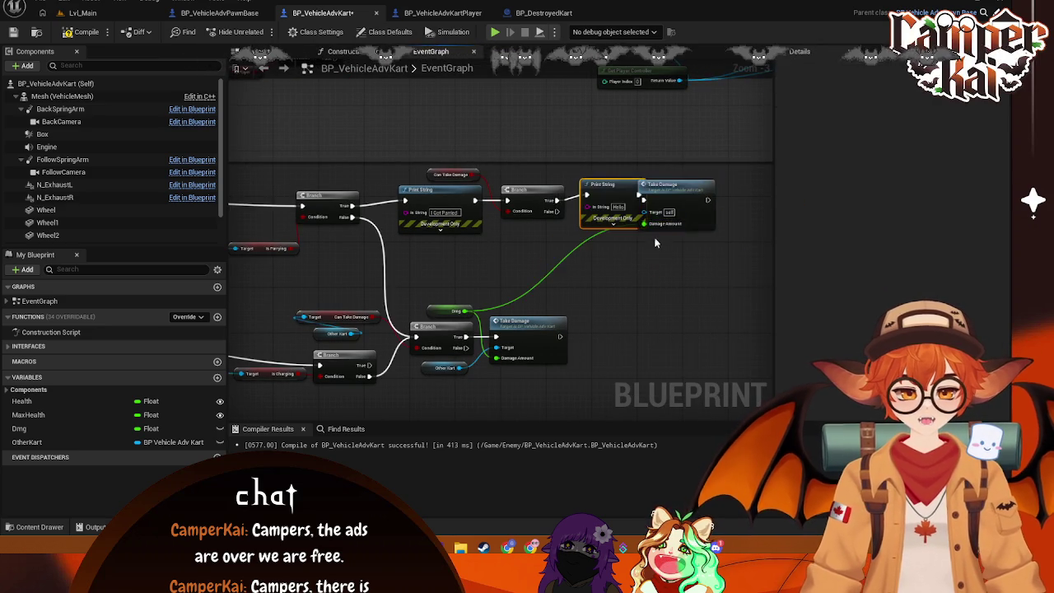
{"action": "left_click_drag", "start_coordinate": [594, 202], "coordinate": [638, 200]}
{"action": "left_click_drag", "start_coordinate": [539, 184], "coordinate": [544, 191]}
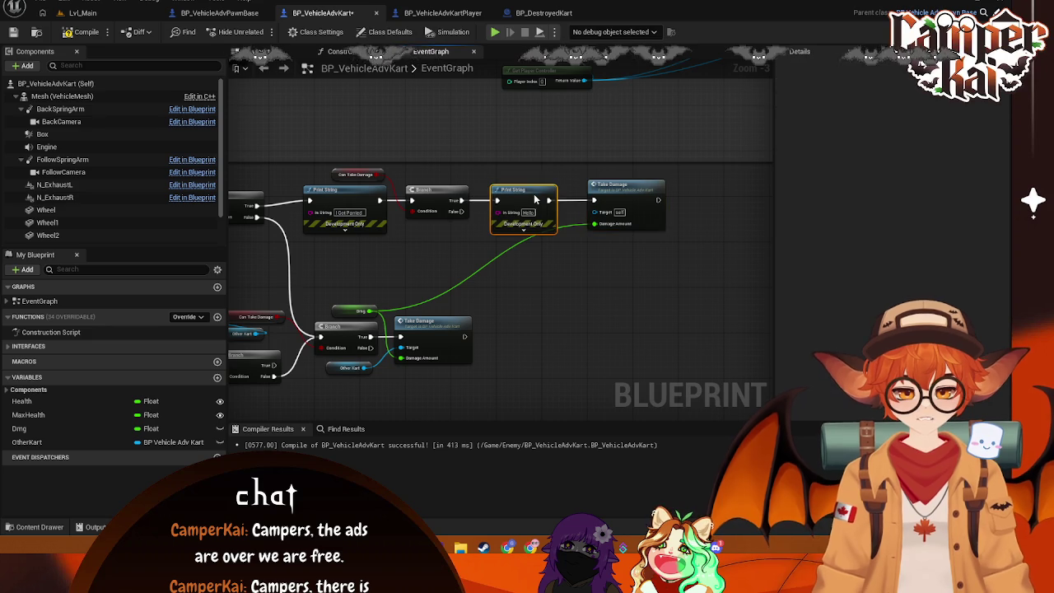
Step: Replace the new Print String's Hello text with 'I Take Damage'
{"action": "right_click", "coordinate": [533, 212]}
{"action": "left_click", "coordinate": [539, 237]}
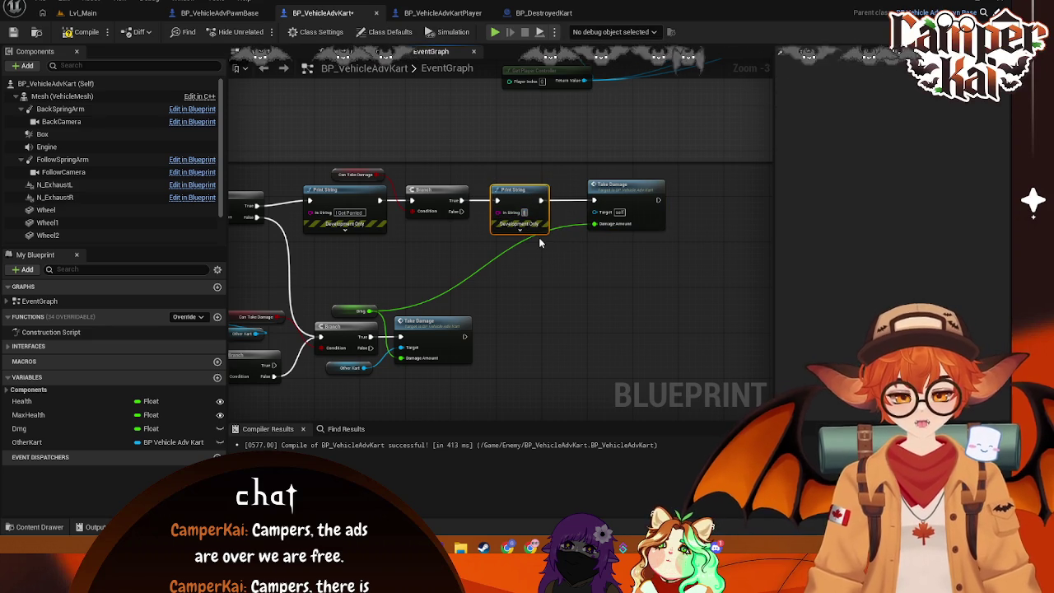
{"action": "type", "text": "I am going to"}
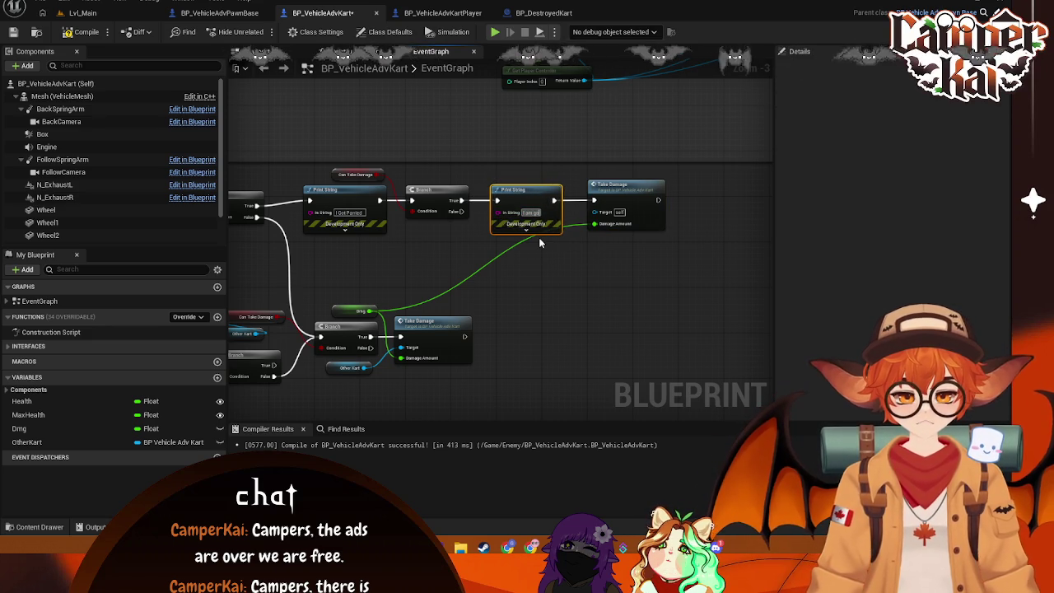
{"action": "key", "text": "BackSpace"}
{"action": "key", "text": "BackSpace"}
{"action": "key", "text": "BackSpace"}
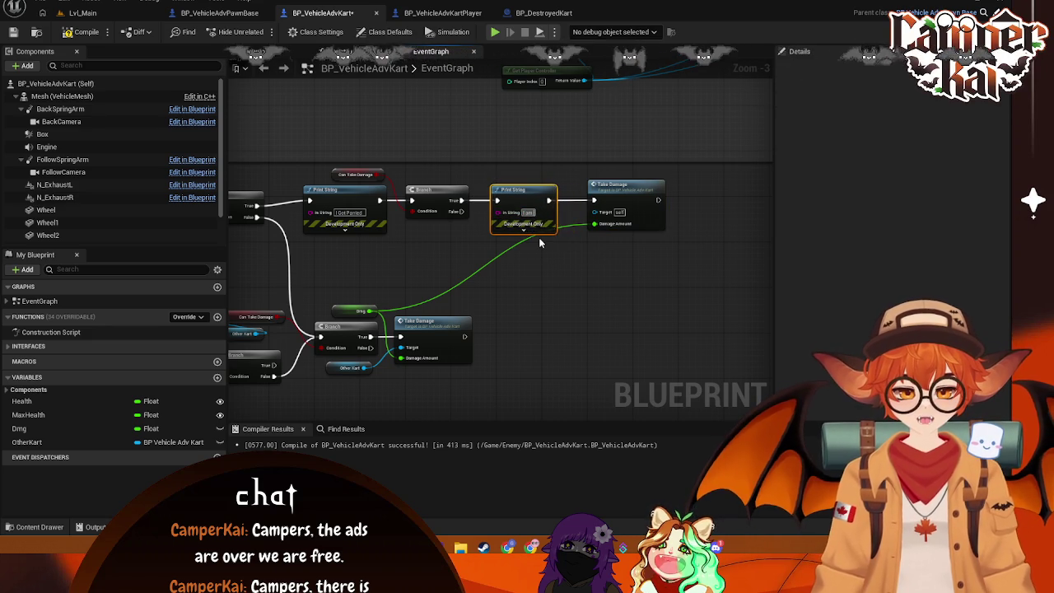
{"action": "type", "text": "I Take Damage"}
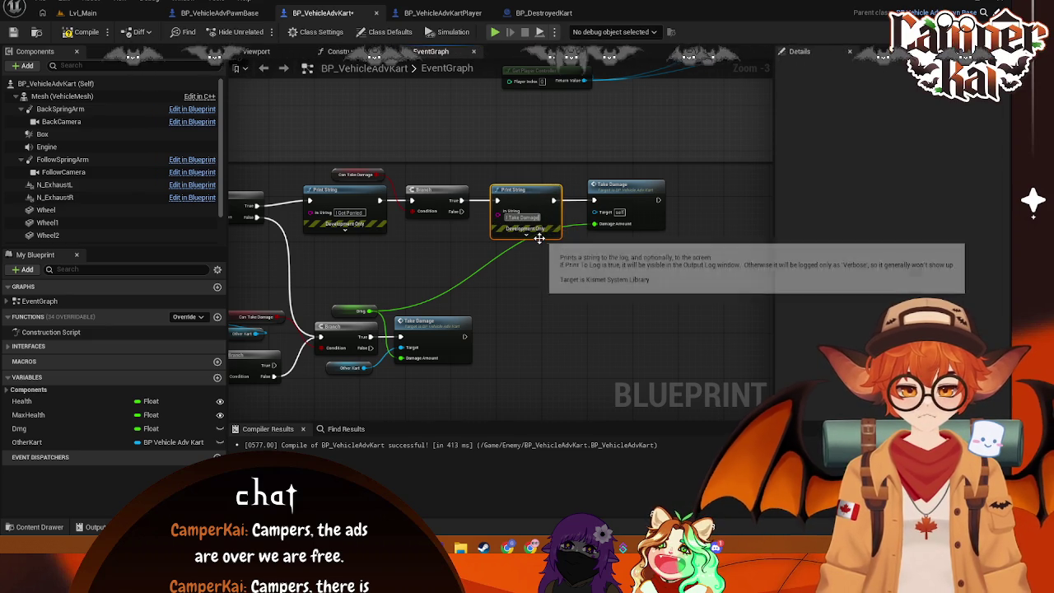
Step: Move Take Damage far right and shift the Dmg, Branch and Other Kart group to make room
{"action": "mouse_move", "coordinate": [558, 240]}
{"action": "left_mouse_down"}
{"action": "mouse_move", "coordinate": [593, 202]}
{"action": "mouse_move", "coordinate": [584, 211]}
{"action": "left_mouse_up"}
{"action": "left_click_drag", "start_coordinate": [490, 238], "coordinate": [688, 236]}
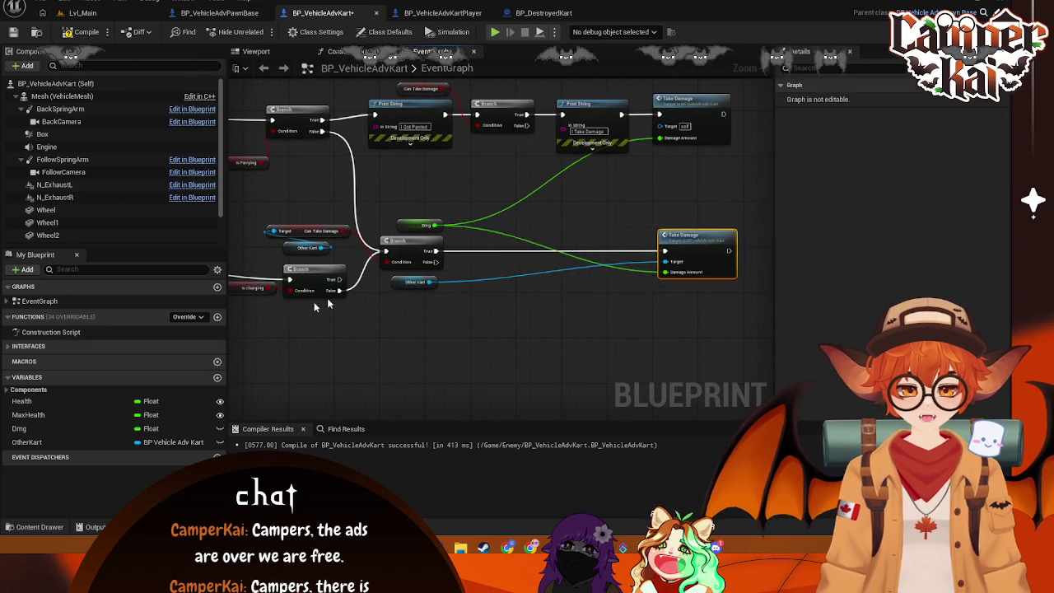
{"action": "left_click_drag", "start_coordinate": [514, 269], "coordinate": [606, 259]}
{"action": "left_click_drag", "start_coordinate": [470, 185], "coordinate": [594, 305]}
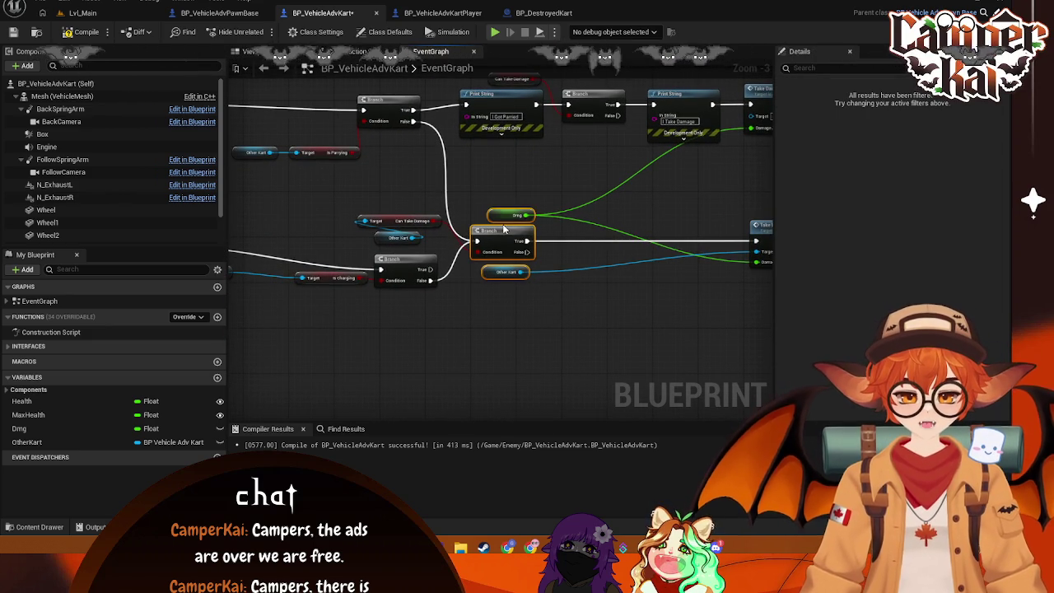
{"action": "left_click", "coordinate": [644, 222]}
{"action": "left_click_drag", "start_coordinate": [543, 202], "coordinate": [487, 294]}
{"action": "left_click_drag", "start_coordinate": [512, 241], "coordinate": [632, 217]}
{"action": "mouse_move", "coordinate": [432, 266]}
{"action": "left_mouse_down"}
{"action": "mouse_move", "coordinate": [535, 311]}
{"action": "mouse_move", "coordinate": [495, 316]}
{"action": "mouse_move", "coordinate": [494, 281]}
{"action": "mouse_move", "coordinate": [518, 292]}
{"action": "mouse_move", "coordinate": [450, 315]}
{"action": "mouse_move", "coordinate": [300, 326]}
{"action": "left_mouse_up"}
Step: Add two Print String nodes off the Branch False output, one reading 'They are Charging'
{"action": "mouse_move", "coordinate": [464, 305]}
{"action": "left_mouse_down"}
{"action": "mouse_move", "coordinate": [484, 311]}
{"action": "mouse_move", "coordinate": [504, 264]}
{"action": "left_mouse_up"}
{"action": "type", "text": "print"}
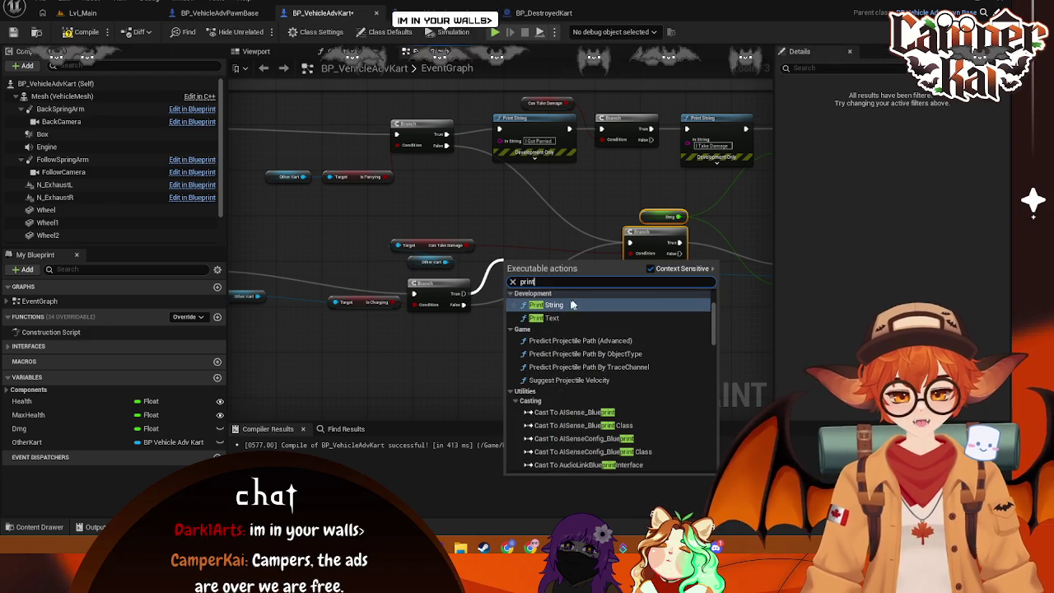
{"action": "left_click", "coordinate": [565, 306]}
{"action": "mouse_move", "coordinate": [537, 282]}
{"action": "left_mouse_down"}
{"action": "mouse_move", "coordinate": [523, 240]}
{"action": "mouse_move", "coordinate": [540, 217]}
{"action": "mouse_move", "coordinate": [563, 354]}
{"action": "left_mouse_up"}
{"action": "left_click_drag", "start_coordinate": [477, 278], "coordinate": [535, 258]}
{"action": "type", "text": "print"}
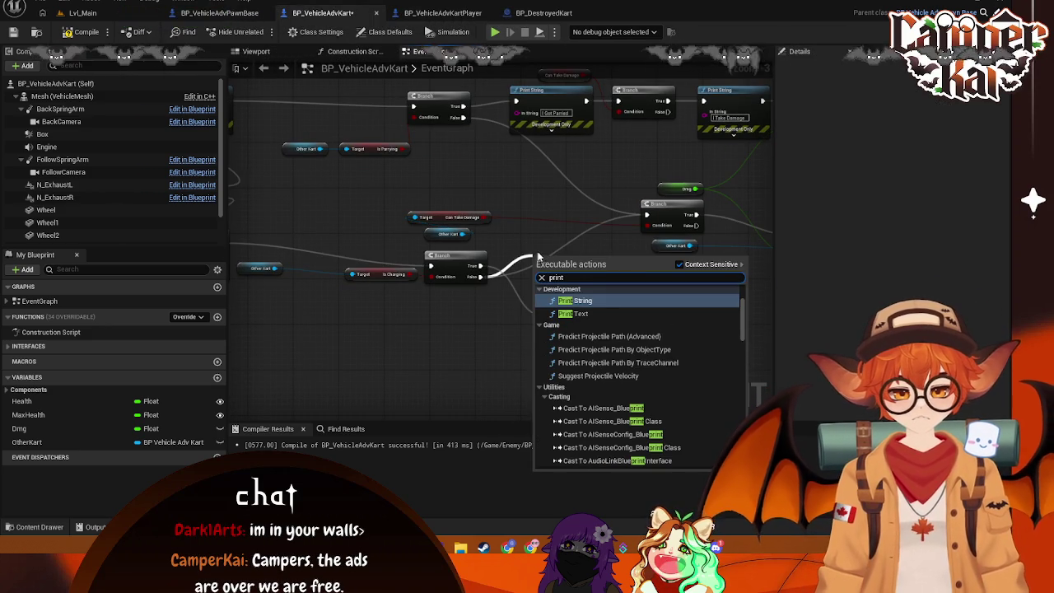
{"action": "left_click", "coordinate": [575, 301]}
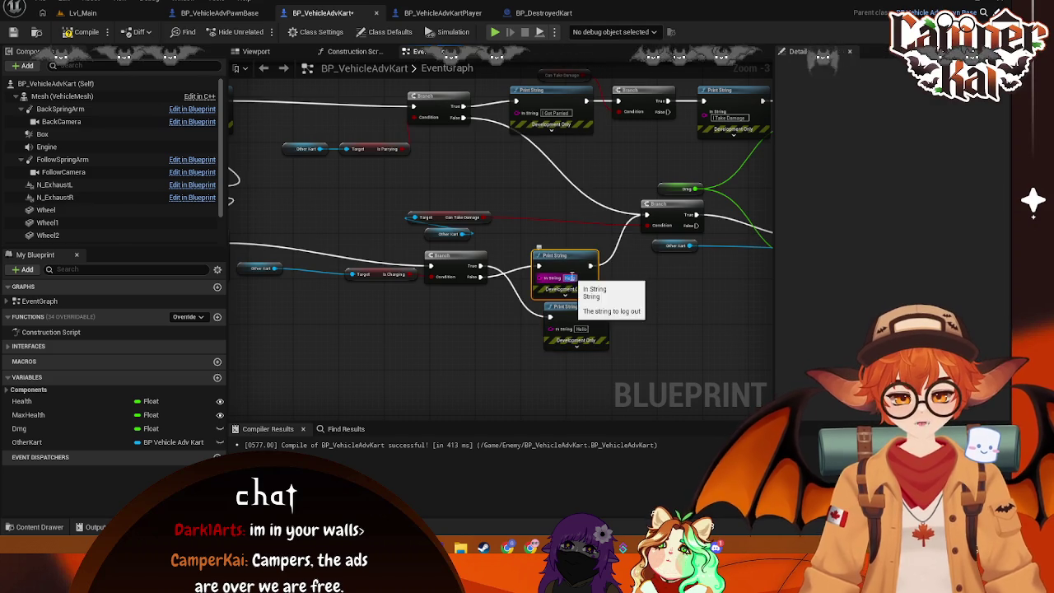
{"action": "type", "text": "They are Cha"}
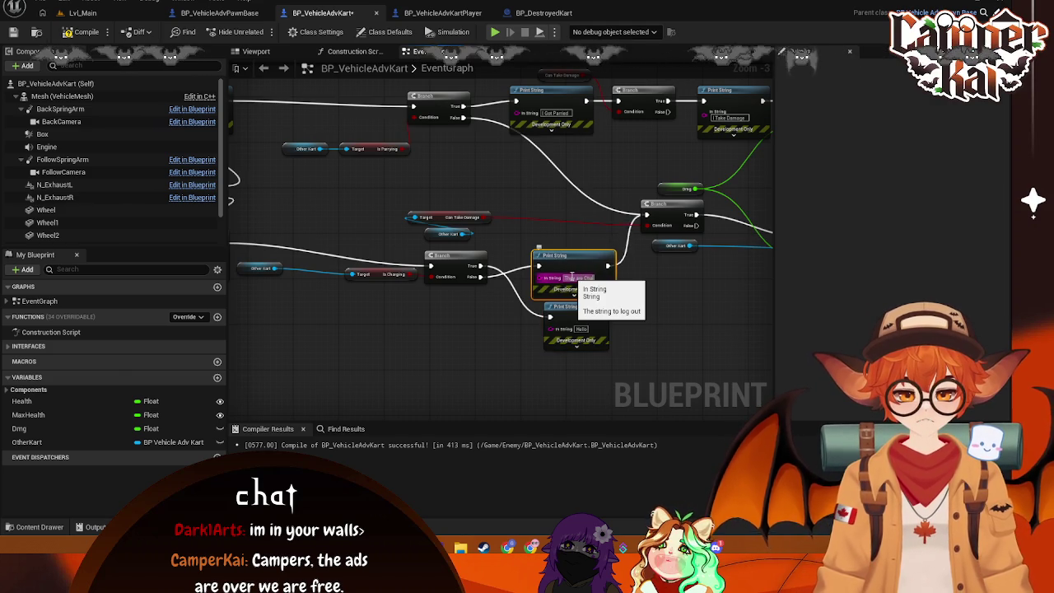
{"action": "type", "text": "rging"}
{"action": "left_click", "coordinate": [684, 306]}
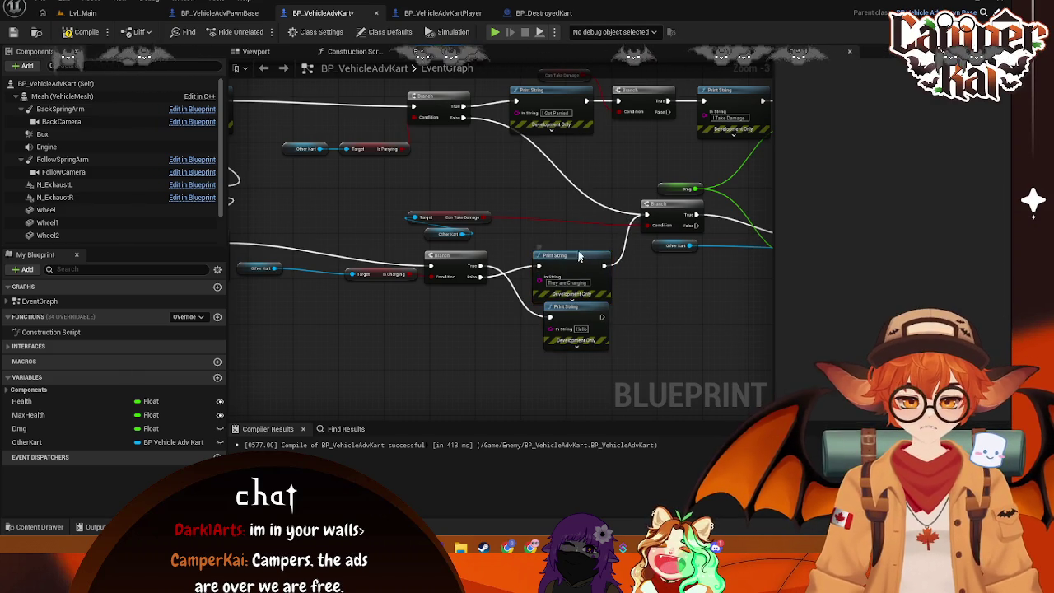
{"action": "left_click_drag", "start_coordinate": [577, 262], "coordinate": [580, 249]}
Step: Set the other print's message to 'They are Not Charging' and move it upward
{"action": "left_click", "coordinate": [546, 275]}
{"action": "type", "text": "They are d"}
{"action": "type", "text": "ot Charging"}
{"action": "key", "text": "Return"}
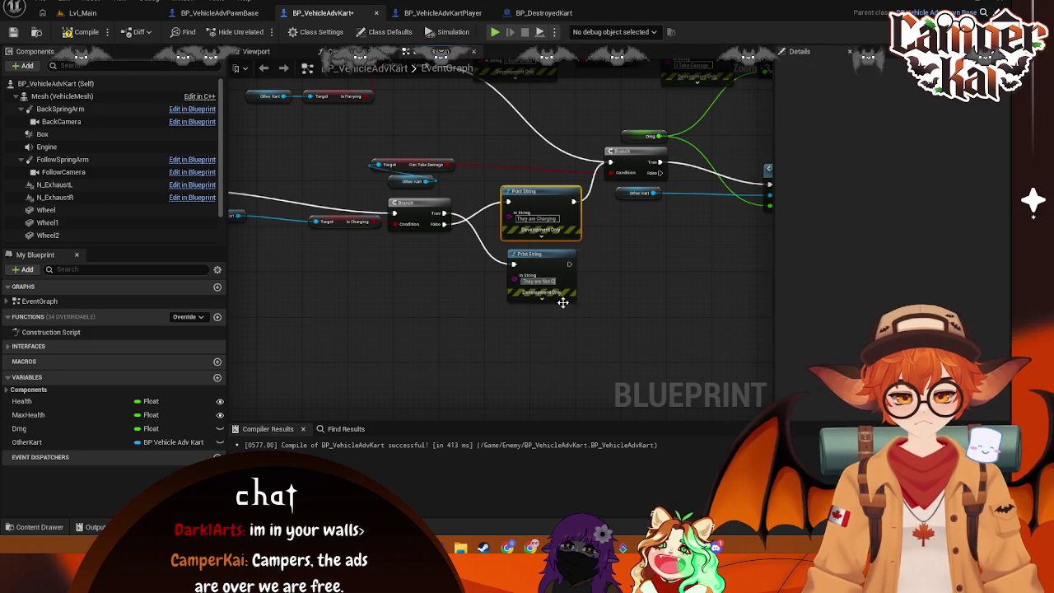
{"action": "left_click", "coordinate": [567, 264]}
{"action": "left_click_drag", "start_coordinate": [566, 264], "coordinate": [547, 177]}
Step: Wire both charging prints into the damage branch and save the blueprint
{"action": "mouse_move", "coordinate": [359, 225]}
{"action": "left_mouse_down"}
{"action": "mouse_move", "coordinate": [683, 258]}
{"action": "mouse_move", "coordinate": [527, 211]}
{"action": "mouse_move", "coordinate": [663, 310]}
{"action": "mouse_move", "coordinate": [566, 311]}
{"action": "mouse_move", "coordinate": [529, 363]}
{"action": "left_mouse_up"}
{"action": "mouse_move", "coordinate": [381, 246]}
{"action": "left_mouse_down"}
{"action": "mouse_move", "coordinate": [392, 235]}
{"action": "mouse_move", "coordinate": [489, 229]}
{"action": "mouse_move", "coordinate": [520, 168]}
{"action": "mouse_move", "coordinate": [562, 244]}
{"action": "mouse_move", "coordinate": [552, 231]}
{"action": "mouse_move", "coordinate": [610, 287]}
{"action": "mouse_move", "coordinate": [458, 266]}
{"action": "left_mouse_up"}
{"action": "left_click_drag", "start_coordinate": [422, 304], "coordinate": [459, 264]}
{"action": "left_click_drag", "start_coordinate": [452, 334], "coordinate": [541, 322]}
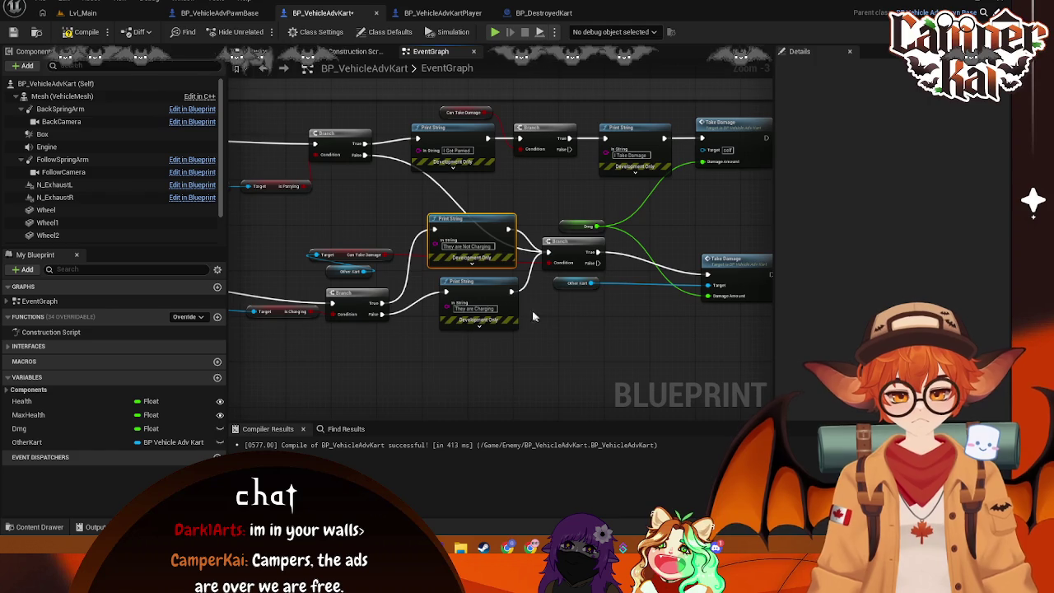
{"action": "left_click_drag", "start_coordinate": [489, 284], "coordinate": [483, 285]}
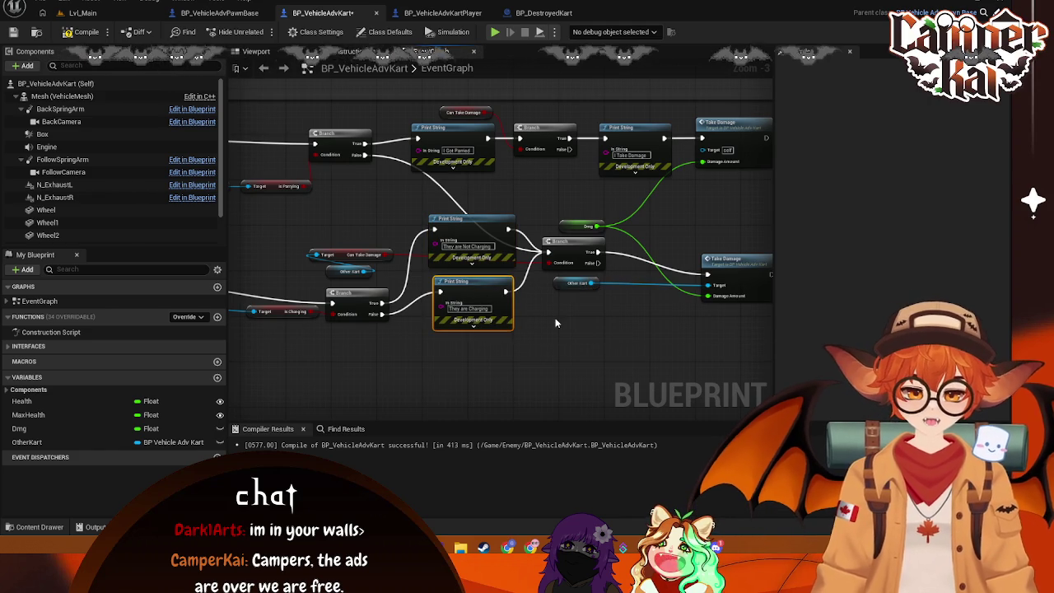
{"action": "key", "text": "ctrl+s"}
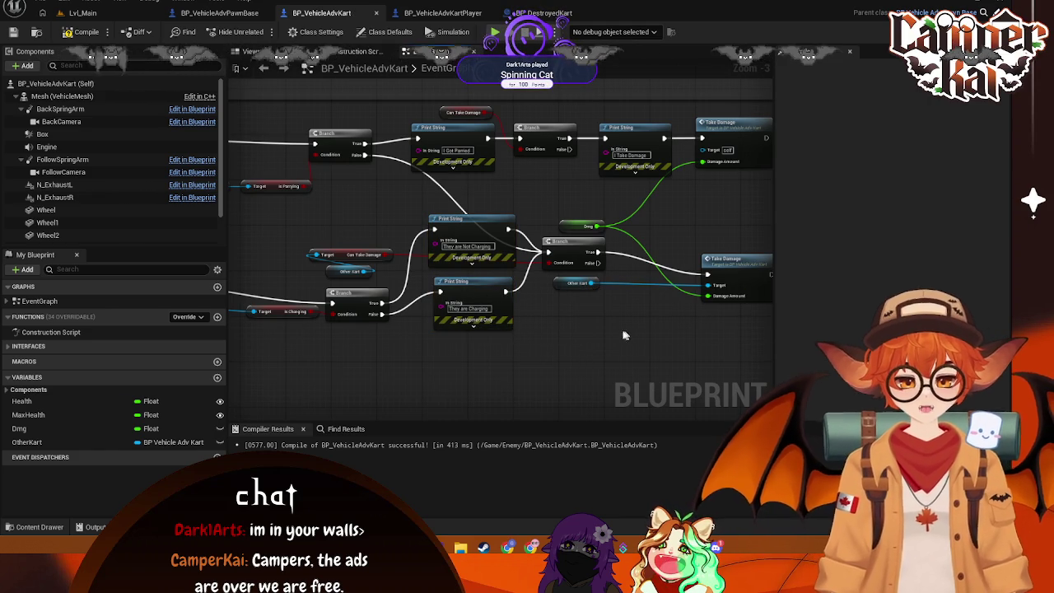
Step: Add a 'They Take Damage' Print String on the damage branch's True output
{"action": "mouse_move", "coordinate": [732, 255]}
{"action": "left_mouse_down"}
{"action": "mouse_move", "coordinate": [710, 247]}
{"action": "mouse_move", "coordinate": [725, 253]}
{"action": "left_mouse_up"}
{"action": "left_click", "coordinate": [550, 347]}
{"action": "mouse_move", "coordinate": [558, 341]}
{"action": "left_mouse_down"}
{"action": "mouse_move", "coordinate": [606, 352]}
{"action": "mouse_move", "coordinate": [546, 332]}
{"action": "left_mouse_up"}
{"action": "left_click_drag", "start_coordinate": [580, 243], "coordinate": [624, 258]}
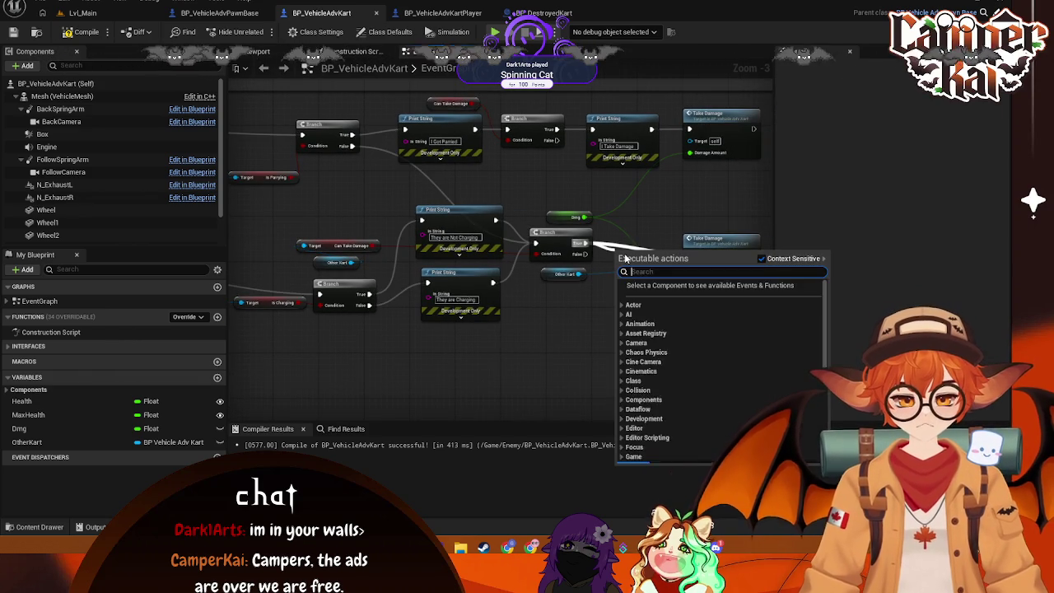
{"action": "type", "text": "print string"}
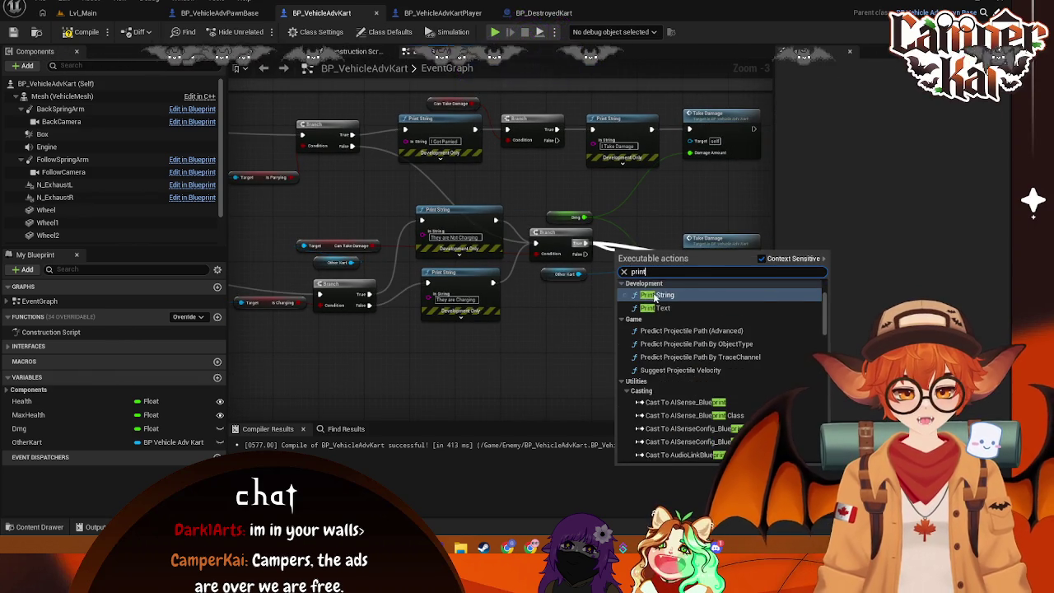
{"action": "left_click", "coordinate": [650, 274]}
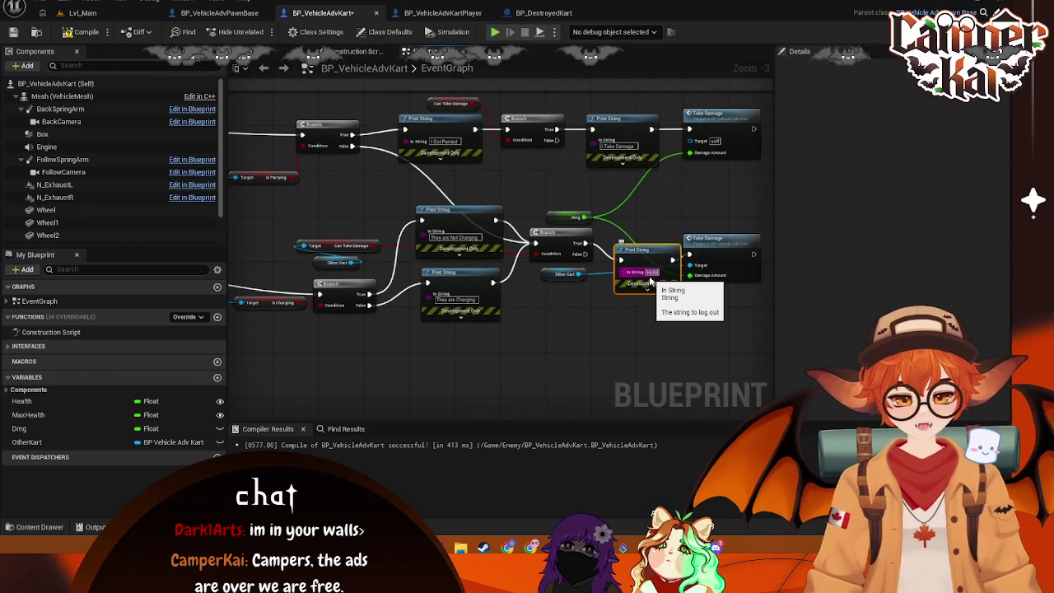
{"action": "type", "text": "They Take Damage"}
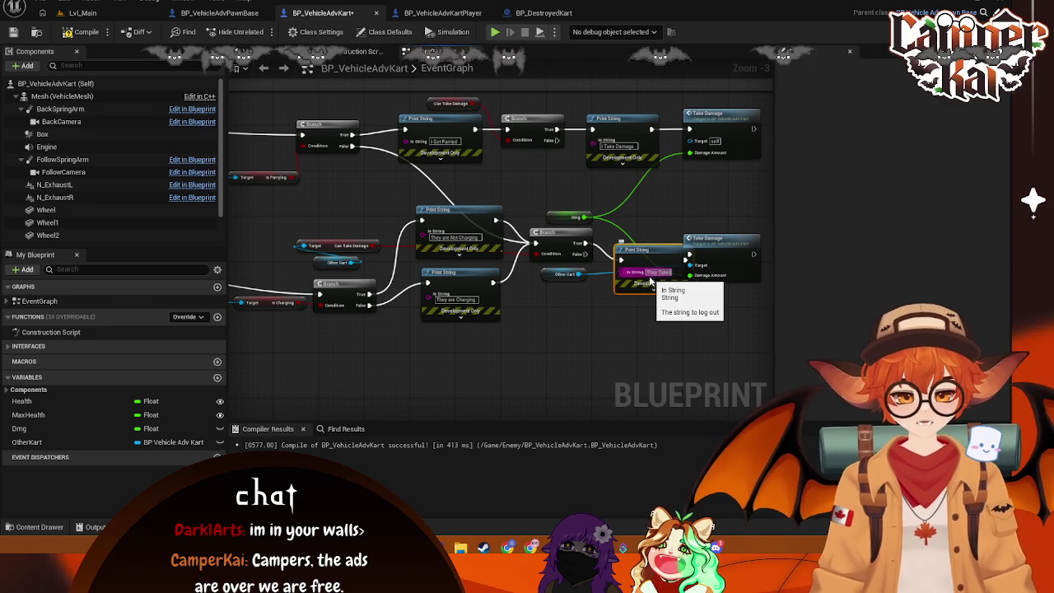
{"action": "key", "text": "Return"}
Step: Reposition Take Damage and the Other Kart variable to fit around the new print
{"action": "left_click", "coordinate": [697, 347]}
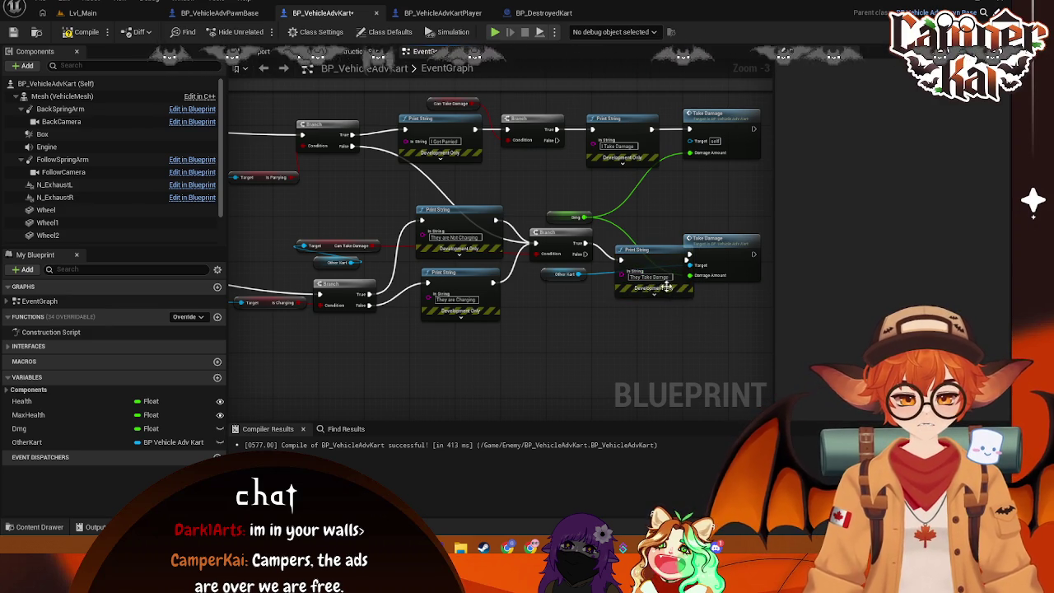
{"action": "left_click_drag", "start_coordinate": [663, 263], "coordinate": [651, 246]}
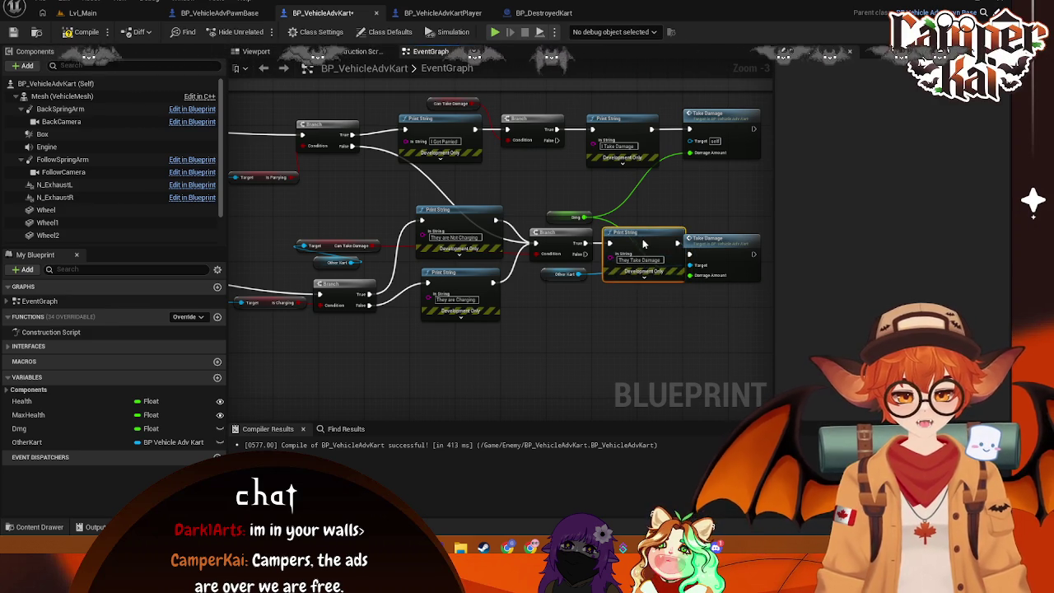
{"action": "left_click_drag", "start_coordinate": [715, 246], "coordinate": [745, 247]}
{"action": "left_click_drag", "start_coordinate": [588, 249], "coordinate": [653, 325]}
{"action": "left_click_drag", "start_coordinate": [700, 266], "coordinate": [648, 270]}
{"action": "left_click_drag", "start_coordinate": [486, 285], "coordinate": [581, 307]}
{"action": "left_click_drag", "start_coordinate": [406, 197], "coordinate": [572, 193]}
{"action": "left_click_drag", "start_coordinate": [431, 207], "coordinate": [369, 197]}
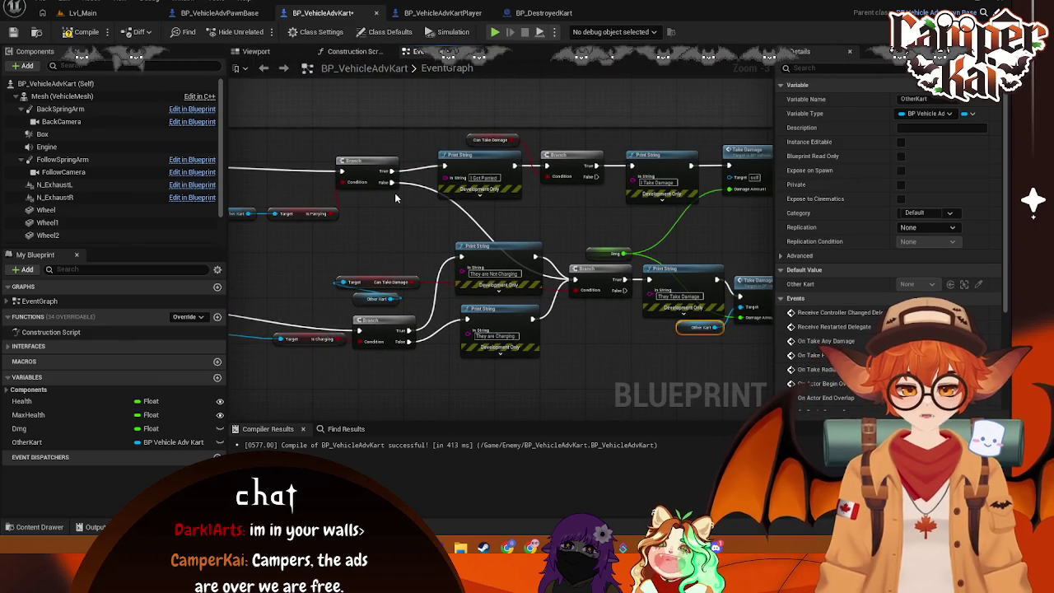
{"action": "left_click_drag", "start_coordinate": [577, 205], "coordinate": [521, 201]}
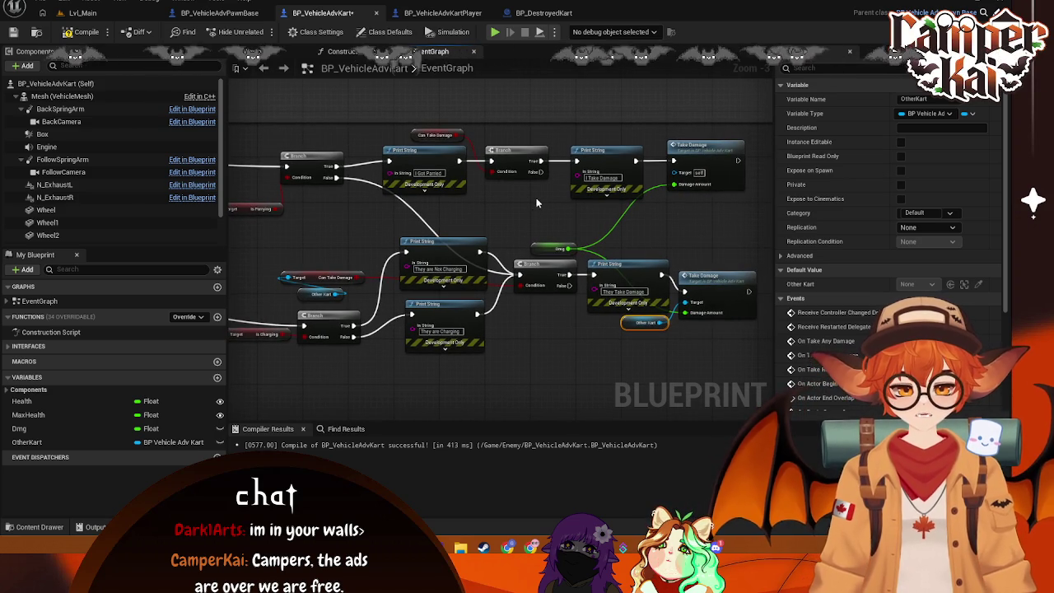
{"action": "left_click_drag", "start_coordinate": [473, 212], "coordinate": [504, 212]}
{"action": "left_click_drag", "start_coordinate": [602, 288], "coordinate": [614, 359]}
Step: Add a 'They Cant Take Damage' Print String on the damage branch's False wire
{"action": "type", "text": "print"}
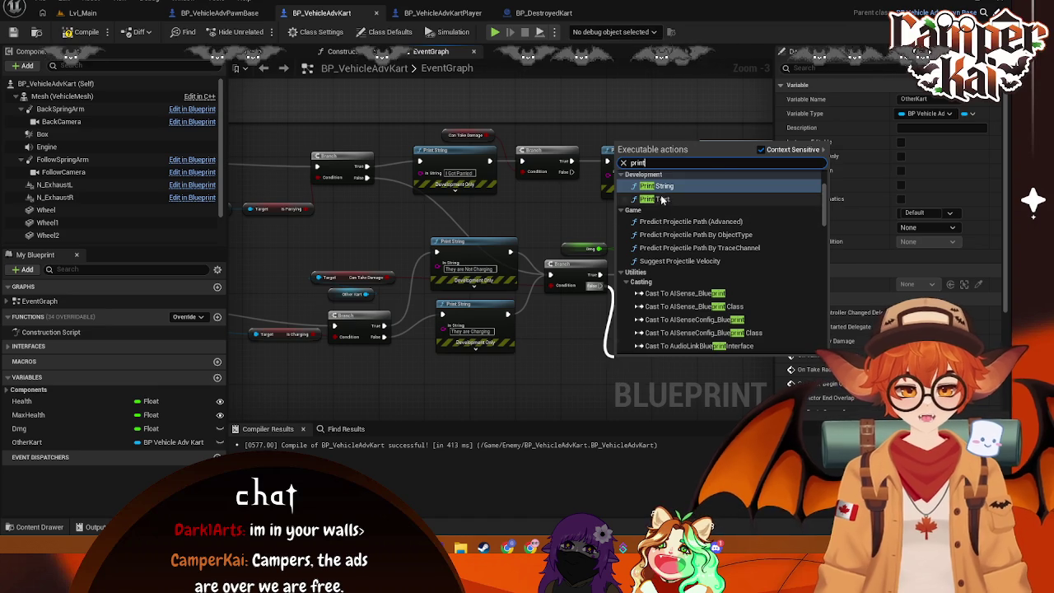
{"action": "left_click", "coordinate": [657, 187]}
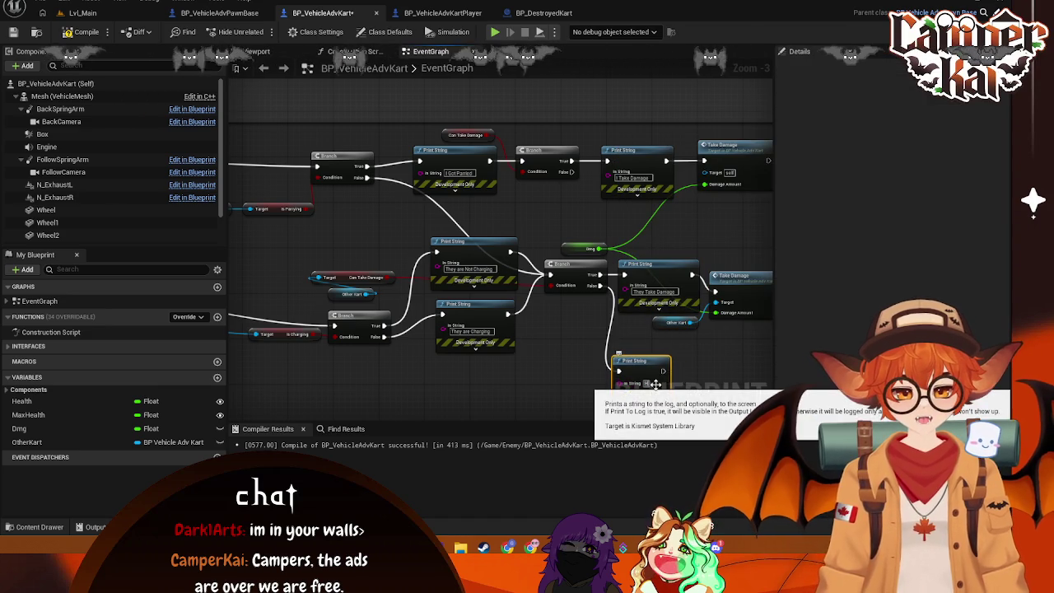
{"action": "left_click", "coordinate": [646, 384]}
{"action": "type", "text": "They Com't Take Damage"}
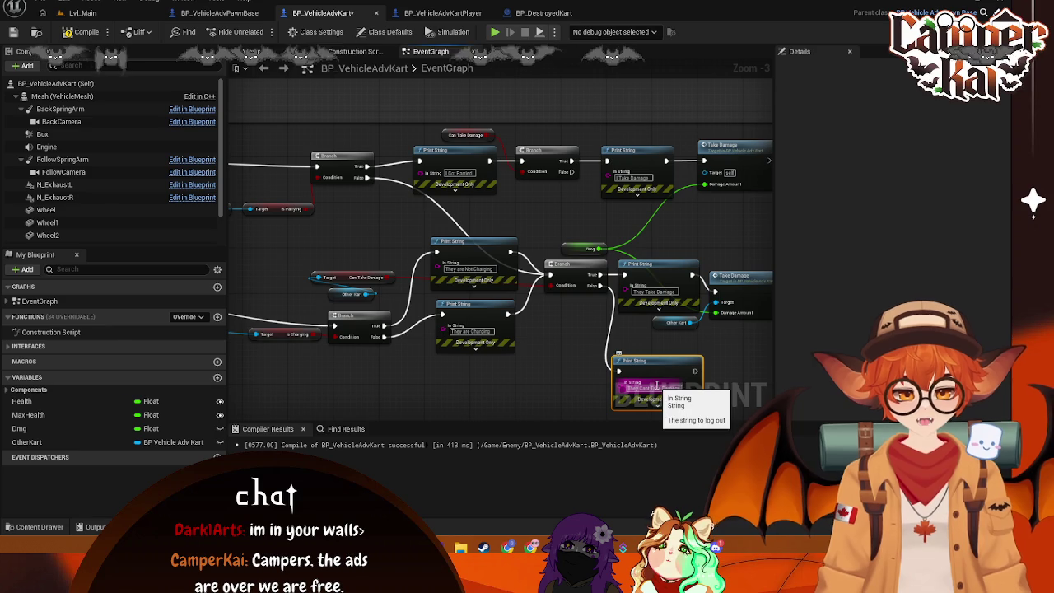
Step: Add an 'I Cant Take Damage' Print String on the upper branch's False output
{"action": "left_click_drag", "start_coordinate": [572, 171], "coordinate": [586, 212]}
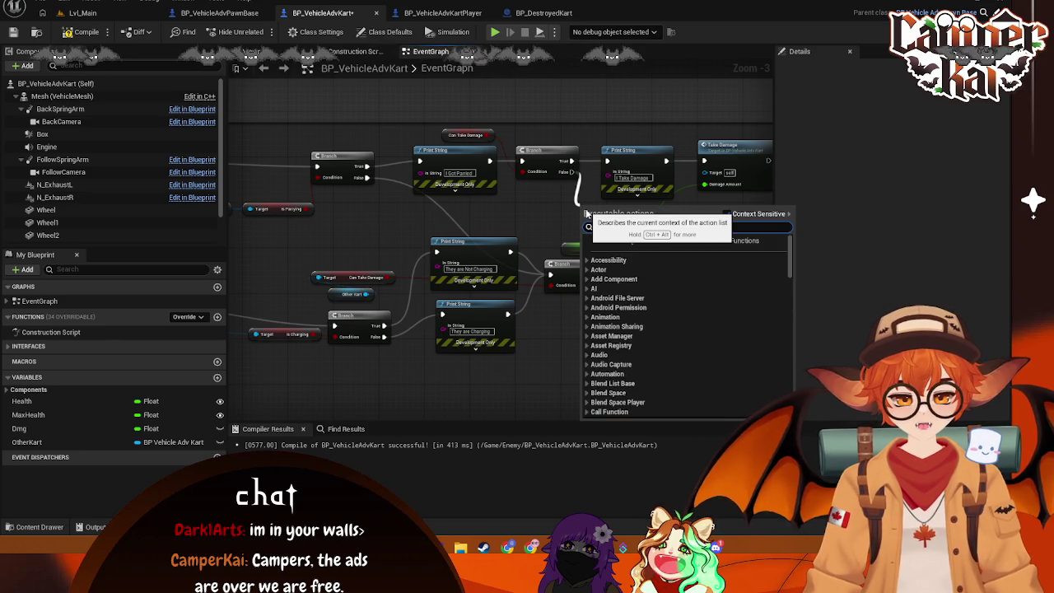
{"action": "type", "text": "print"}
{"action": "left_click", "coordinate": [639, 258]}
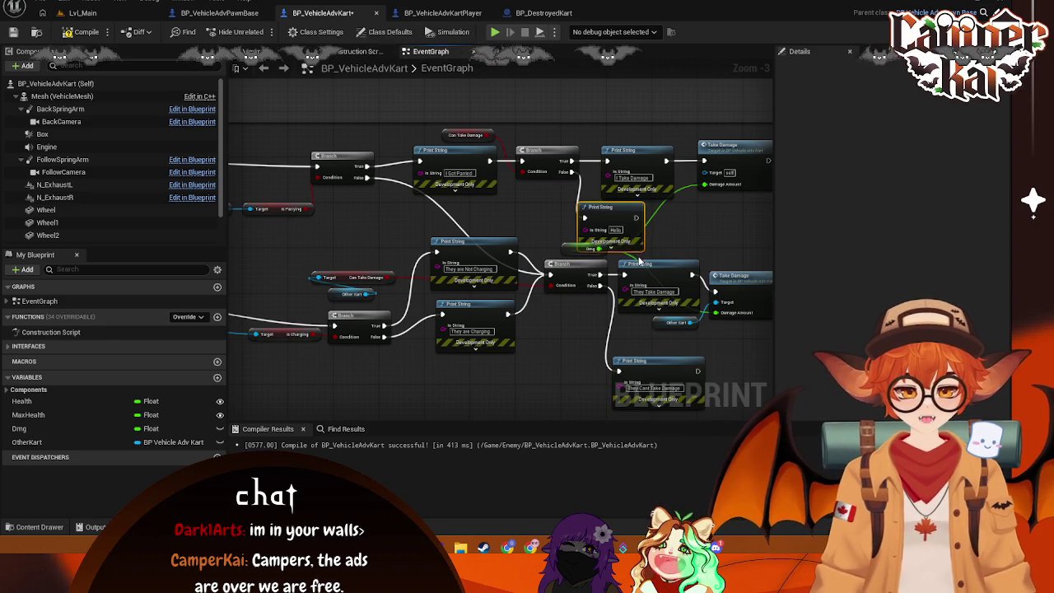
{"action": "left_click", "coordinate": [614, 230]}
{"action": "key", "text": "BackSpace"}
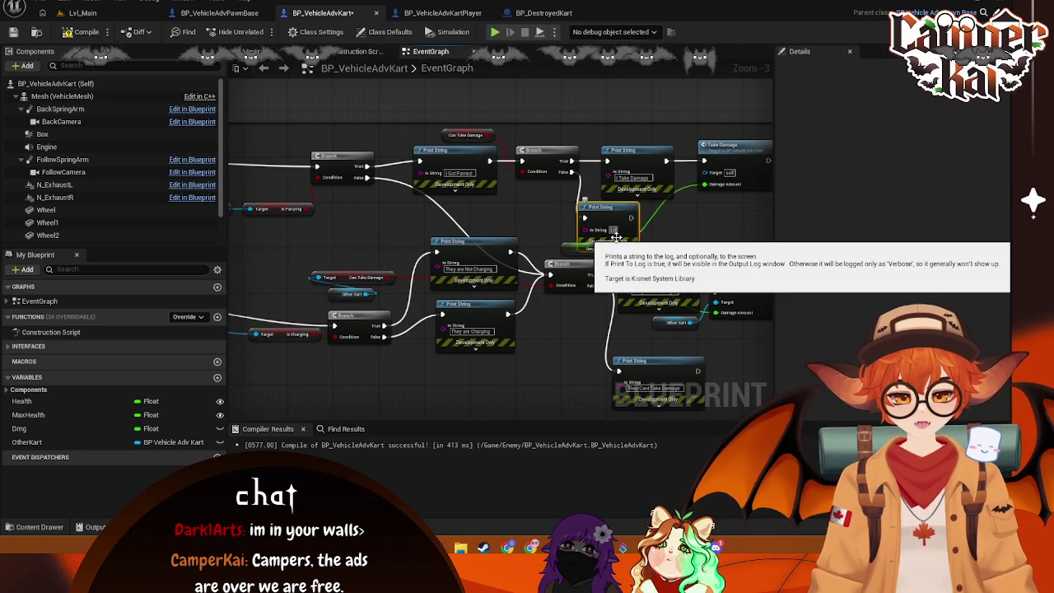
{"action": "type", "text": "I Ca"}
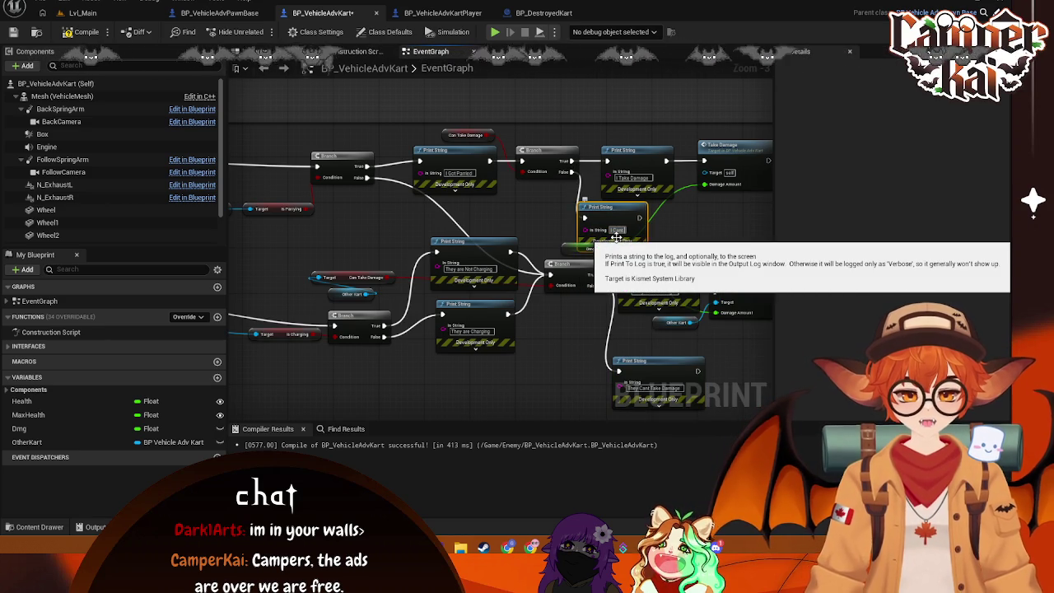
{"action": "type", "text": "nt Take Damage"}
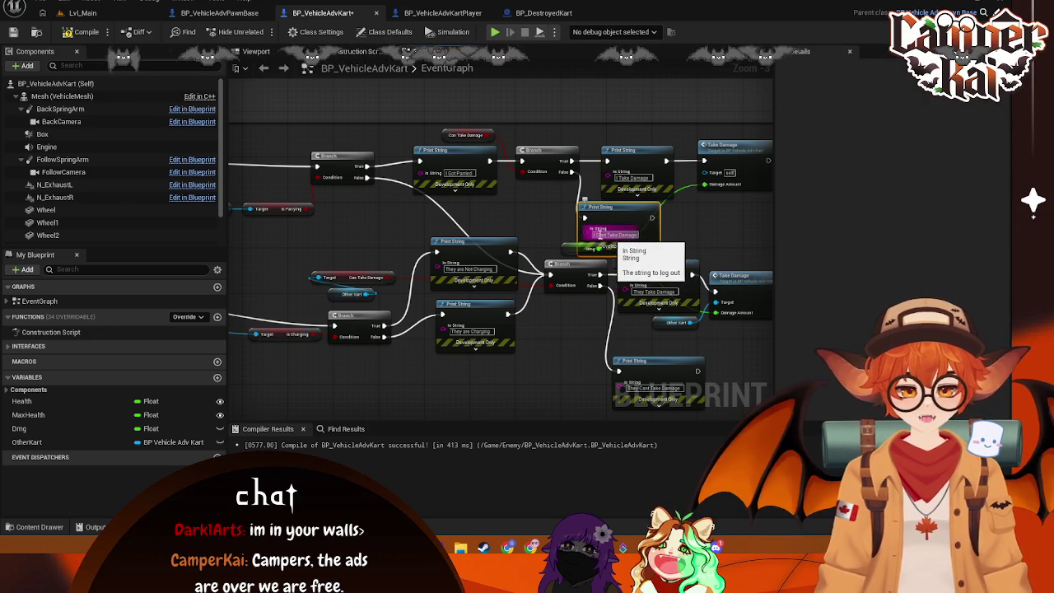
Step: Spread the two new print nodes apart and save BP_VehicleAdvKart
{"action": "left_click_drag", "start_coordinate": [623, 218], "coordinate": [733, 218]}
{"action": "left_click_drag", "start_coordinate": [625, 353], "coordinate": [699, 331]}
{"action": "key", "text": "ctrl+s"}
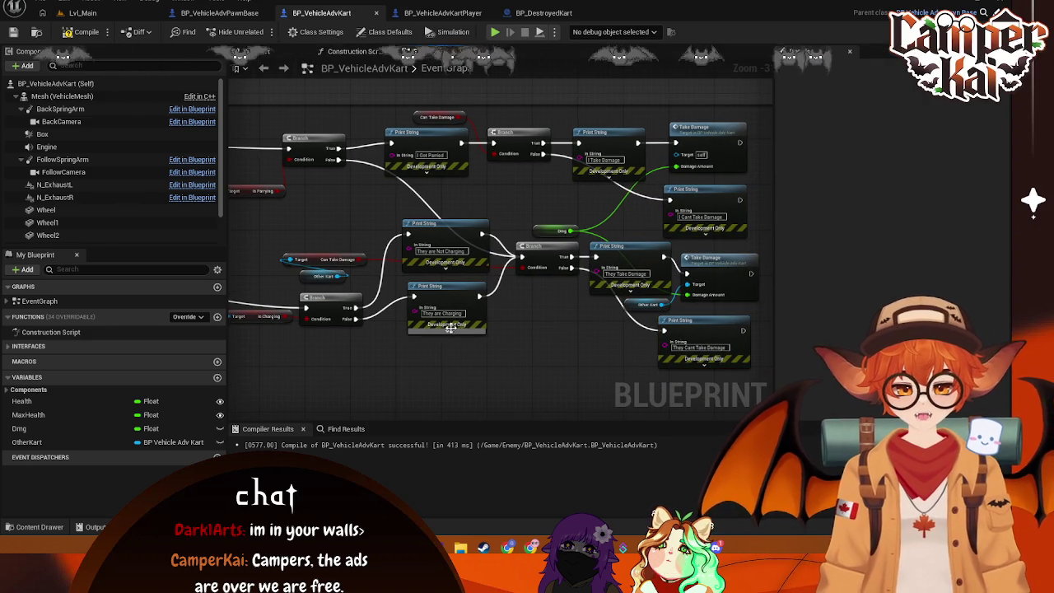
{"action": "left_click", "coordinate": [453, 327]}
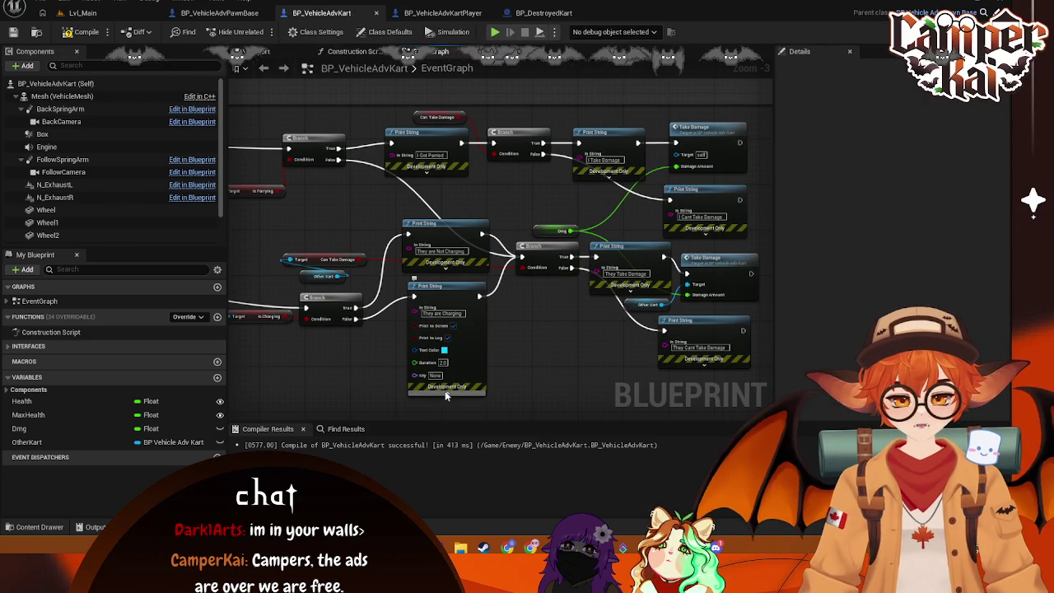
{"action": "left_click", "coordinate": [446, 392]}
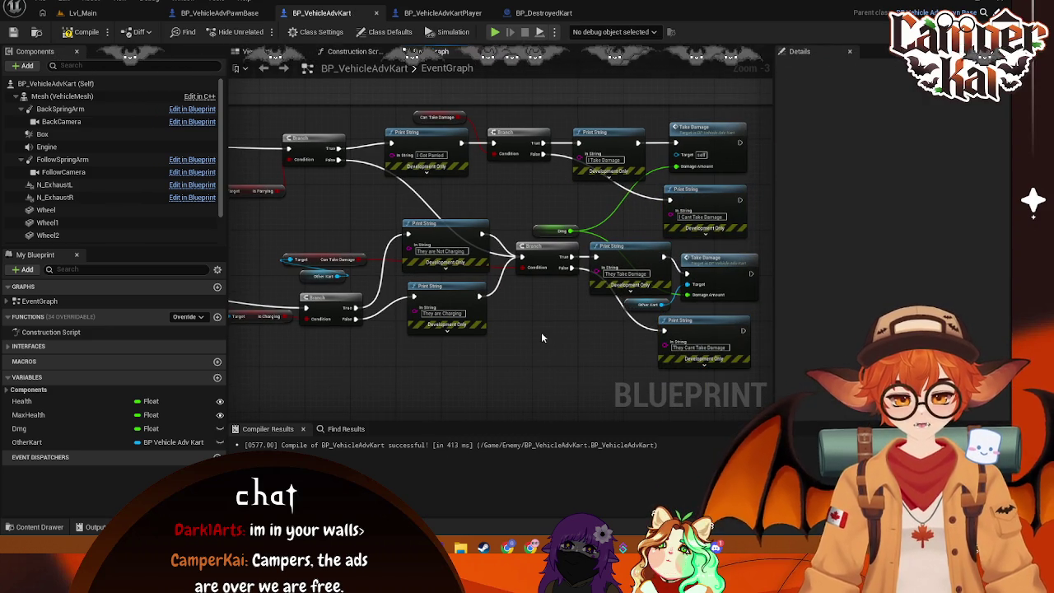
{"action": "left_click", "coordinate": [90, 13]}
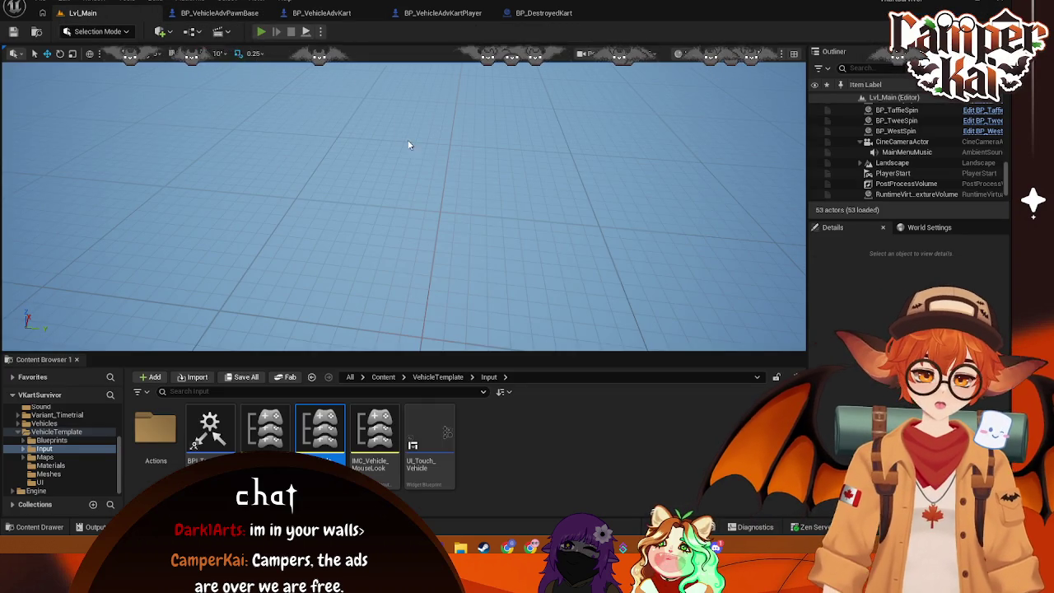
Step: Play Lvl_Main, start a race and drive the kart, then stop and return to BP_VehicleAdvKart
{"action": "key", "text": "alt+p"}
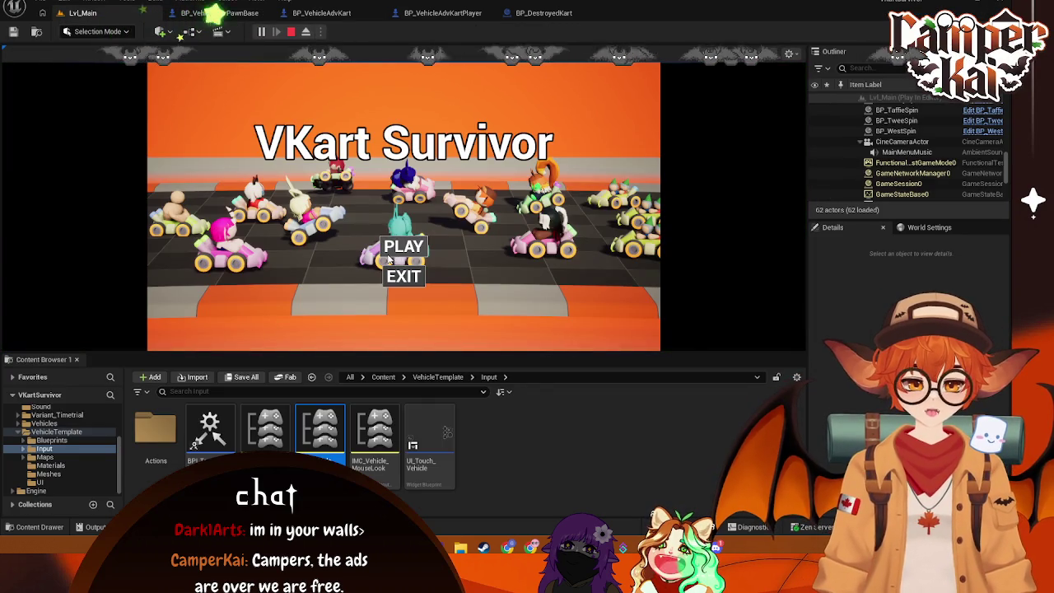
{"action": "left_click", "coordinate": [390, 252]}
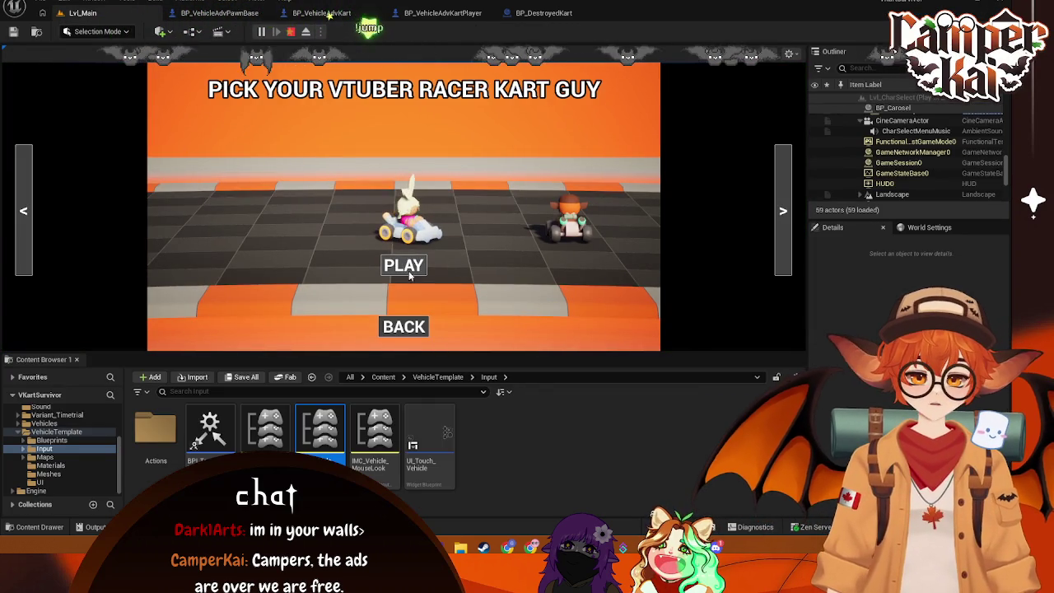
{"action": "left_click", "coordinate": [408, 271]}
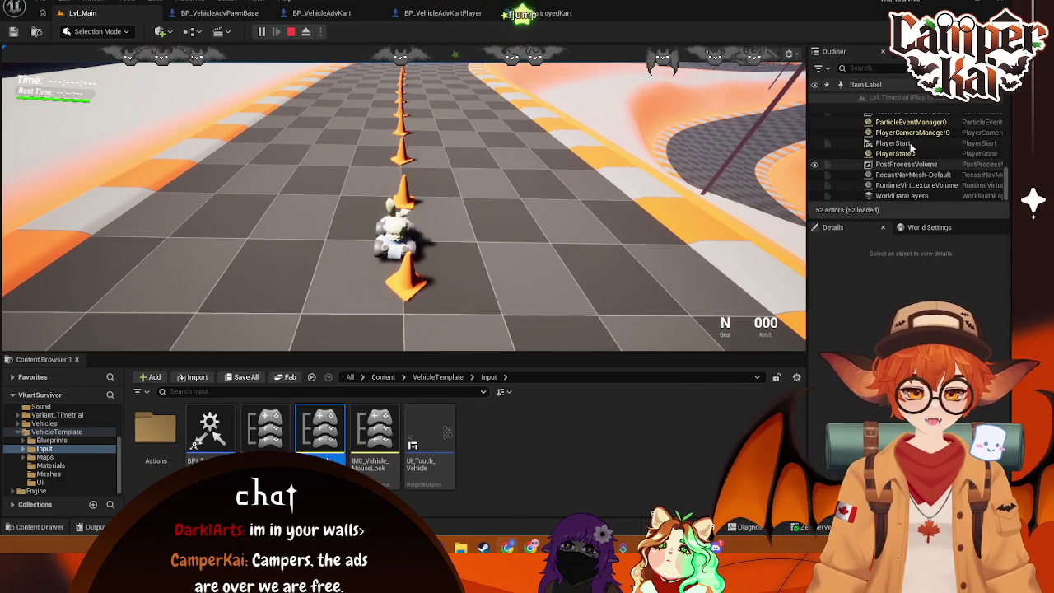
{"action": "left_click", "coordinate": [906, 140]}
{"action": "left_click", "coordinate": [494, 206]}
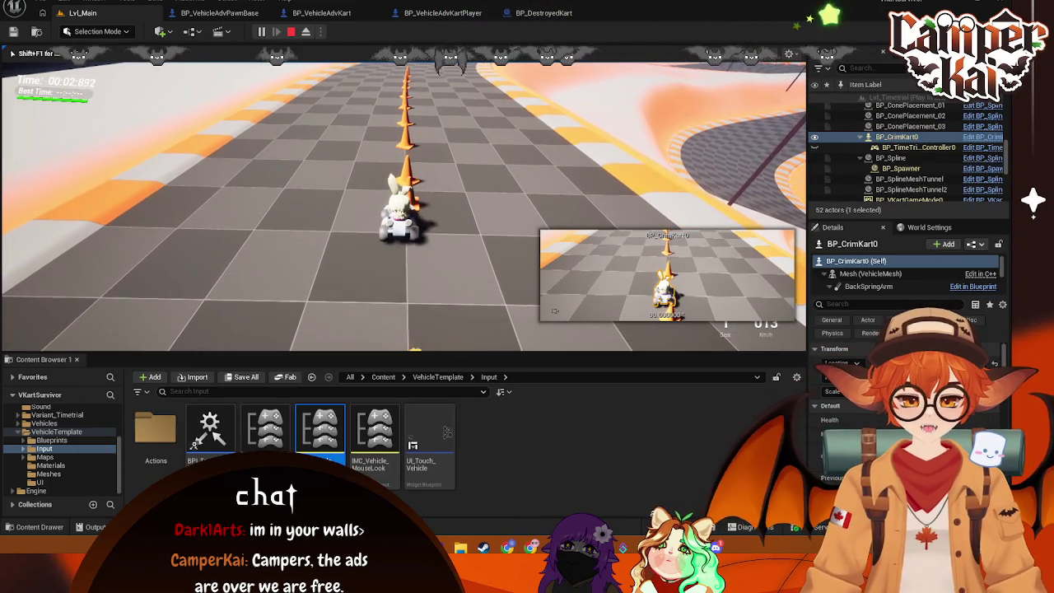
{"action": "key", "text": "w"}
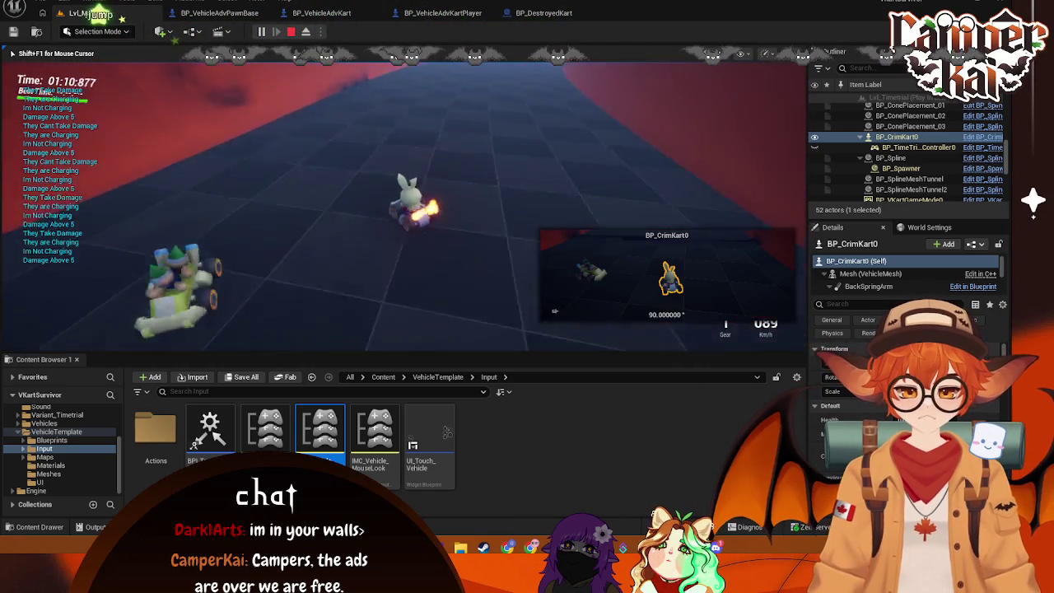
{"action": "key", "text": "Escape"}
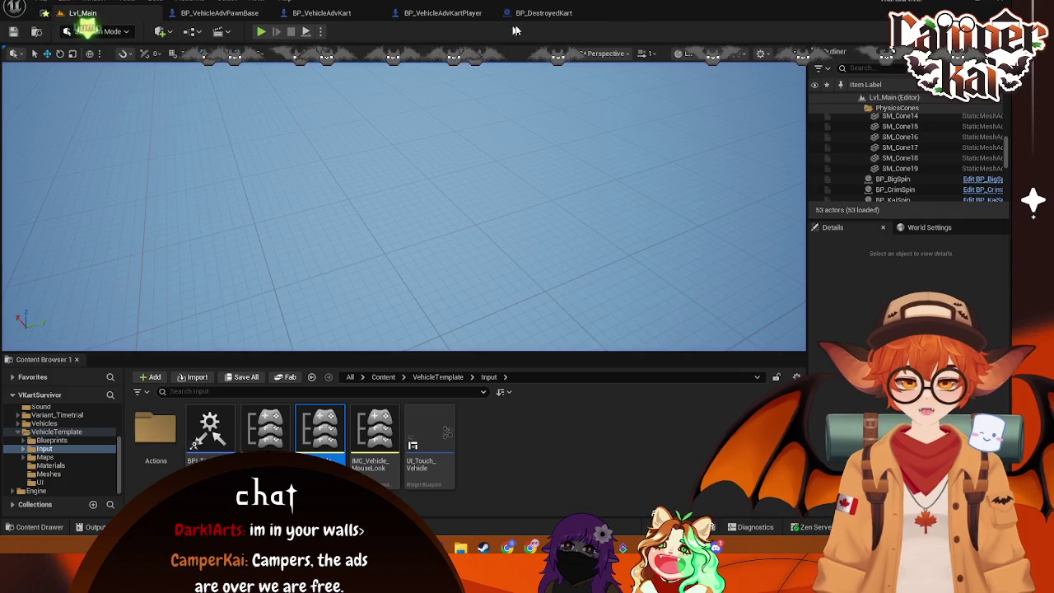
{"action": "left_click", "coordinate": [543, 13]}
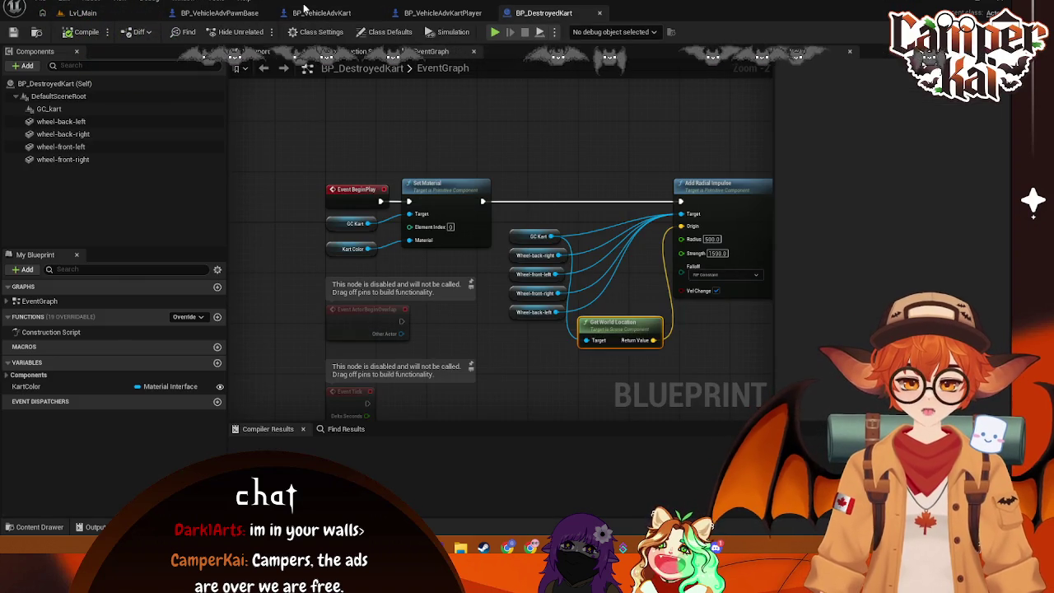
{"action": "left_click", "coordinate": [346, 13]}
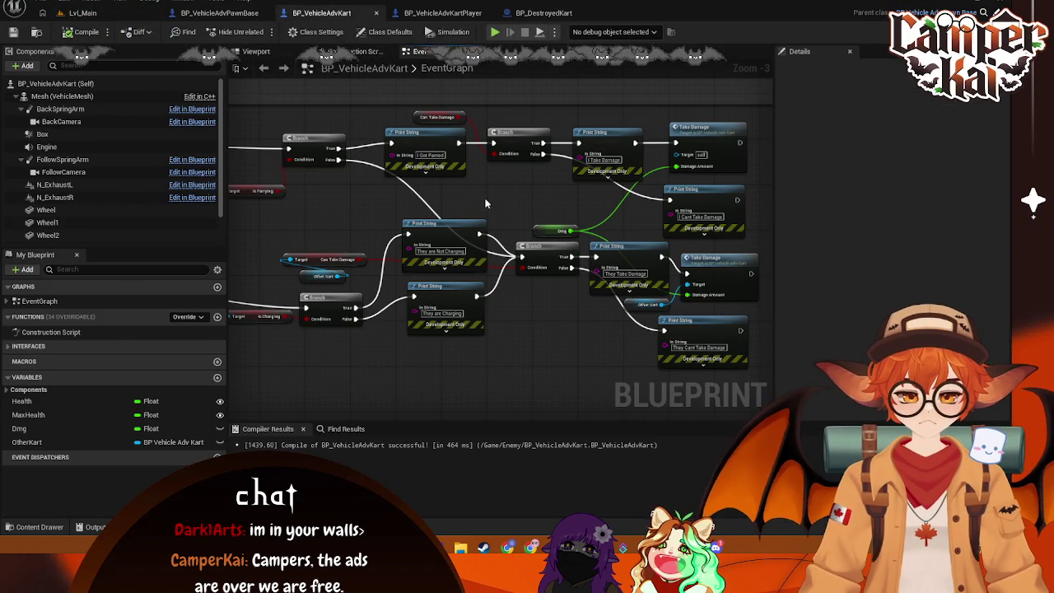
Step: Undo and redo through recent edits until the print nodes are gone and the branches join directly
{"action": "key", "text": "ctrl+z"}
{"action": "key", "text": "ctrl+z"}
{"action": "key", "text": "ctrl+z"}
{"action": "key", "text": "ctrl+z"}
{"action": "key", "text": "ctrl+z"}
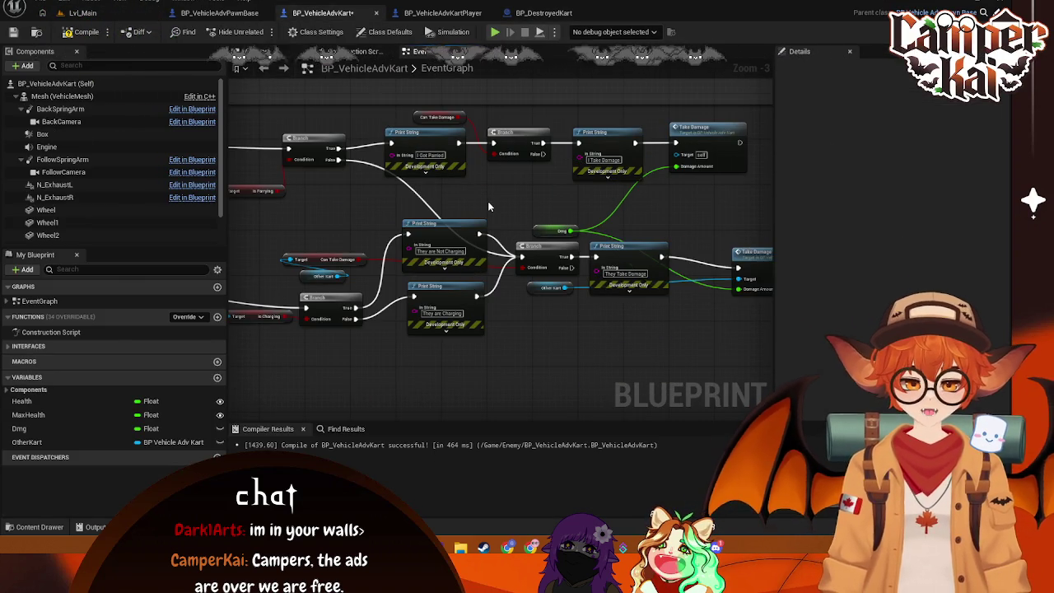
{"action": "key", "text": "ctrl+z"}
{"action": "key", "text": "ctrl+z"}
{"action": "key", "text": "ctrl+z"}
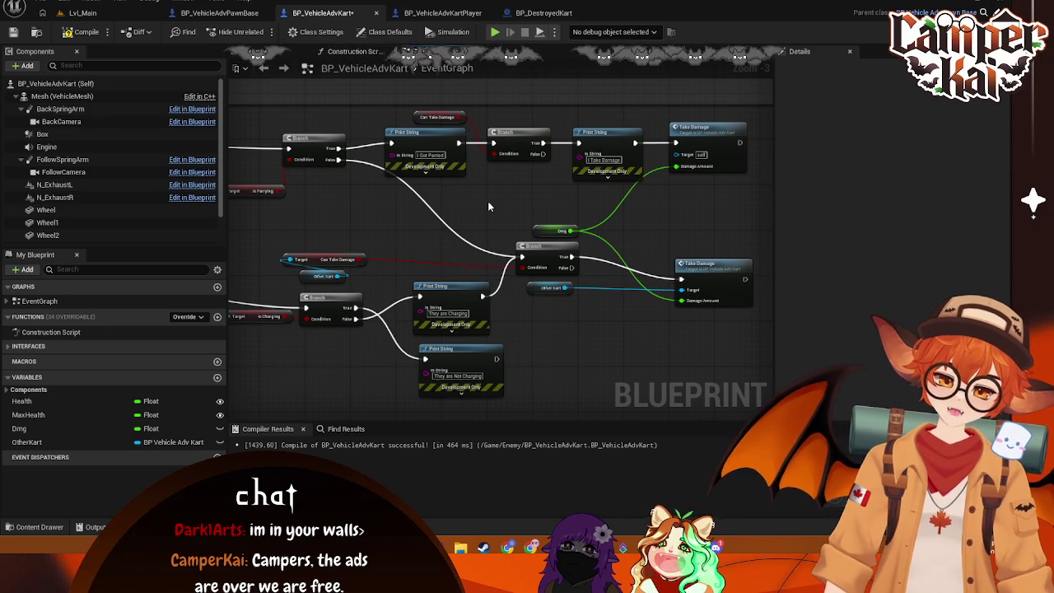
{"action": "key", "text": "ctrl+z"}
{"action": "key", "text": "ctrl+z"}
{"action": "key", "text": "ctrl+z"}
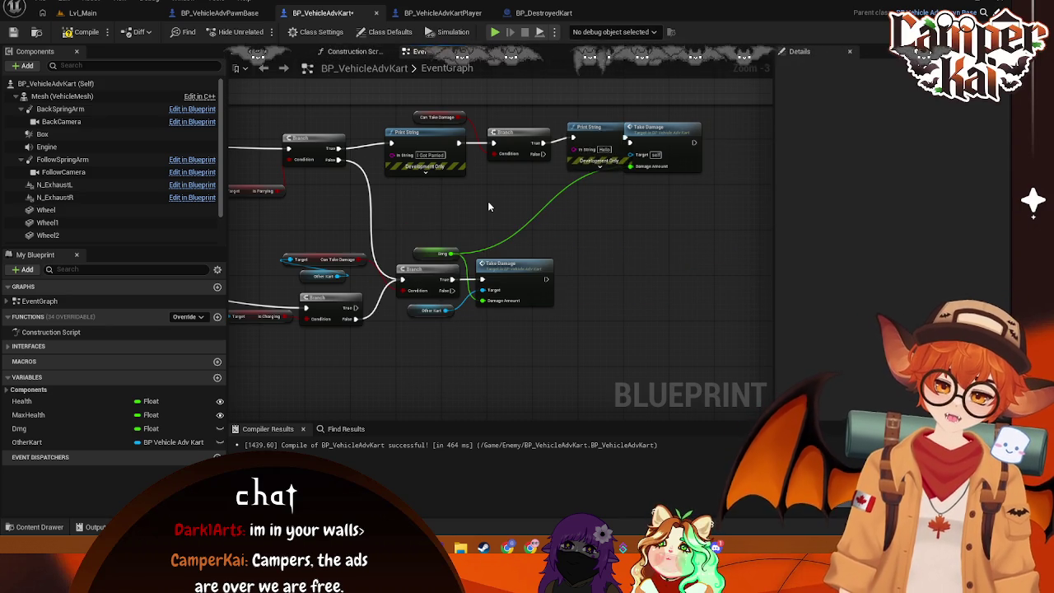
{"action": "key", "text": "ctrl+z"}
{"action": "key", "text": "ctrl+z"}
{"action": "key", "text": "ctrl+z"}
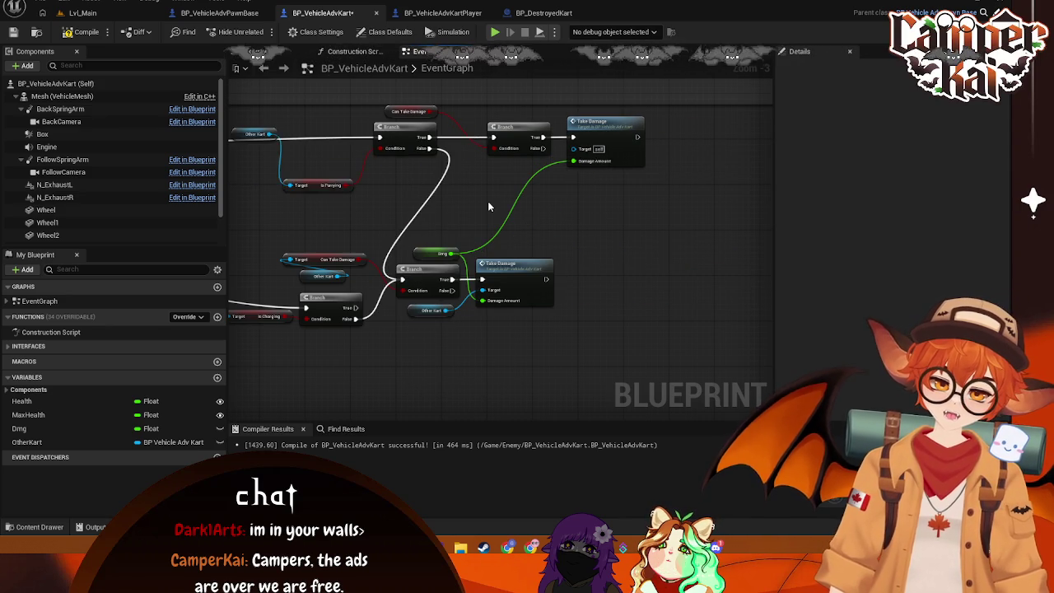
{"action": "key", "text": "ctrl+z"}
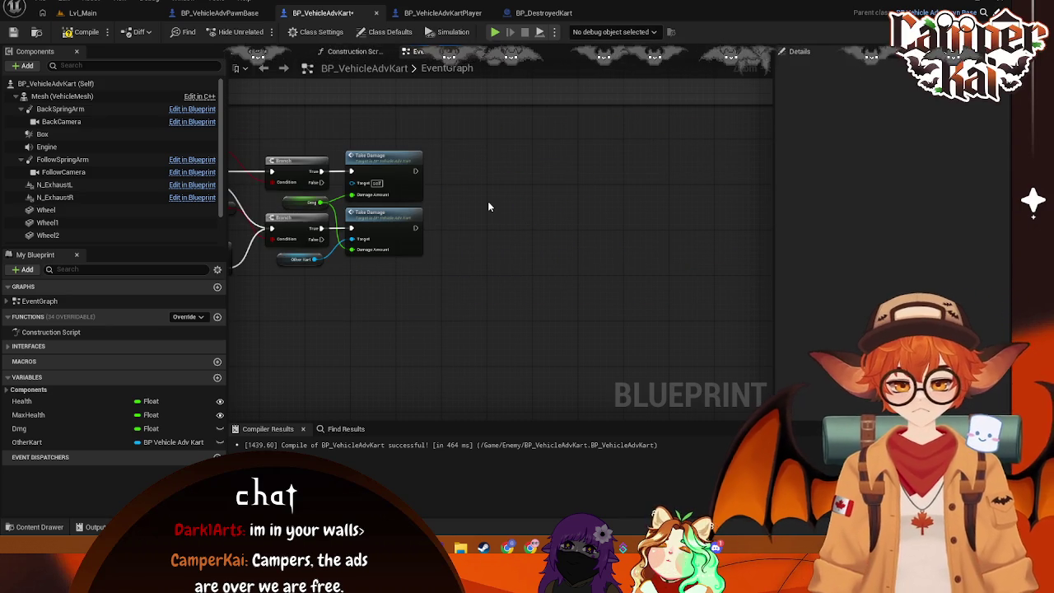
{"action": "key", "text": "ctrl+y"}
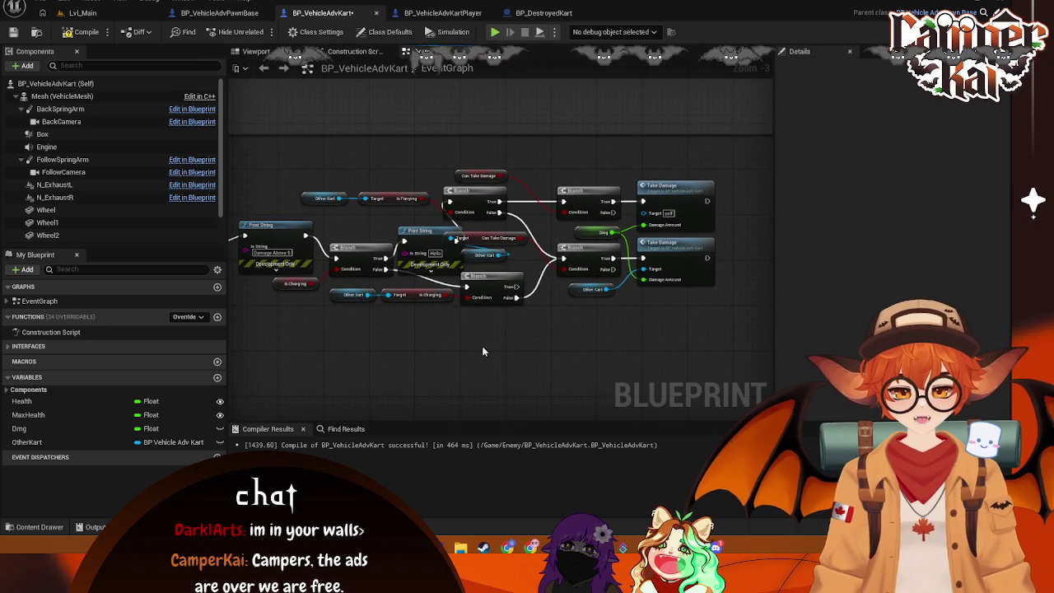
{"action": "key", "text": "ctrl+z"}
{"action": "key", "text": "ctrl+z"}
{"action": "left_click_drag", "start_coordinate": [417, 356], "coordinate": [560, 352]}
{"action": "key", "text": "ctrl+z"}
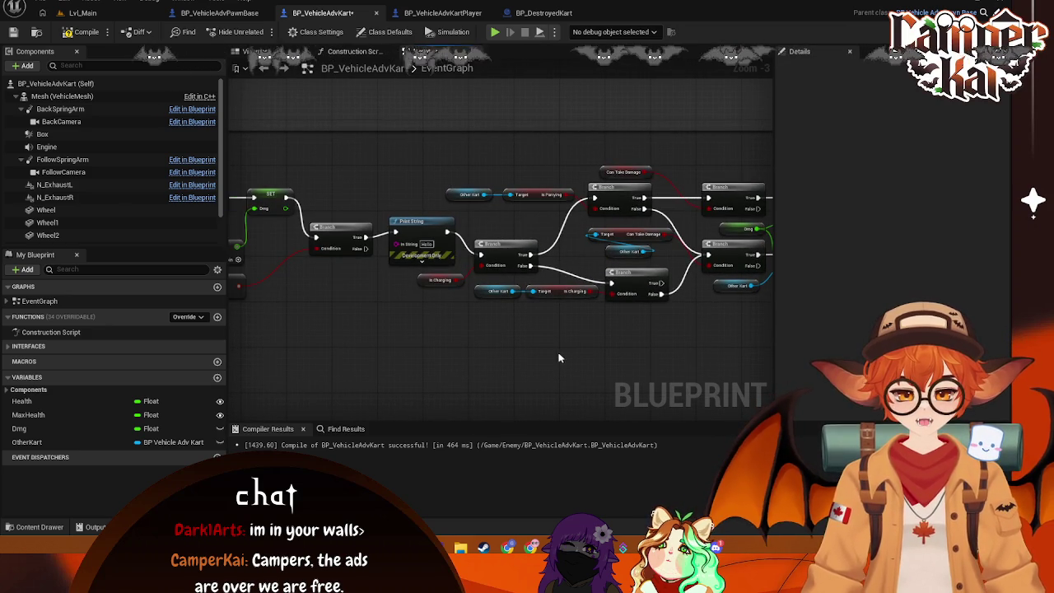
{"action": "key", "text": "ctrl+y"}
{"action": "key", "text": "ctrl+z"}
{"action": "key", "text": "ctrl+z"}
{"action": "key", "text": "ctrl+z"}
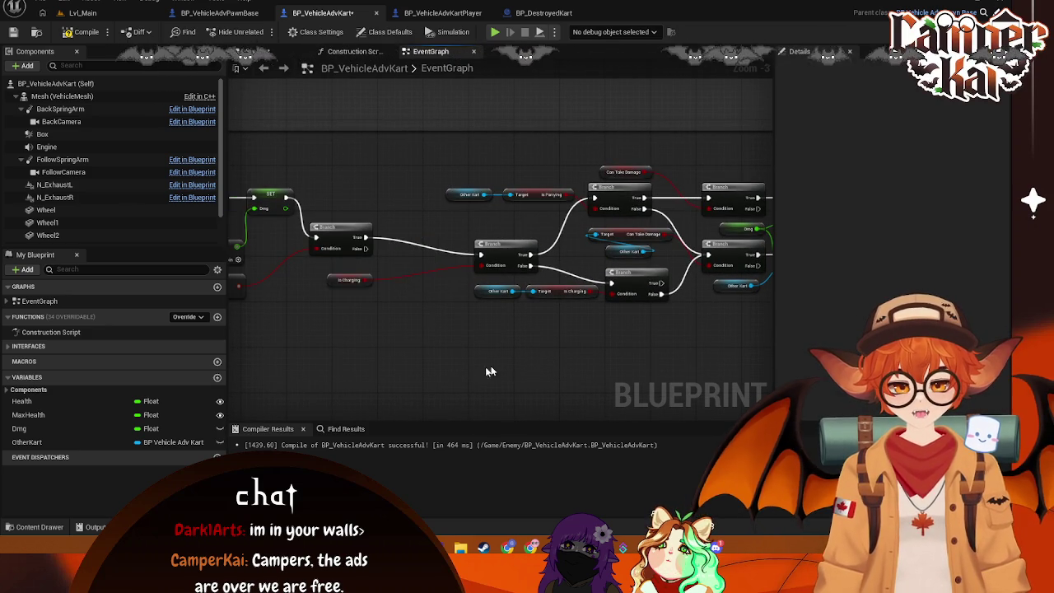
{"action": "key", "text": "ctrl+z"}
Step: Inspect the Branch False output and Can Take Damage getter, then box-select the branch and Take Damage nodes
{"action": "mouse_move", "coordinate": [470, 314]}
{"action": "left_mouse_down"}
{"action": "mouse_move", "coordinate": [474, 350]}
{"action": "mouse_move", "coordinate": [504, 358]}
{"action": "left_mouse_up"}
{"action": "left_click", "coordinate": [436, 352]}
{"action": "left_click_drag", "start_coordinate": [435, 352], "coordinate": [490, 371]}
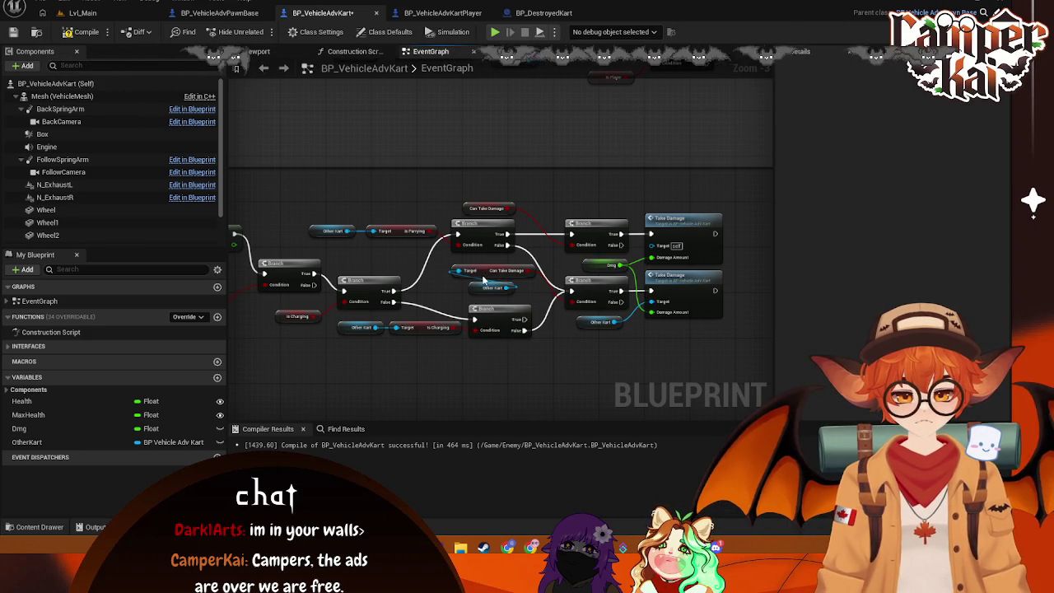
{"action": "left_click", "coordinate": [483, 276]}
{"action": "left_click_drag", "start_coordinate": [603, 287], "coordinate": [630, 297]}
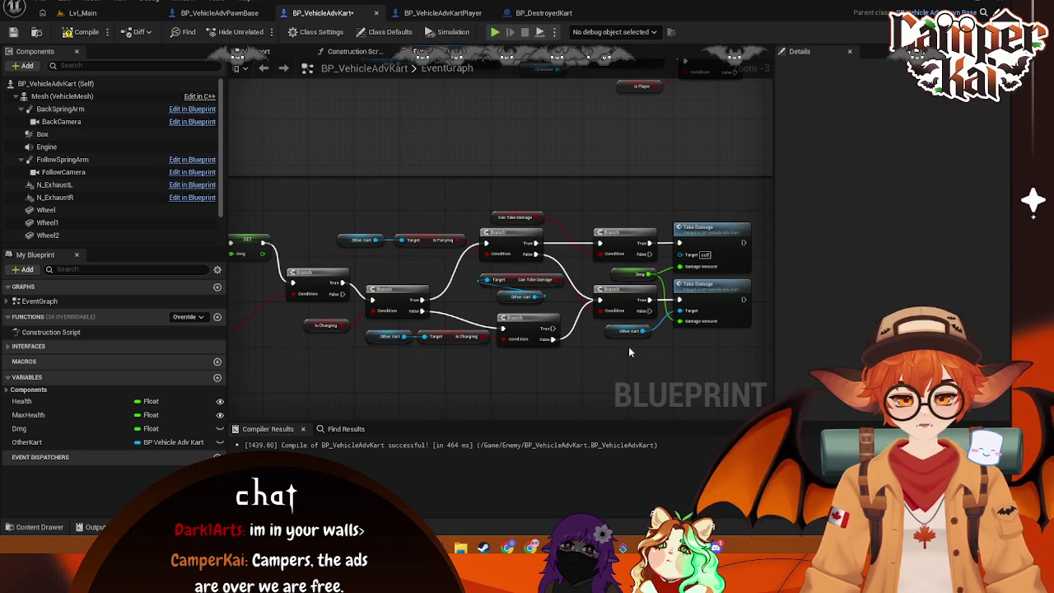
{"action": "left_click_drag", "start_coordinate": [475, 396], "coordinate": [542, 382]}
{"action": "mouse_move", "coordinate": [375, 371]}
{"action": "left_mouse_down"}
{"action": "mouse_move", "coordinate": [495, 364]}
{"action": "mouse_move", "coordinate": [313, 356]}
{"action": "left_mouse_up"}
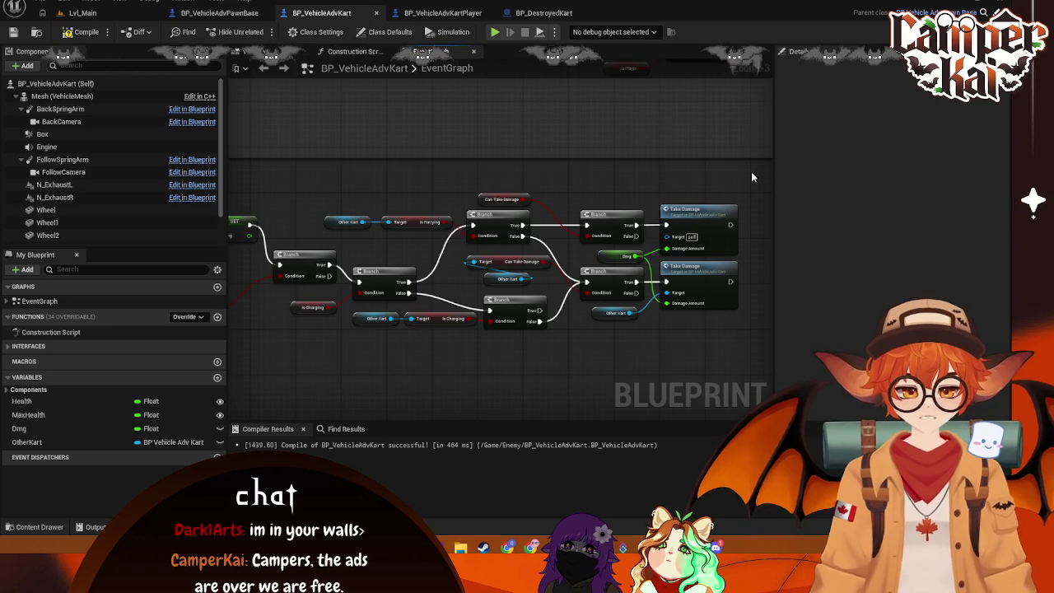
{"action": "mouse_move", "coordinate": [751, 171]}
{"action": "left_mouse_down"}
{"action": "mouse_move", "coordinate": [319, 372]}
{"action": "mouse_move", "coordinate": [240, 368]}
{"action": "mouse_move", "coordinate": [229, 353]}
{"action": "left_mouse_up"}
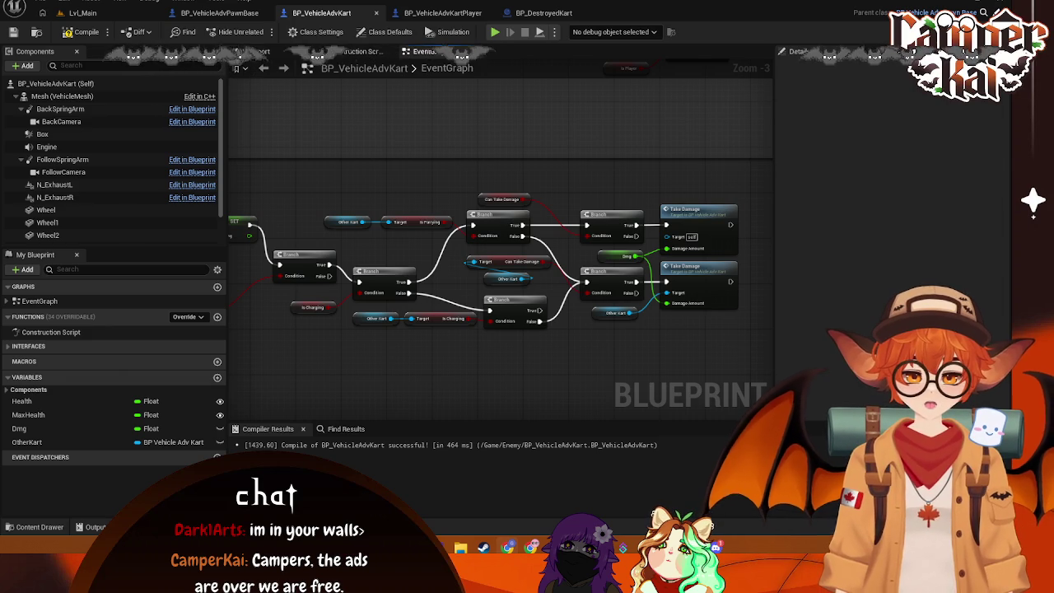
Step: Nudge the math node beside Vector Length right in the On Component Begin Overlap chain
{"action": "mouse_move", "coordinate": [336, 382]}
{"action": "left_mouse_down"}
{"action": "mouse_move", "coordinate": [519, 356]}
{"action": "mouse_move", "coordinate": [481, 345]}
{"action": "mouse_move", "coordinate": [410, 288]}
{"action": "left_mouse_up"}
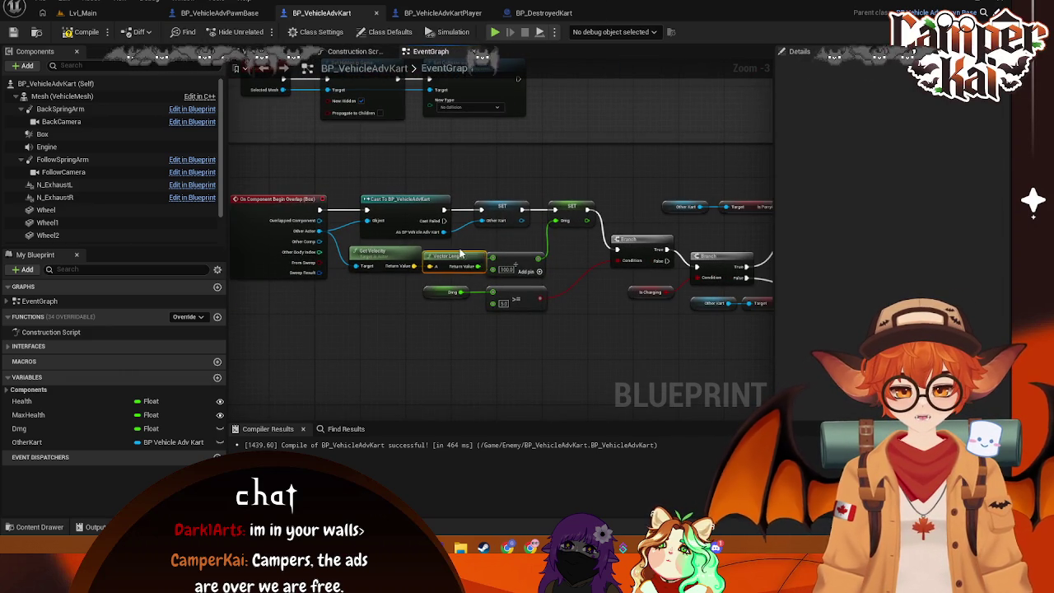
{"action": "left_click_drag", "start_coordinate": [530, 264], "coordinate": [563, 264]}
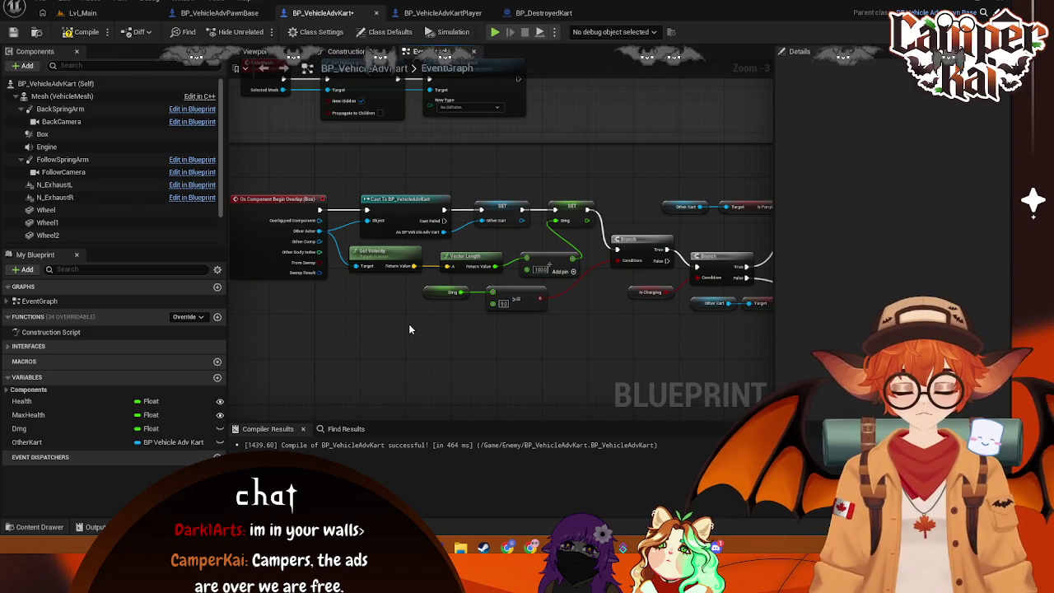
{"action": "mouse_move", "coordinate": [384, 320]}
{"action": "left_mouse_down"}
{"action": "mouse_move", "coordinate": [400, 268]}
{"action": "mouse_move", "coordinate": [369, 312]}
{"action": "mouse_move", "coordinate": [511, 315]}
{"action": "mouse_move", "coordinate": [482, 304]}
{"action": "mouse_move", "coordinate": [377, 324]}
{"action": "mouse_move", "coordinate": [301, 304]}
{"action": "mouse_move", "coordinate": [409, 309]}
{"action": "left_mouse_up"}
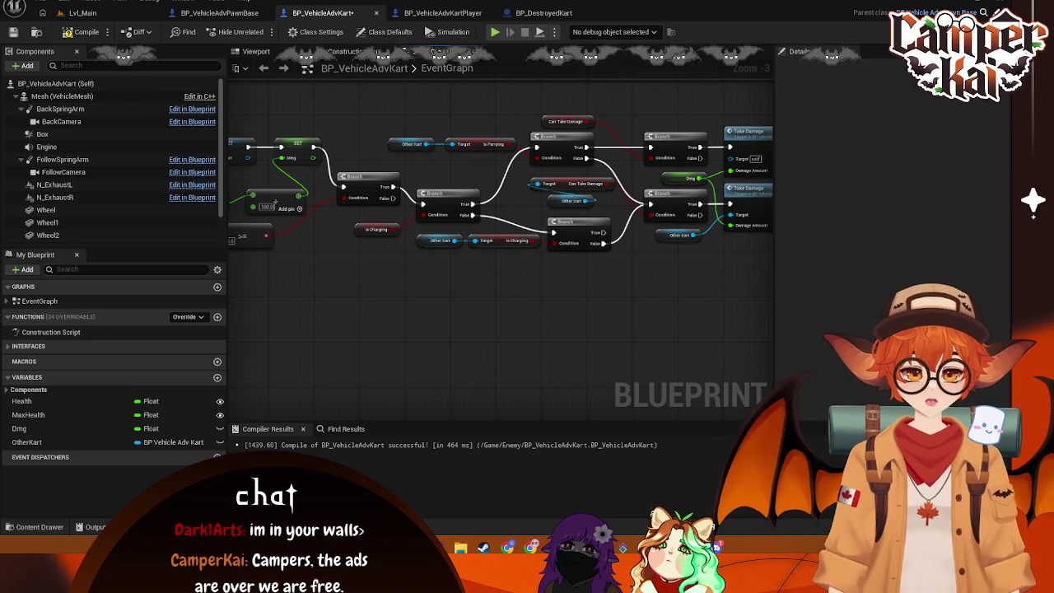
Step: Box-select the Is Parrying branch with its extra Take Damage node and delete them
{"action": "left_click_drag", "start_coordinate": [634, 269], "coordinate": [595, 265]}
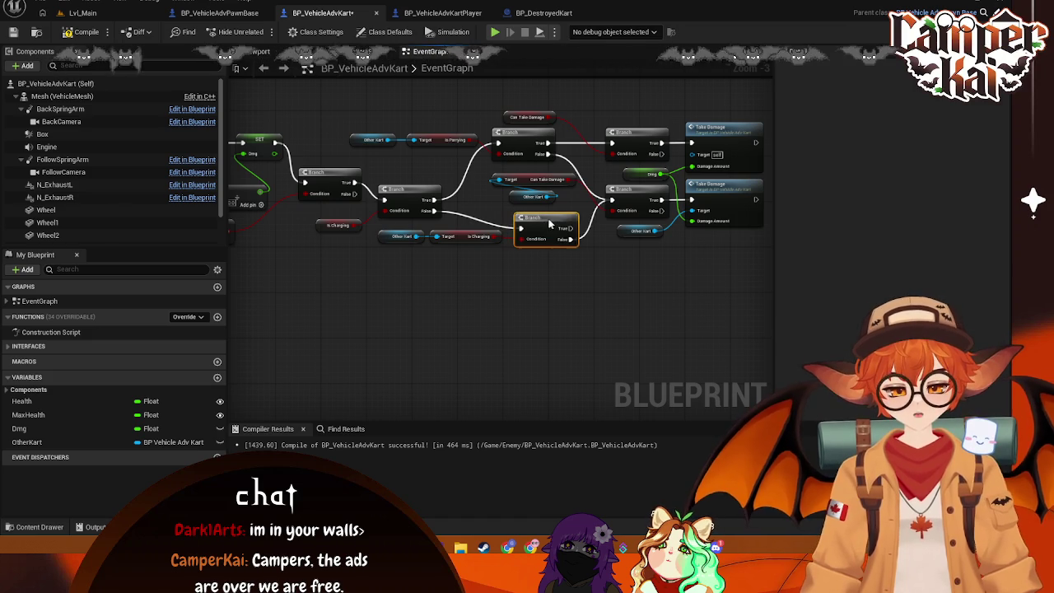
{"action": "left_click_drag", "start_coordinate": [396, 237], "coordinate": [404, 237]}
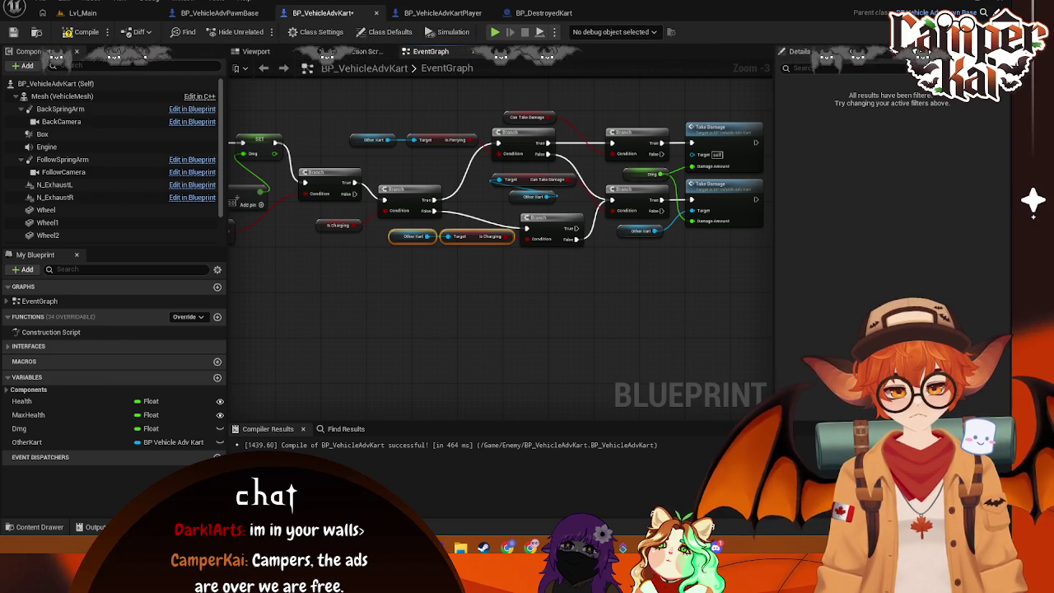
{"action": "left_click_drag", "start_coordinate": [591, 175], "coordinate": [551, 195]}
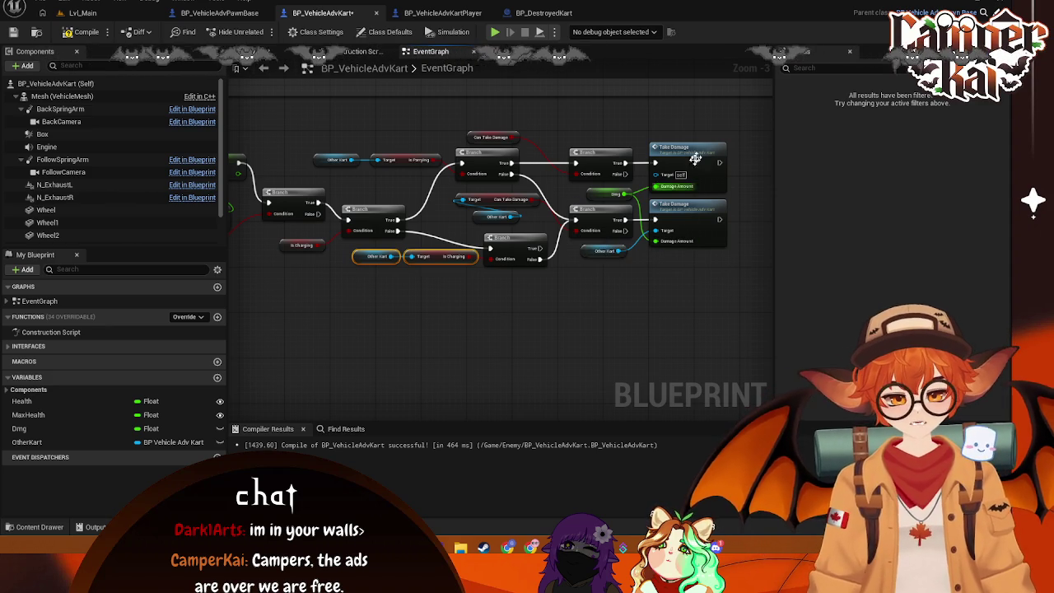
{"action": "mouse_move", "coordinate": [734, 112]}
{"action": "left_mouse_down"}
{"action": "mouse_move", "coordinate": [610, 177]}
{"action": "mouse_move", "coordinate": [329, 169]}
{"action": "left_mouse_up"}
{"action": "key", "text": "Delete"}
Step: Select the Can Take Damage node and its target, and test a wire from the branch's True output
{"action": "left_click_drag", "start_coordinate": [385, 224], "coordinate": [430, 198]}
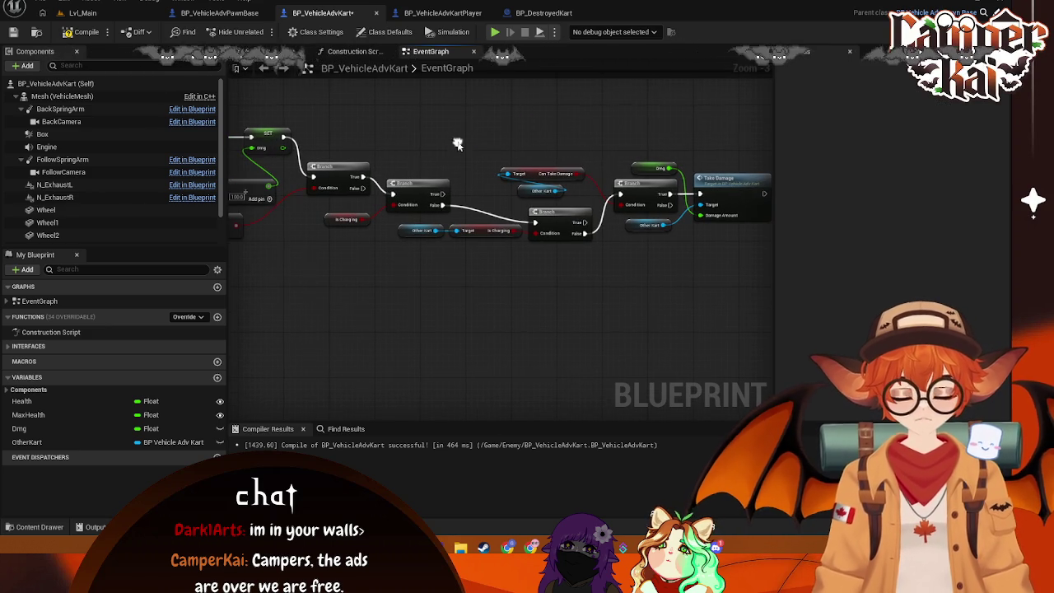
{"action": "left_click_drag", "start_coordinate": [574, 191], "coordinate": [491, 166]}
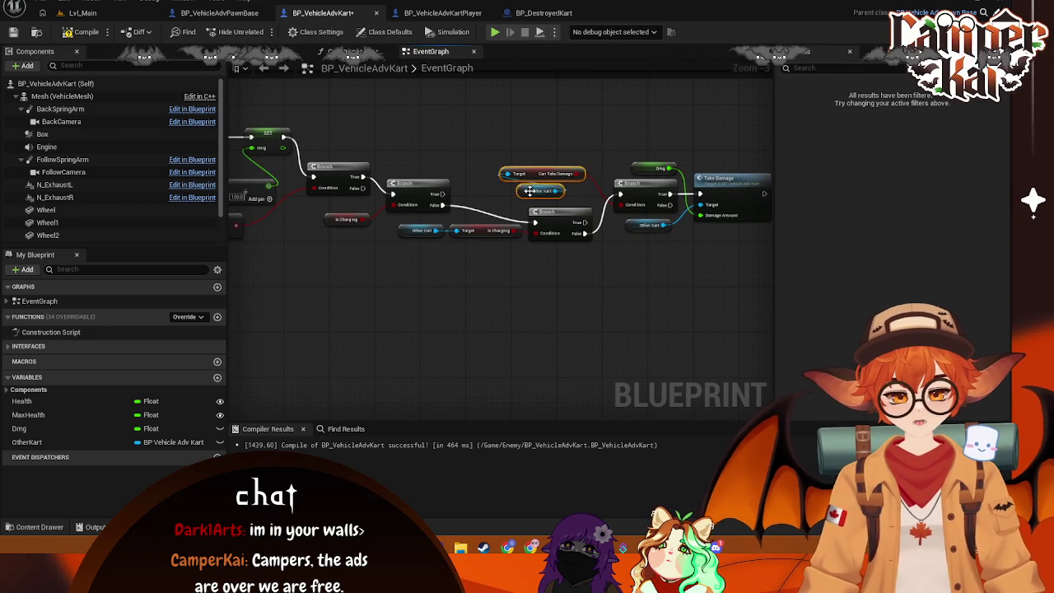
{"action": "left_click_drag", "start_coordinate": [430, 261], "coordinate": [452, 265]}
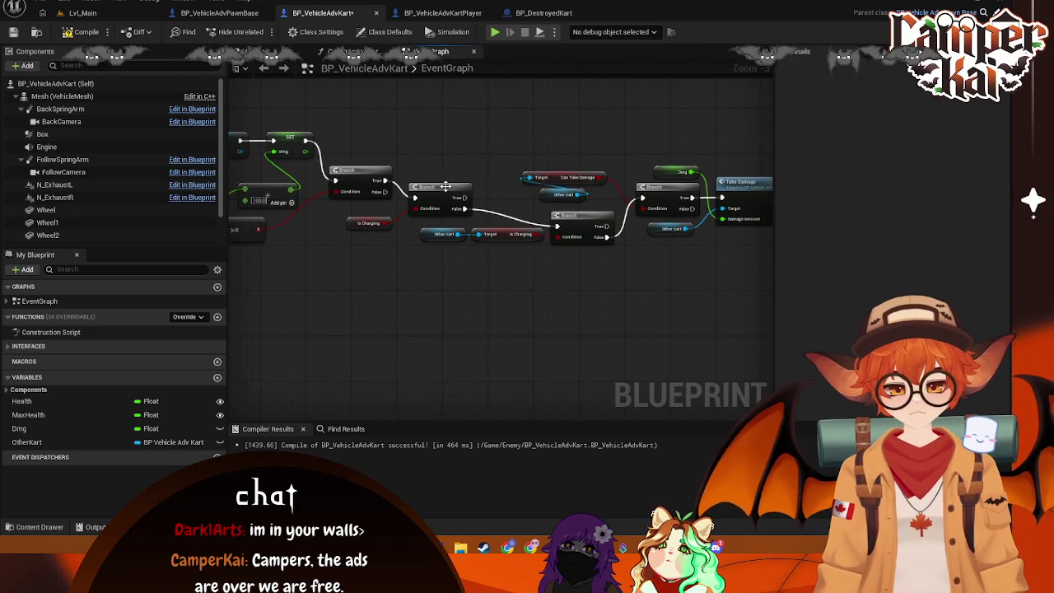
{"action": "mouse_move", "coordinate": [470, 197]}
{"action": "left_mouse_down"}
{"action": "mouse_move", "coordinate": [527, 201]}
{"action": "mouse_move", "coordinate": [535, 227]}
{"action": "mouse_move", "coordinate": [544, 151]}
{"action": "mouse_move", "coordinate": [480, 121]}
{"action": "mouse_move", "coordinate": [407, 188]}
{"action": "left_mouse_up"}
{"action": "key", "text": "Escape"}
Step: Break the branch's False link and connect its True output to the following branch
{"action": "right_click", "coordinate": [491, 236]}
{"action": "key", "text": "Escape"}
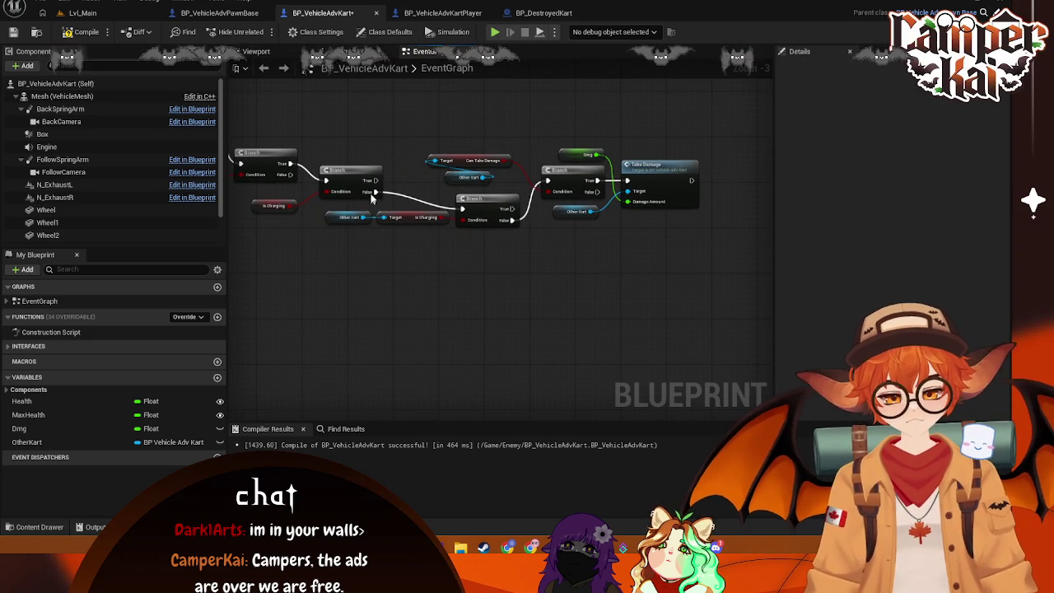
{"action": "left_click", "coordinate": [374, 191], "text": "alt"}
{"action": "mouse_move", "coordinate": [374, 180]}
{"action": "left_mouse_down"}
{"action": "mouse_move", "coordinate": [447, 198]}
{"action": "mouse_move", "coordinate": [384, 177]}
{"action": "left_mouse_up"}
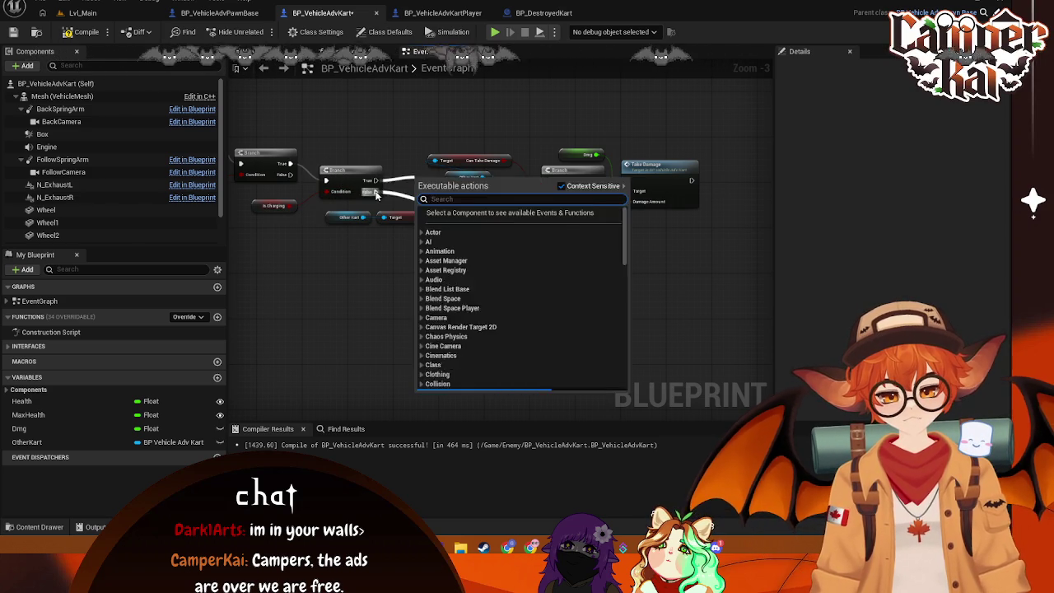
{"action": "right_click", "coordinate": [375, 193]}
{"action": "left_click", "coordinate": [408, 225]}
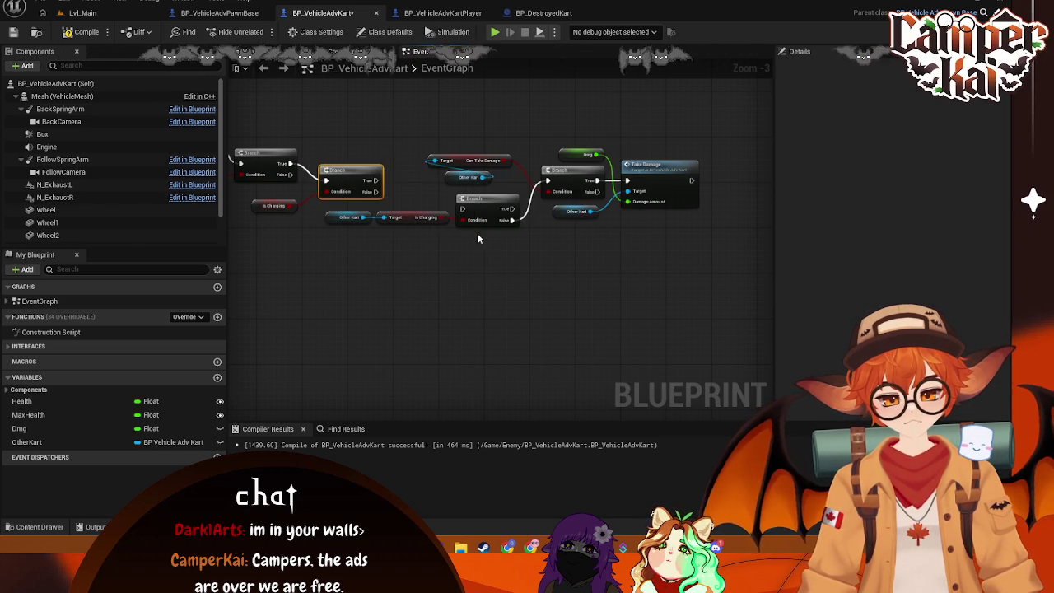
{"action": "mouse_move", "coordinate": [375, 180]}
{"action": "left_mouse_down"}
{"action": "mouse_move", "coordinate": [399, 177]}
{"action": "mouse_move", "coordinate": [465, 212]}
{"action": "mouse_move", "coordinate": [407, 223]}
{"action": "left_mouse_up"}
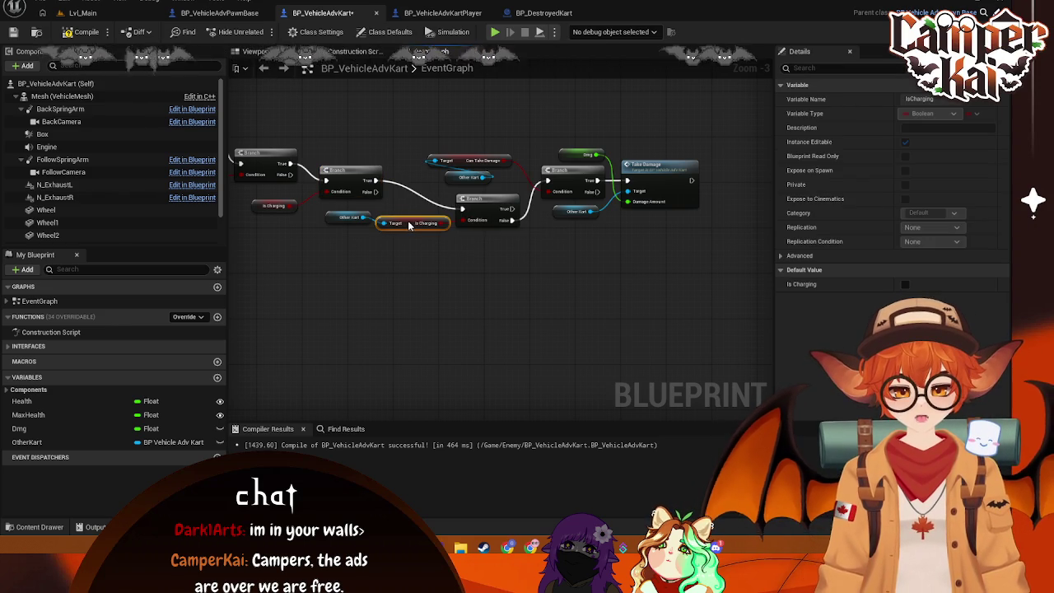
{"action": "left_click_drag", "start_coordinate": [332, 218], "coordinate": [331, 224]}
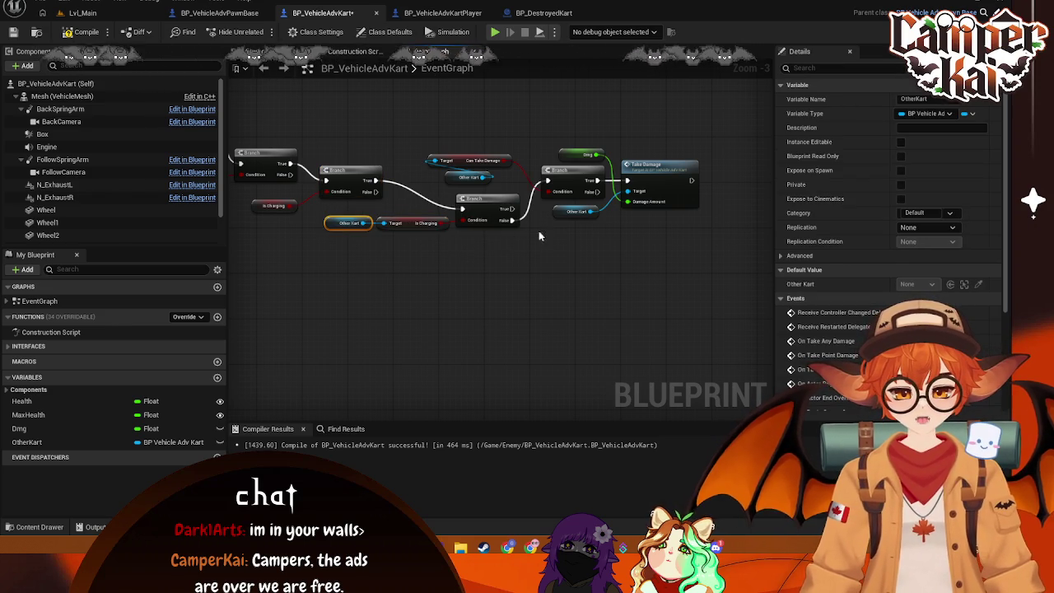
{"action": "left_click", "coordinate": [330, 220]}
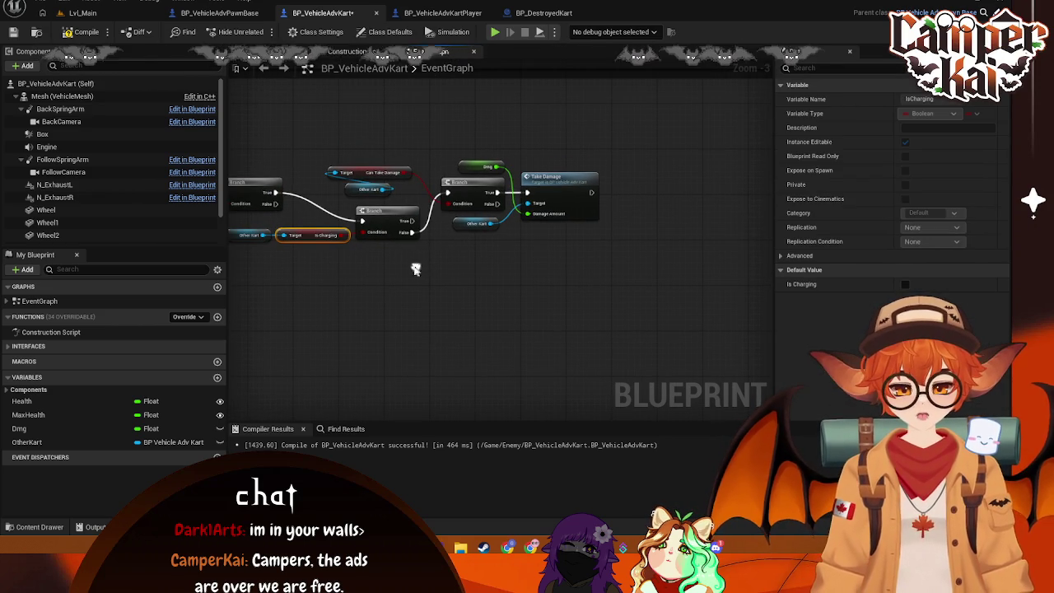
{"action": "left_click_drag", "start_coordinate": [416, 234], "coordinate": [450, 237]}
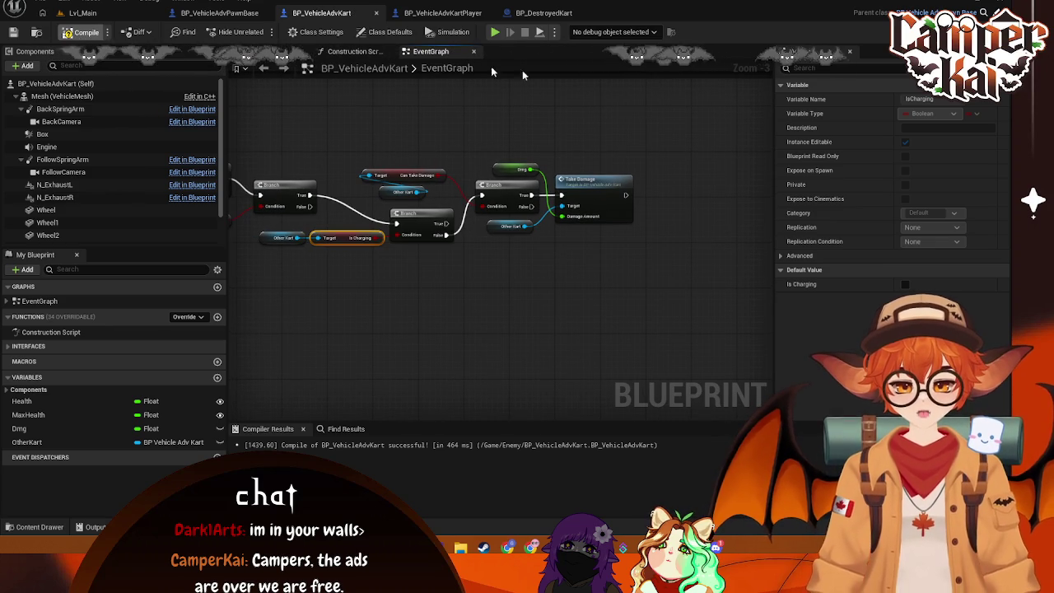
Step: Quick-test Lvl_Main in play mode, then bring up the BP_VehicleAdvKartPlayer graph
{"action": "left_click", "coordinate": [82, 12]}
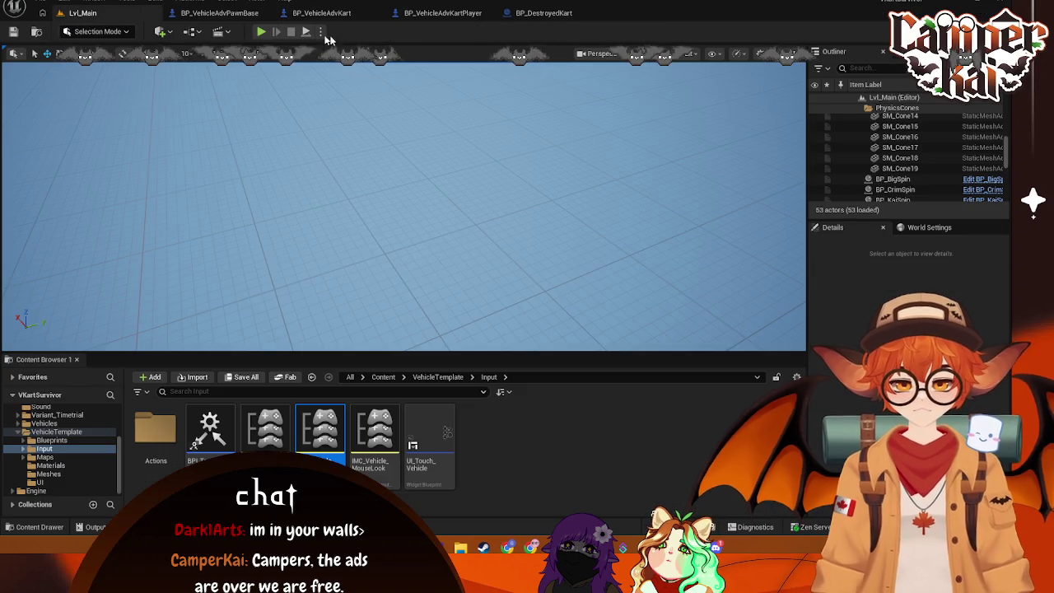
{"action": "key", "text": "alt+p"}
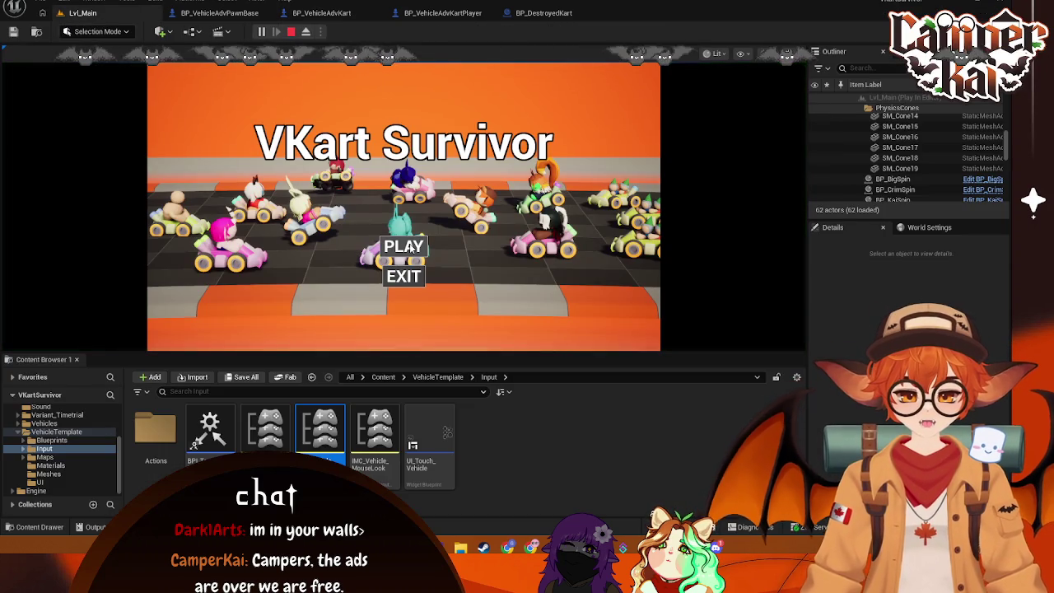
{"action": "left_click", "coordinate": [409, 247]}
{"action": "key", "text": "Escape"}
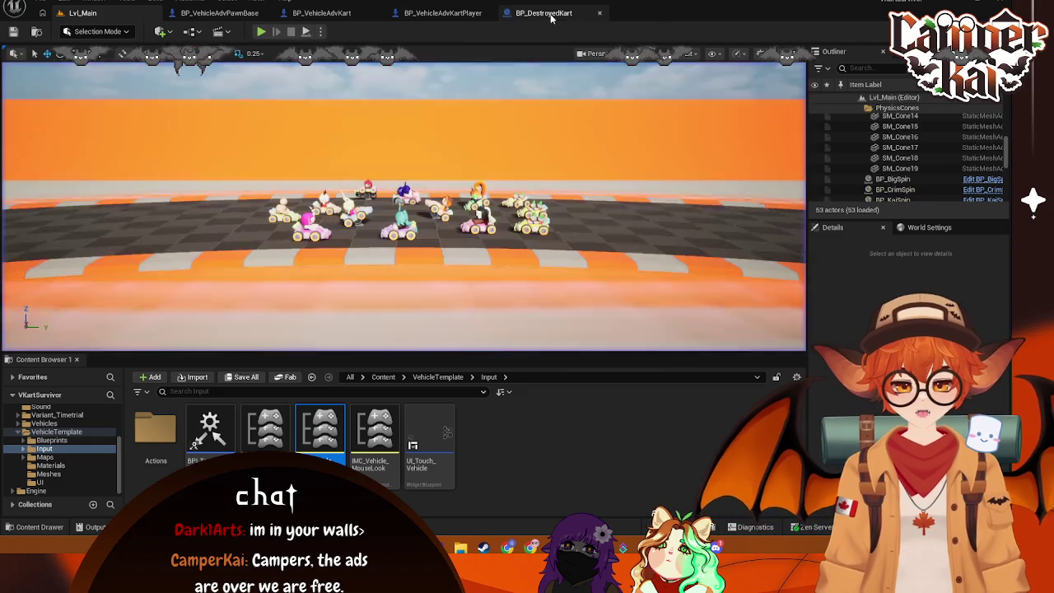
{"action": "left_click", "coordinate": [544, 13]}
{"action": "left_click", "coordinate": [442, 12]}
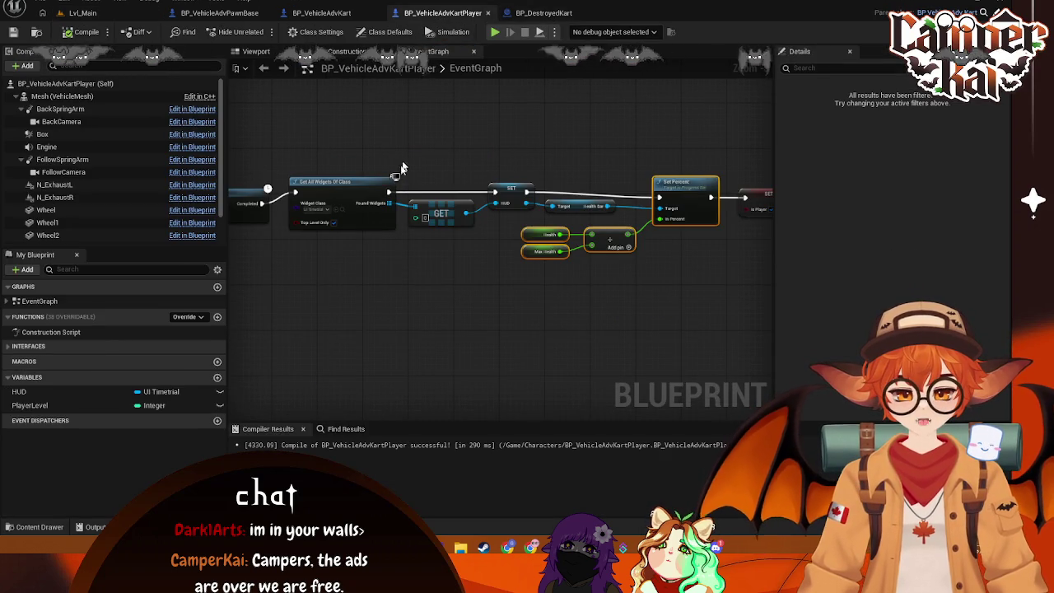
Step: In BP_VehicleAdvKart, wire the first Branch's False output to the later Branch, then save and compile
{"action": "left_click", "coordinate": [321, 12]}
{"action": "scroll", "coordinate": [535, 153], "scroll_direction": "up", "scroll_amount": 2}
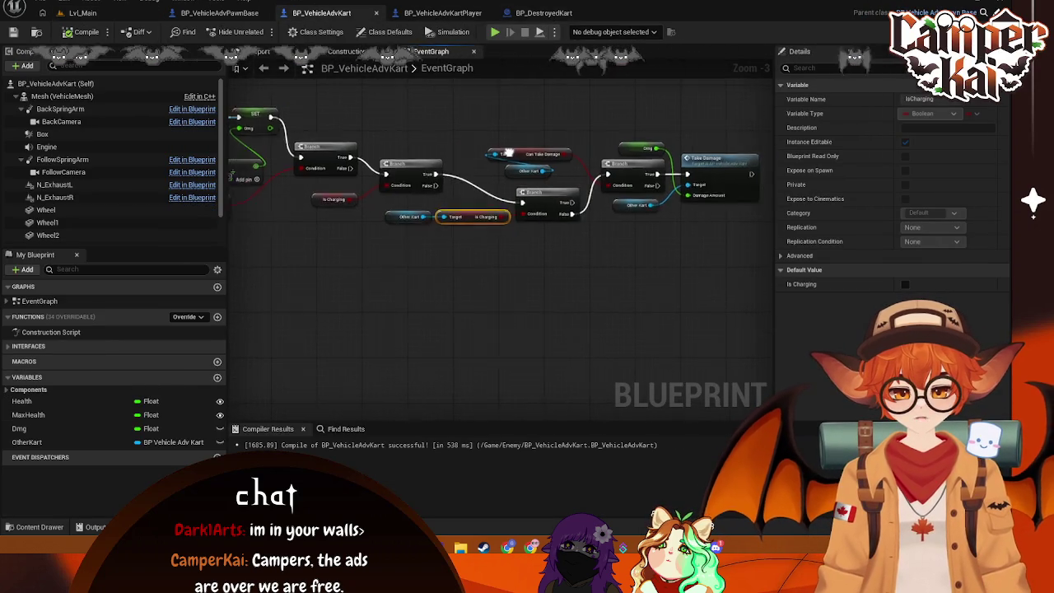
{"action": "left_click_drag", "start_coordinate": [294, 200], "coordinate": [472, 191]}
{"action": "key", "text": "ctrl+s"}
{"action": "left_click_drag", "start_coordinate": [326, 140], "coordinate": [499, 140]}
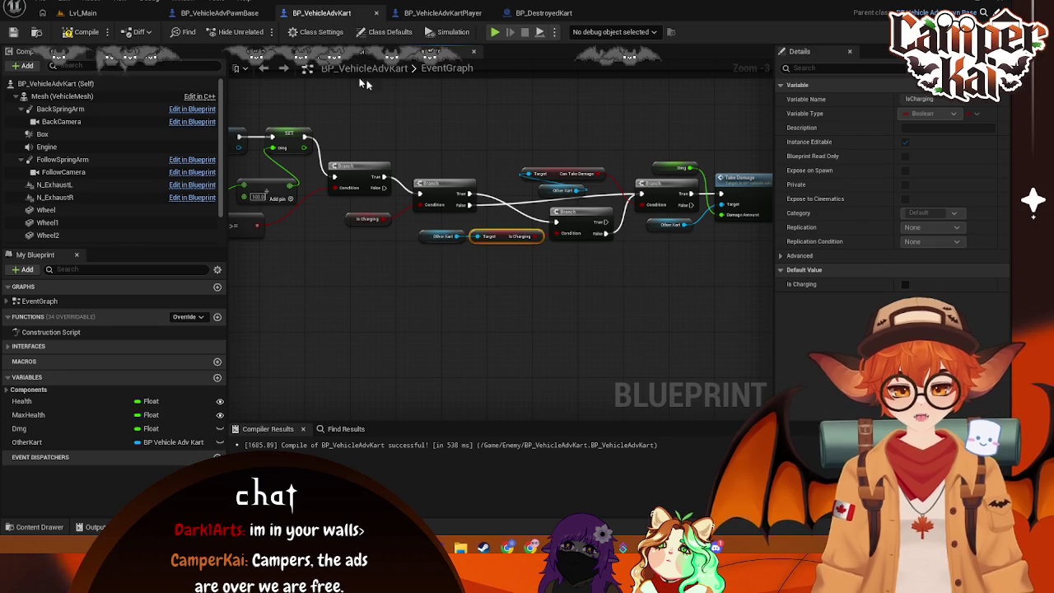
{"action": "key", "text": "F7"}
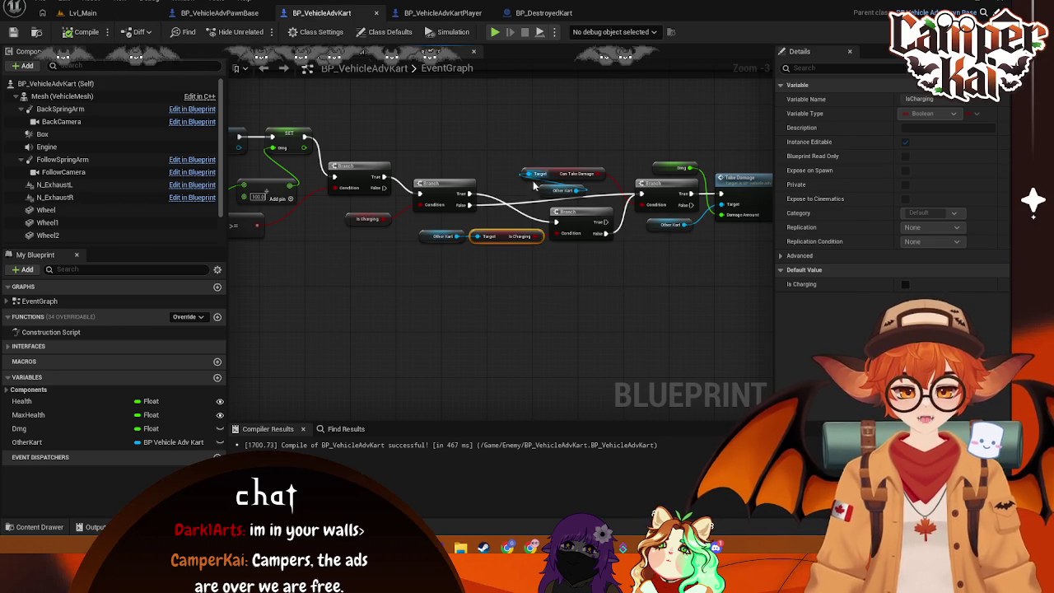
Step: Delete the extra Branch and standalone Is Charging node, then wire the left Branch's True to the lower Branch
{"action": "mouse_move", "coordinate": [471, 205]}
{"action": "left_mouse_down"}
{"action": "mouse_move", "coordinate": [494, 228]}
{"action": "mouse_move", "coordinate": [559, 223]}
{"action": "mouse_move", "coordinate": [642, 195]}
{"action": "left_mouse_up"}
{"action": "mouse_move", "coordinate": [605, 300]}
{"action": "left_mouse_down"}
{"action": "mouse_move", "coordinate": [548, 280]}
{"action": "mouse_move", "coordinate": [557, 288]}
{"action": "left_mouse_up"}
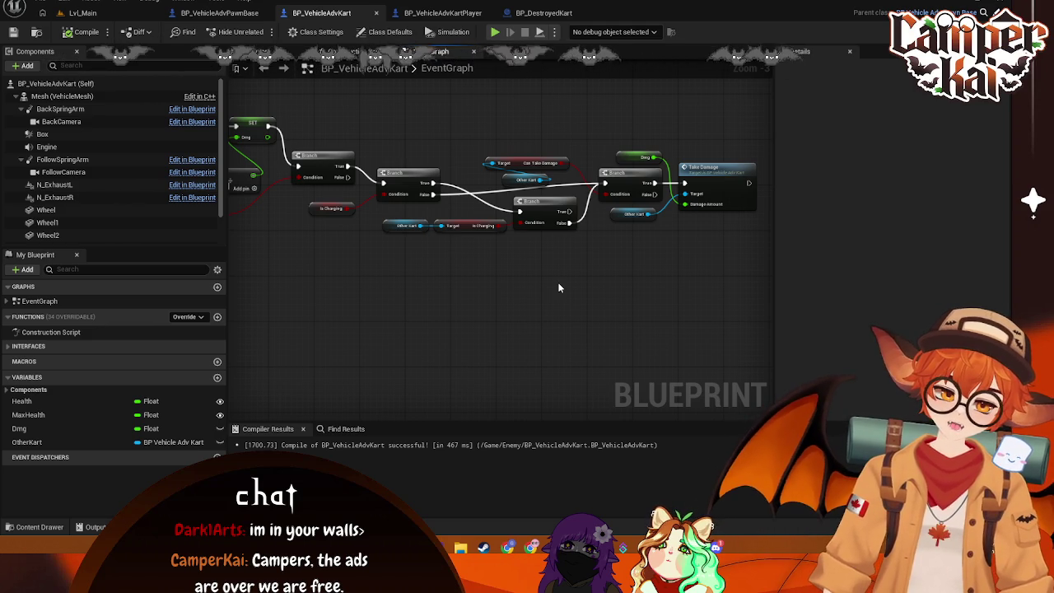
{"action": "mouse_move", "coordinate": [553, 258]}
{"action": "left_mouse_down"}
{"action": "mouse_move", "coordinate": [515, 202]}
{"action": "mouse_move", "coordinate": [424, 210]}
{"action": "mouse_move", "coordinate": [404, 231]}
{"action": "left_mouse_up"}
{"action": "left_click", "coordinate": [502, 286]}
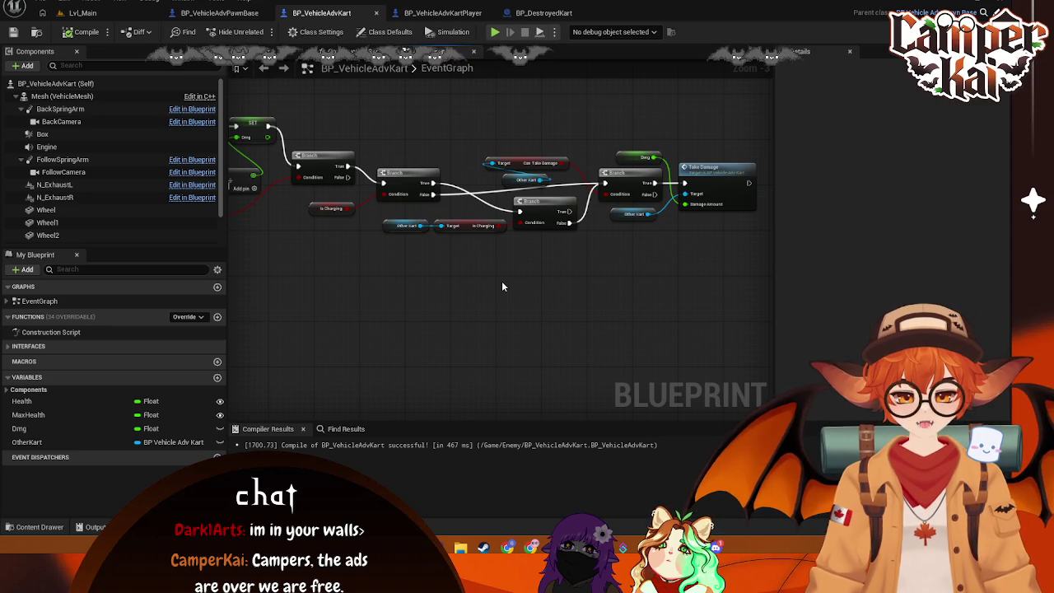
{"action": "left_click", "coordinate": [331, 207]}
{"action": "left_click", "coordinate": [415, 173], "text": "ctrl"}
{"action": "key", "text": "Delete"}
{"action": "mouse_move", "coordinate": [345, 167]}
{"action": "left_mouse_down"}
{"action": "mouse_move", "coordinate": [519, 212]}
{"action": "mouse_move", "coordinate": [474, 206]}
{"action": "mouse_move", "coordinate": [502, 216]}
{"action": "left_mouse_up"}
Step: Shift all graph nodes further right, capture the graph area, and recompile the blueprint
{"action": "key", "text": "ctrl+a"}
{"action": "mouse_move", "coordinate": [504, 291]}
{"action": "left_mouse_down"}
{"action": "mouse_move", "coordinate": [536, 313]}
{"action": "mouse_move", "coordinate": [529, 326]}
{"action": "mouse_move", "coordinate": [544, 337]}
{"action": "left_mouse_up"}
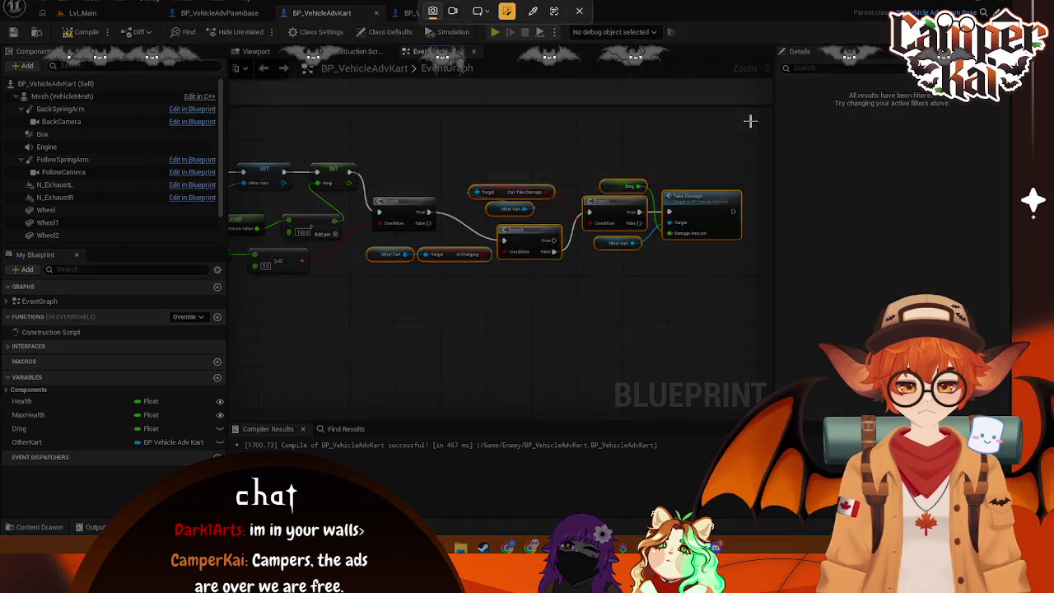
{"action": "mouse_move", "coordinate": [749, 121]}
{"action": "left_mouse_down"}
{"action": "mouse_move", "coordinate": [280, 326]}
{"action": "mouse_move", "coordinate": [250, 321]}
{"action": "left_mouse_up"}
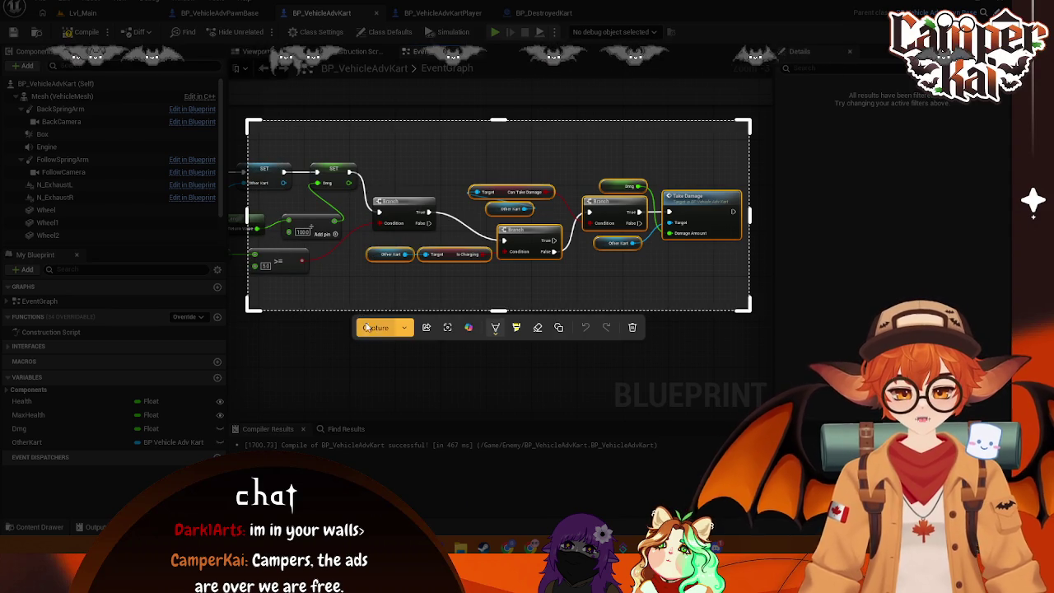
{"action": "key", "text": "ctrl+c"}
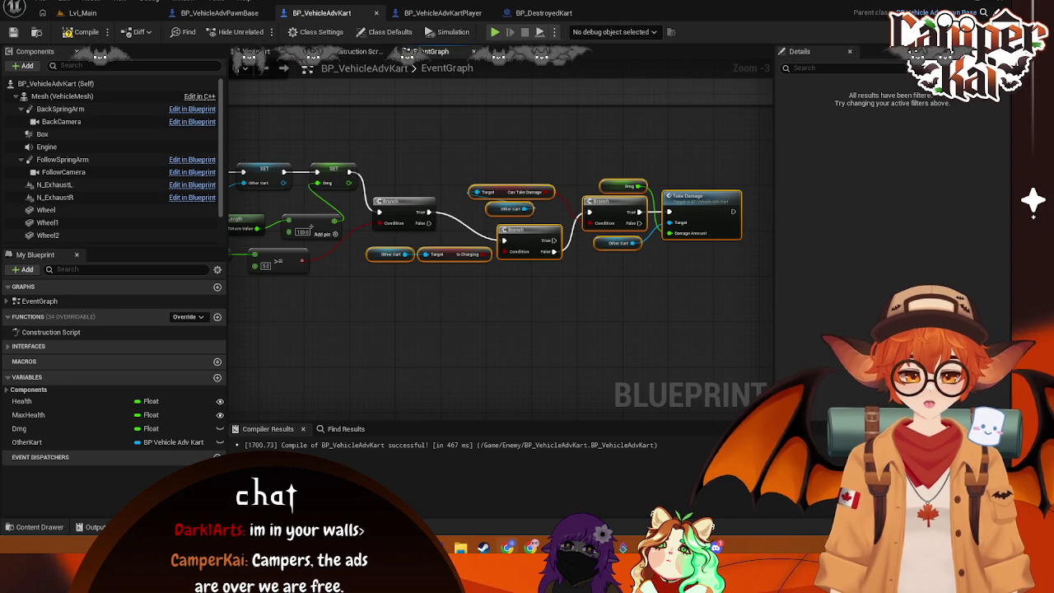
{"action": "left_click", "coordinate": [83, 31]}
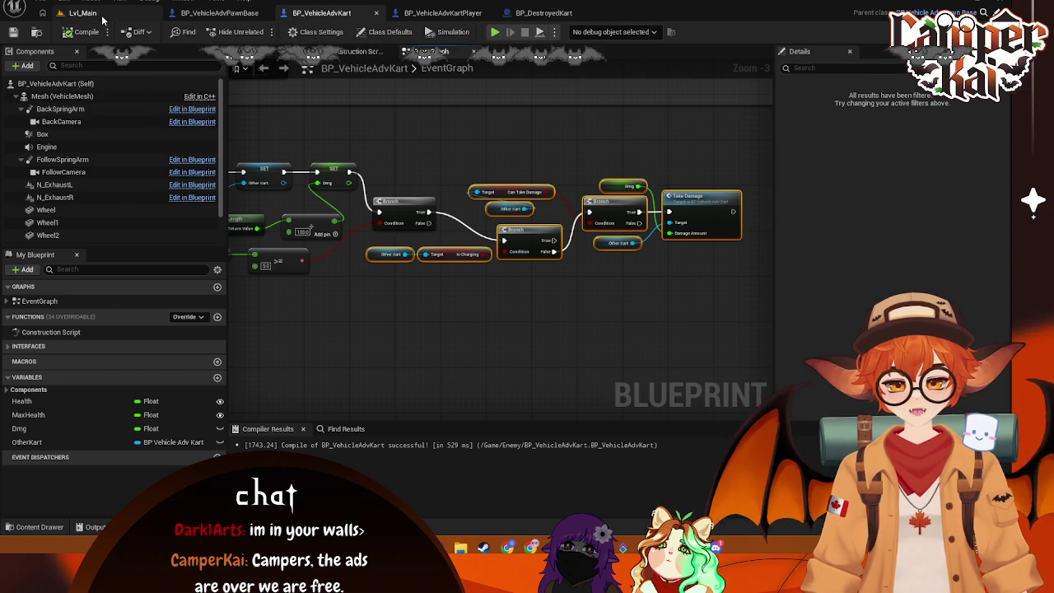
Step: Play Lvl_Main in the editor, pick a kart through the title screens, and drive forward with W
{"action": "left_click", "coordinate": [100, 13]}
{"action": "key", "text": "alt+p"}
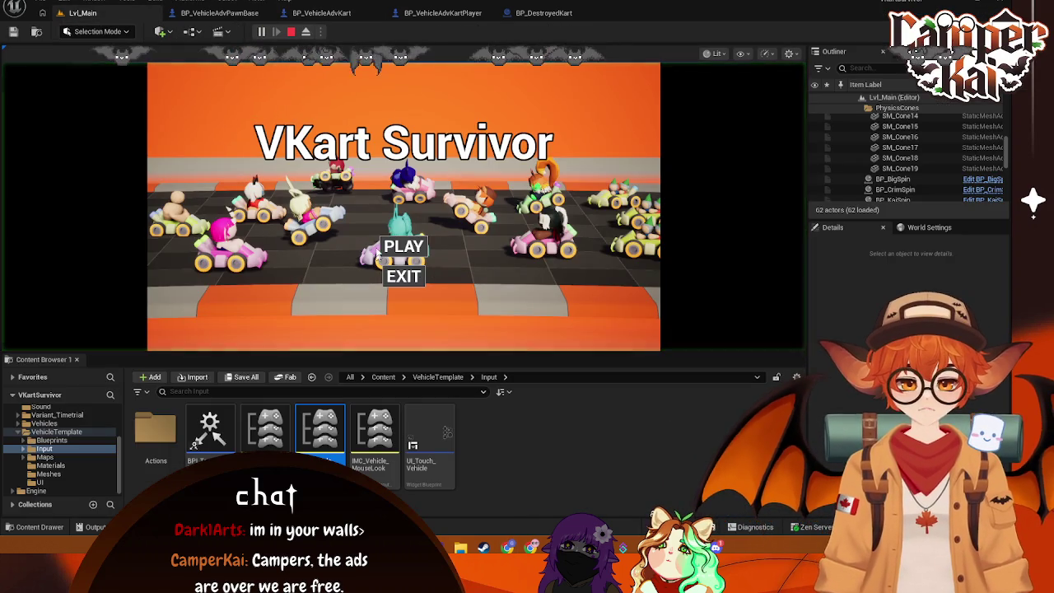
{"action": "left_click", "coordinate": [402, 248]}
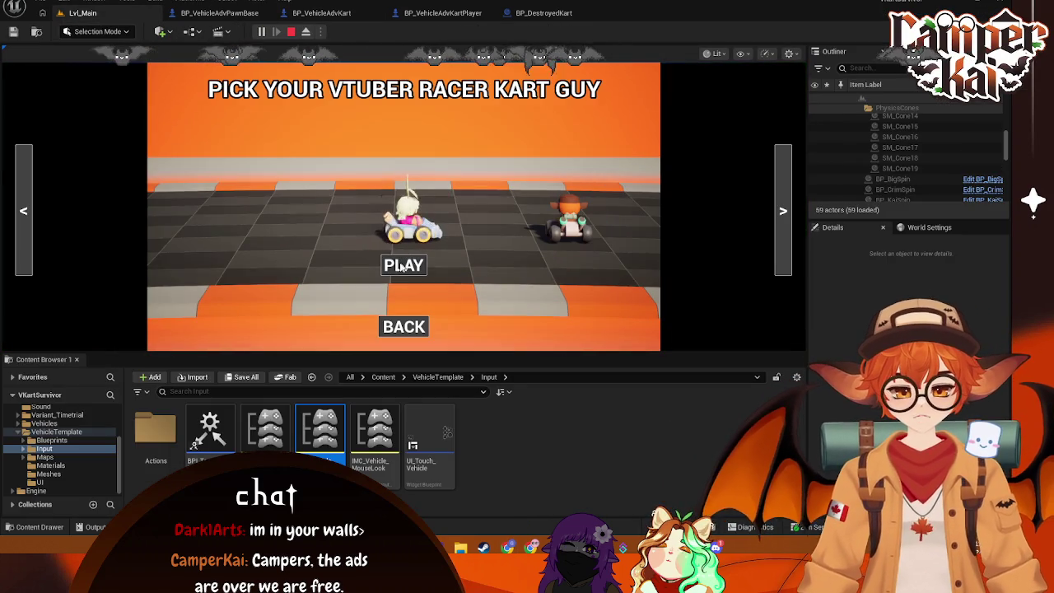
{"action": "left_click", "coordinate": [403, 265]}
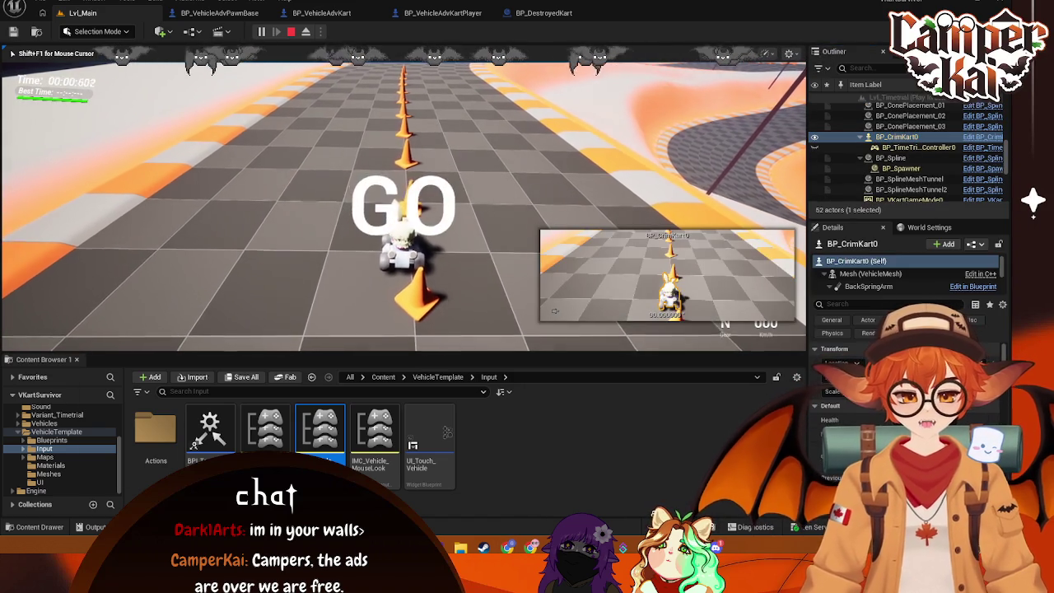
{"action": "key", "text": "w"}
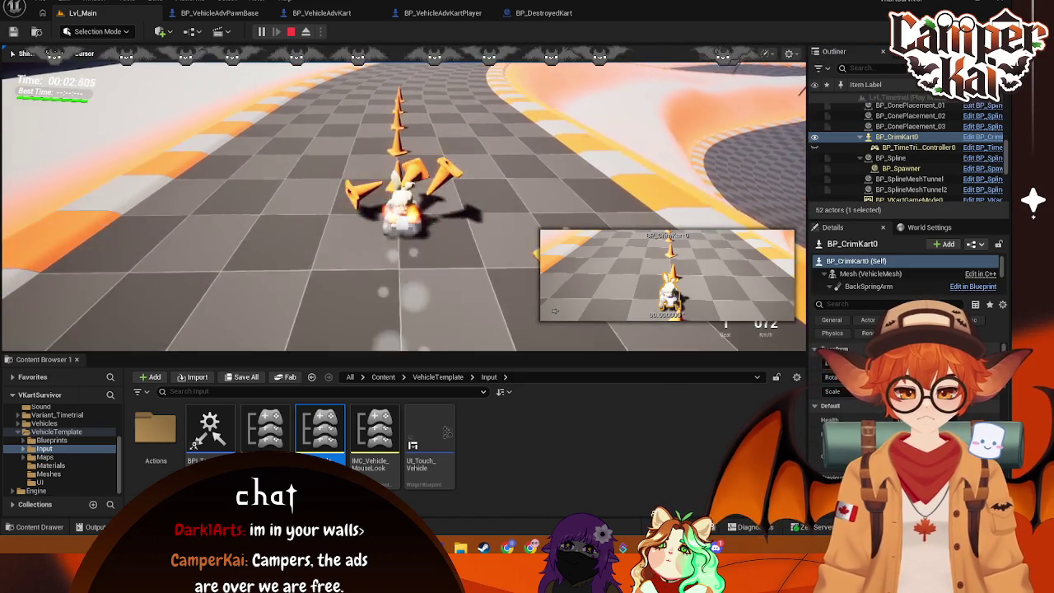
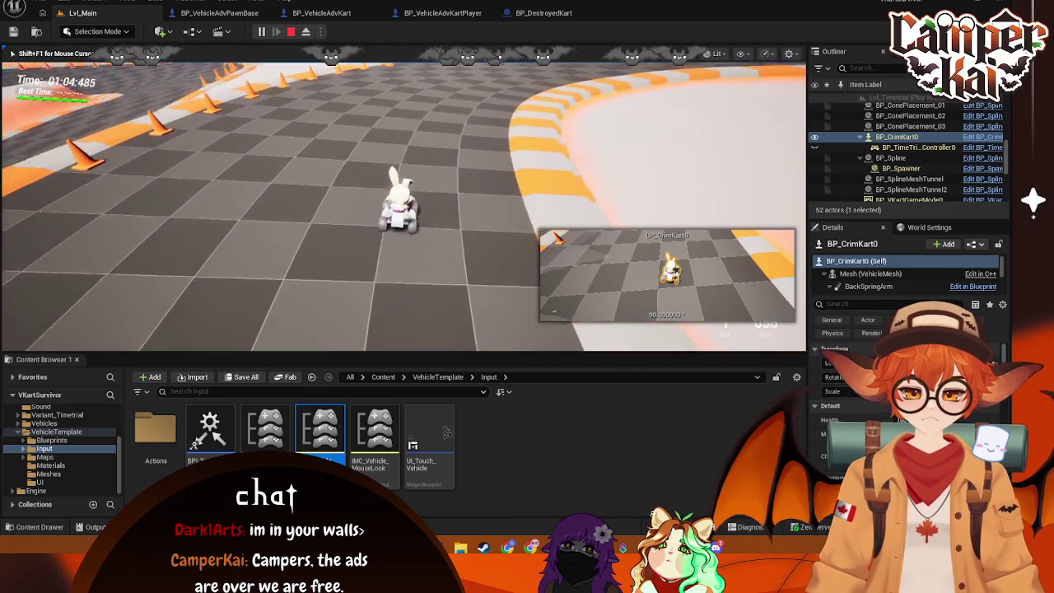
Step: Drive the kart around the track with W, D and S, then end the play session
{"action": "key", "text": "w"}
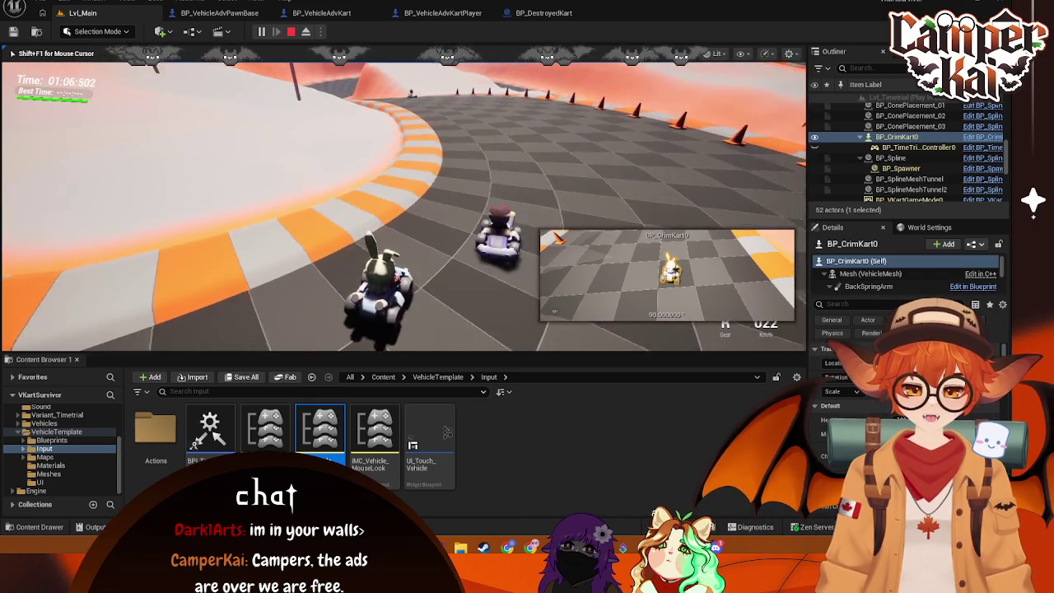
{"action": "key", "text": "d"}
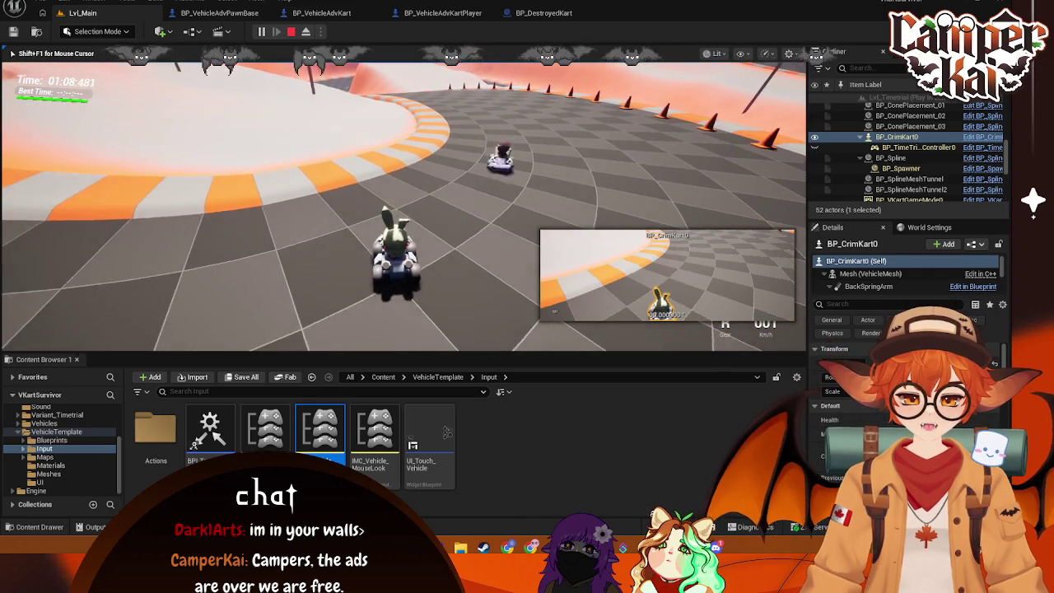
{"action": "key", "text": "w"}
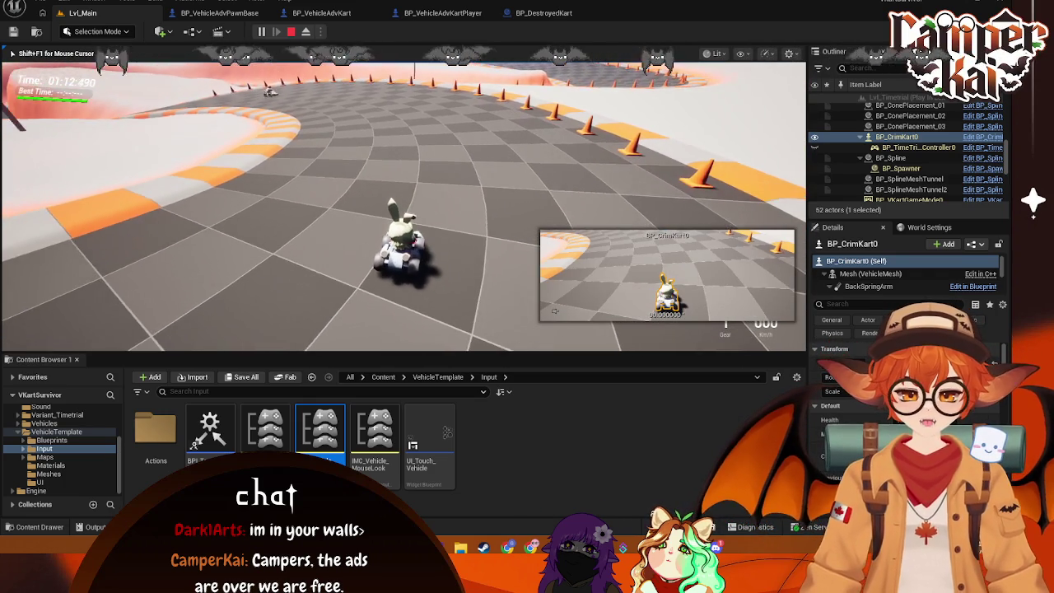
{"action": "key", "text": "w"}
{"action": "key", "text": "s"}
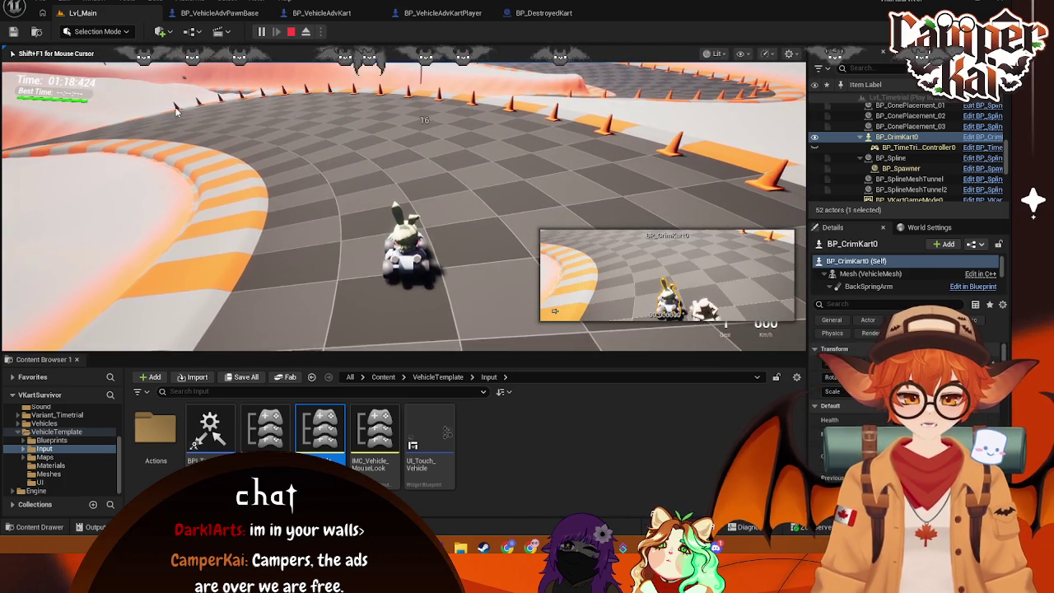
{"action": "key", "text": "Escape"}
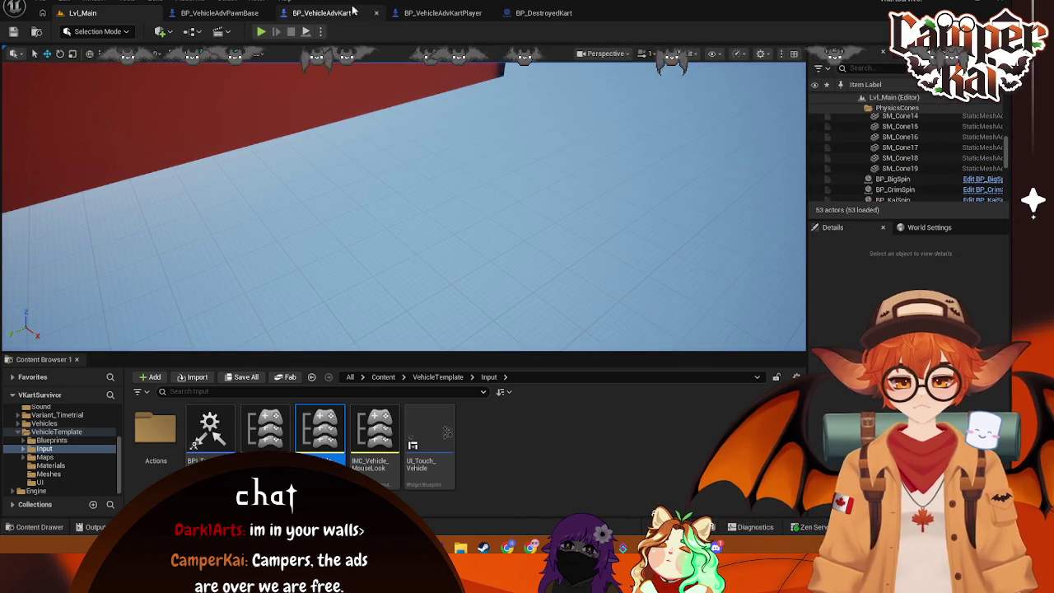
Step: In BP_VehicleAdvKart, bring the Take Damage section into view and select the Health getter
{"action": "left_click", "coordinate": [359, 10]}
{"action": "scroll", "coordinate": [423, 170], "scroll_direction": "up", "scroll_amount": 2}
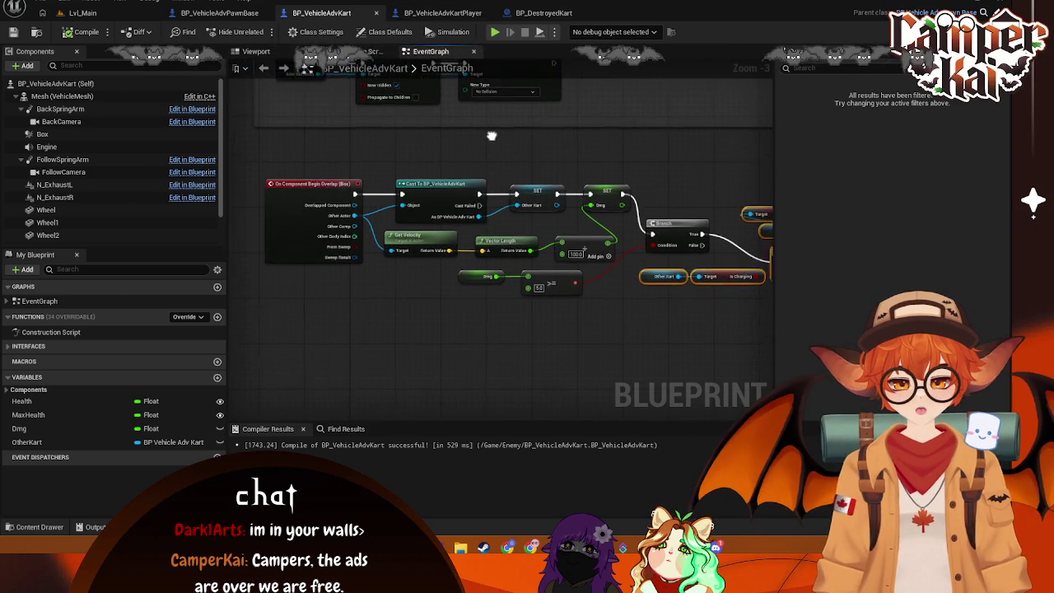
{"action": "mouse_move", "coordinate": [435, 99]}
{"action": "left_mouse_down"}
{"action": "mouse_move", "coordinate": [411, 116]}
{"action": "mouse_move", "coordinate": [438, 308]}
{"action": "mouse_move", "coordinate": [527, 295]}
{"action": "left_mouse_up"}
{"action": "right_click", "coordinate": [444, 136]}
{"action": "scroll", "coordinate": [358, 130], "scroll_direction": "up", "scroll_amount": 3}
{"action": "scroll", "coordinate": [438, 308], "scroll_direction": "down", "scroll_amount": 1}
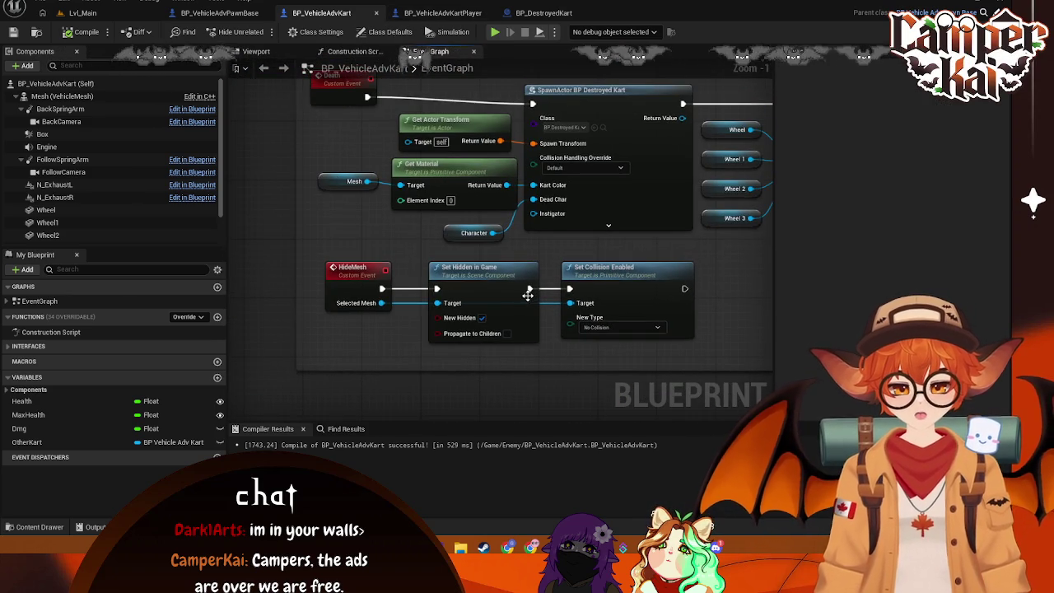
{"action": "mouse_move", "coordinate": [489, 147]}
{"action": "left_mouse_down"}
{"action": "mouse_move", "coordinate": [481, 284]}
{"action": "mouse_move", "coordinate": [410, 216]}
{"action": "mouse_move", "coordinate": [392, 270]}
{"action": "left_mouse_up"}
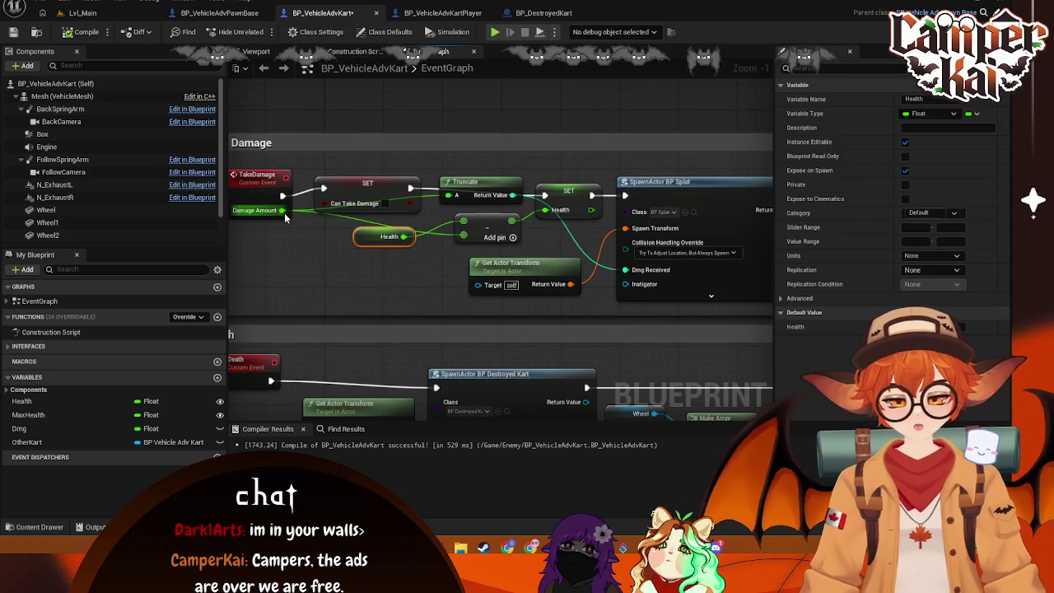
{"action": "left_click", "coordinate": [360, 238]}
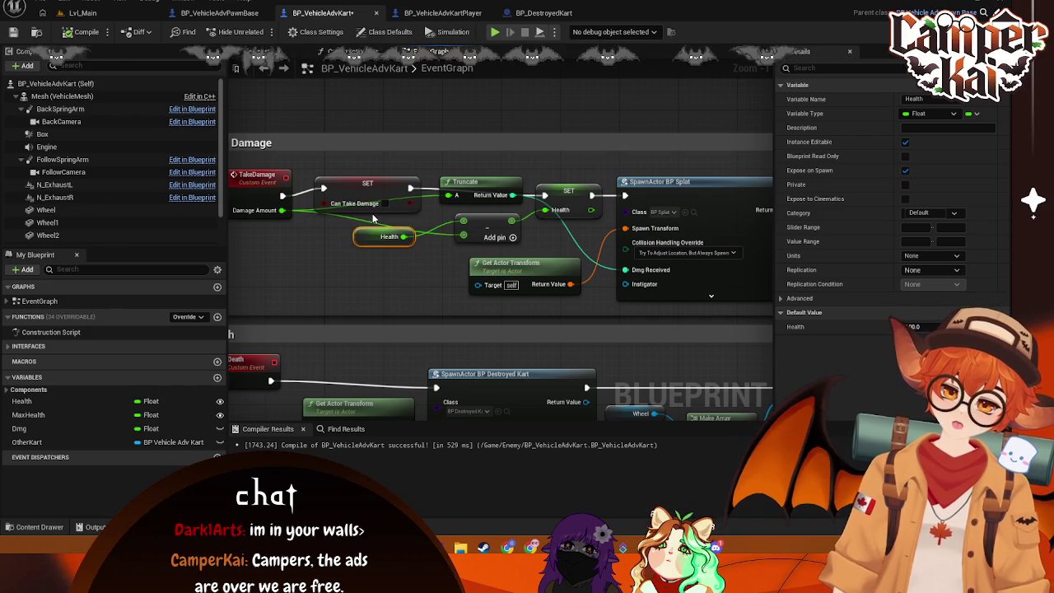
Step: Pan across the TakeDamage and Death events toward SpawnActor and select the Take Damage comment
{"action": "mouse_move", "coordinate": [437, 221]}
{"action": "left_mouse_down"}
{"action": "mouse_move", "coordinate": [358, 238]}
{"action": "mouse_move", "coordinate": [467, 264]}
{"action": "mouse_move", "coordinate": [358, 254]}
{"action": "mouse_move", "coordinate": [557, 252]}
{"action": "left_mouse_up"}
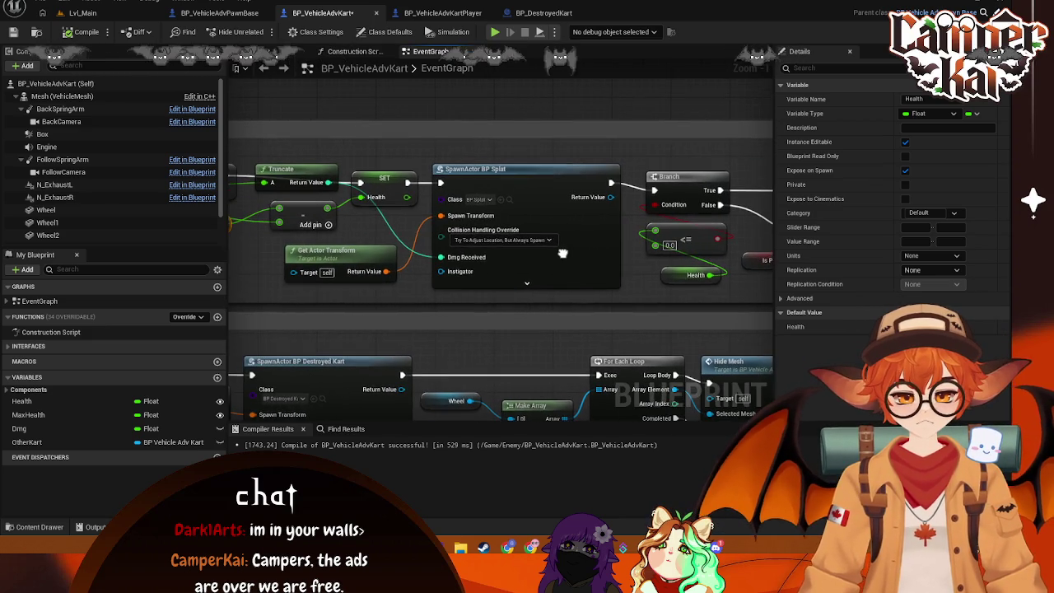
{"action": "left_click_drag", "start_coordinate": [306, 229], "coordinate": [349, 260]}
{"action": "left_click_drag", "start_coordinate": [421, 226], "coordinate": [468, 236]}
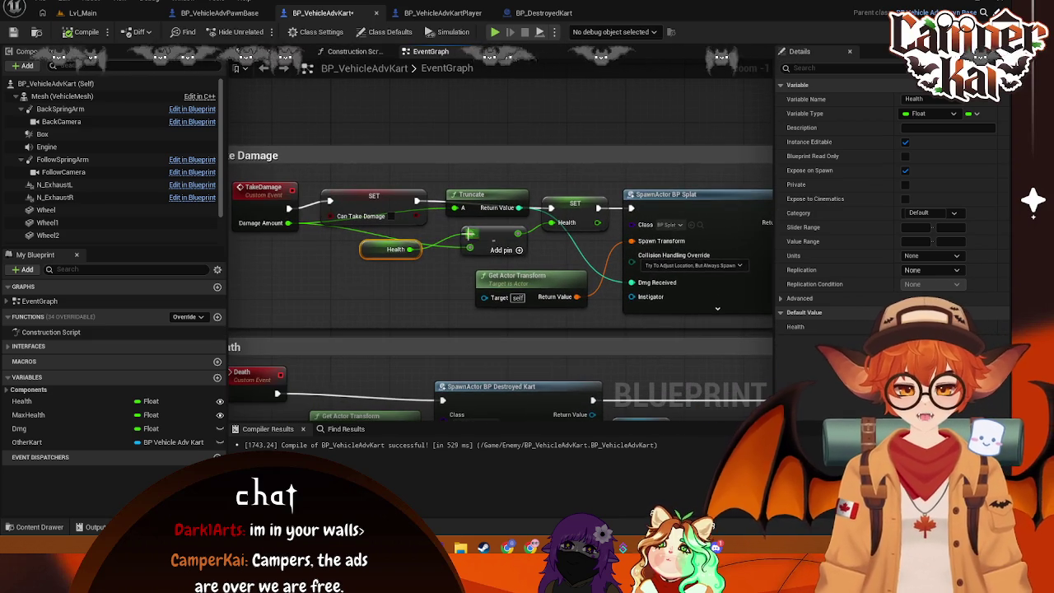
{"action": "left_click_drag", "start_coordinate": [317, 237], "coordinate": [240, 236]}
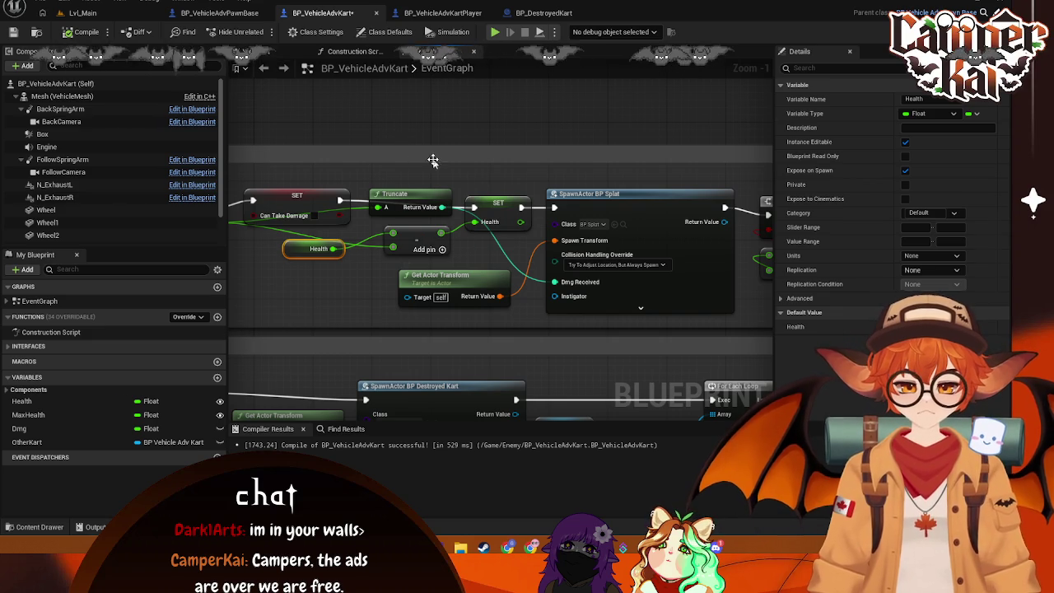
{"action": "left_click", "coordinate": [433, 163]}
{"action": "scroll", "coordinate": [423, 292], "scroll_direction": "down", "scroll_amount": 1}
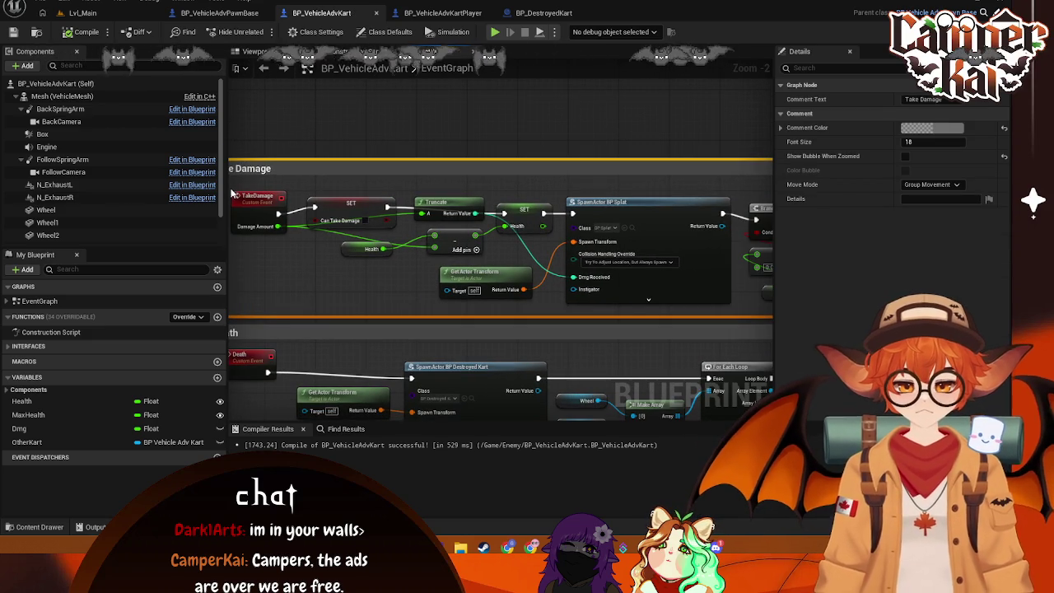
{"action": "key", "text": "super+shift+s"}
Step: Snip screenshots of the Take Damage section and the death branch nodes
{"action": "left_click_drag", "start_coordinate": [229, 186], "coordinate": [738, 313]}
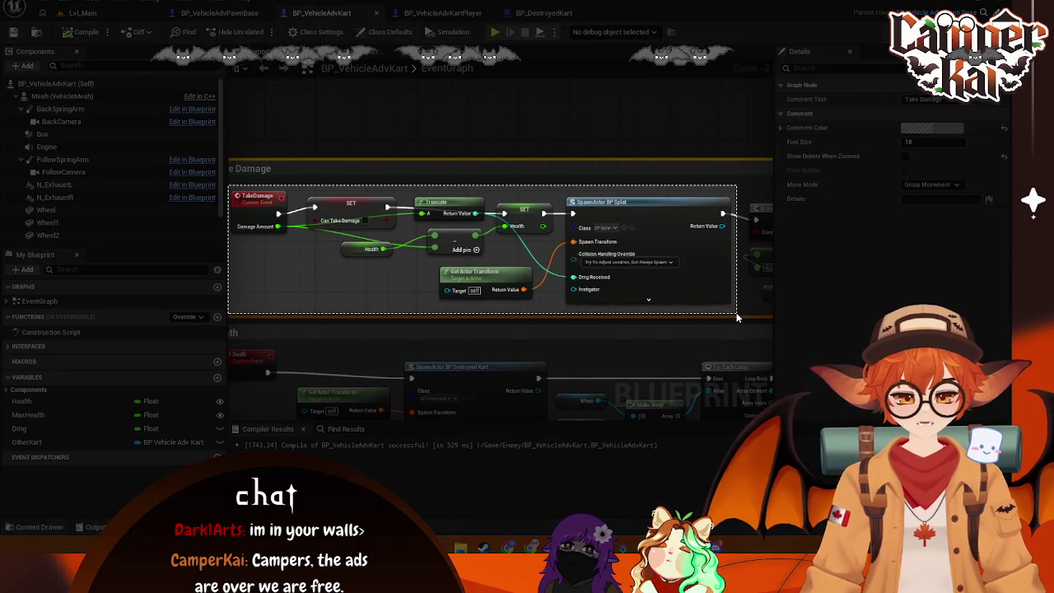
{"action": "left_click", "coordinate": [389, 326]}
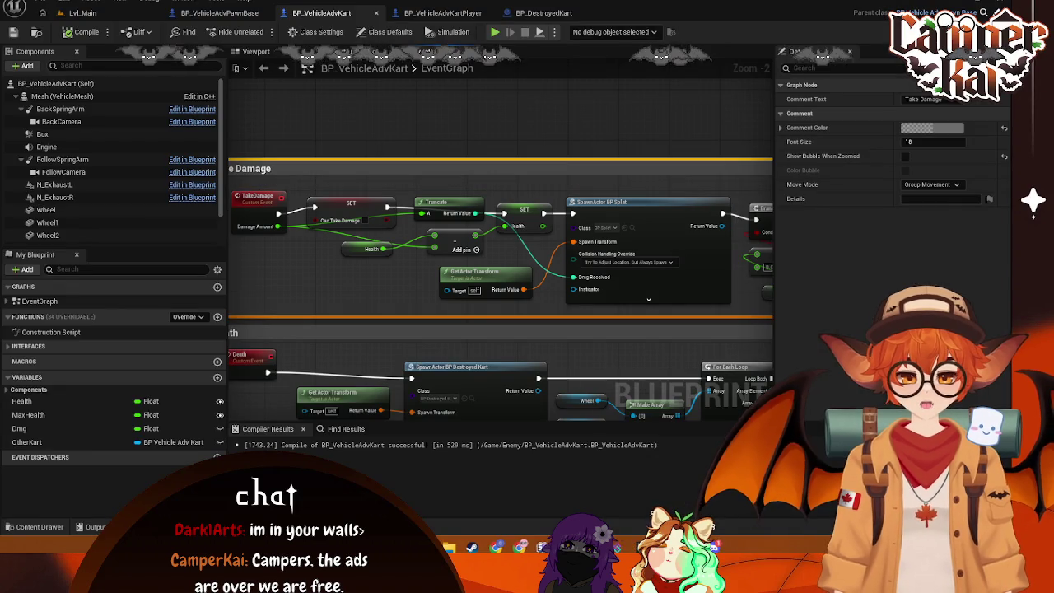
{"action": "left_click_drag", "start_coordinate": [669, 204], "coordinate": [330, 177]}
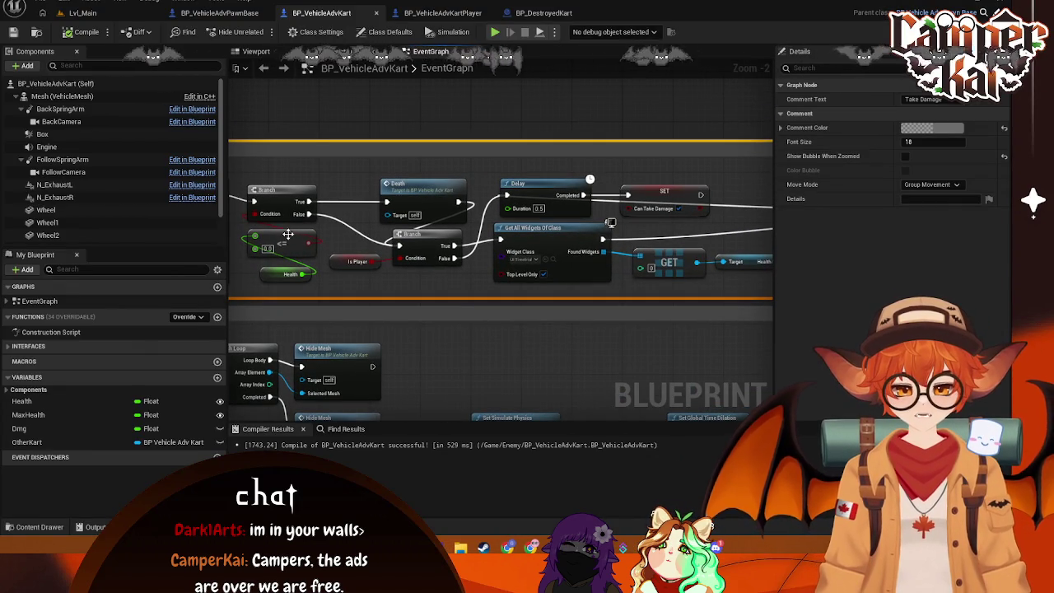
{"action": "left_click", "coordinate": [288, 233]}
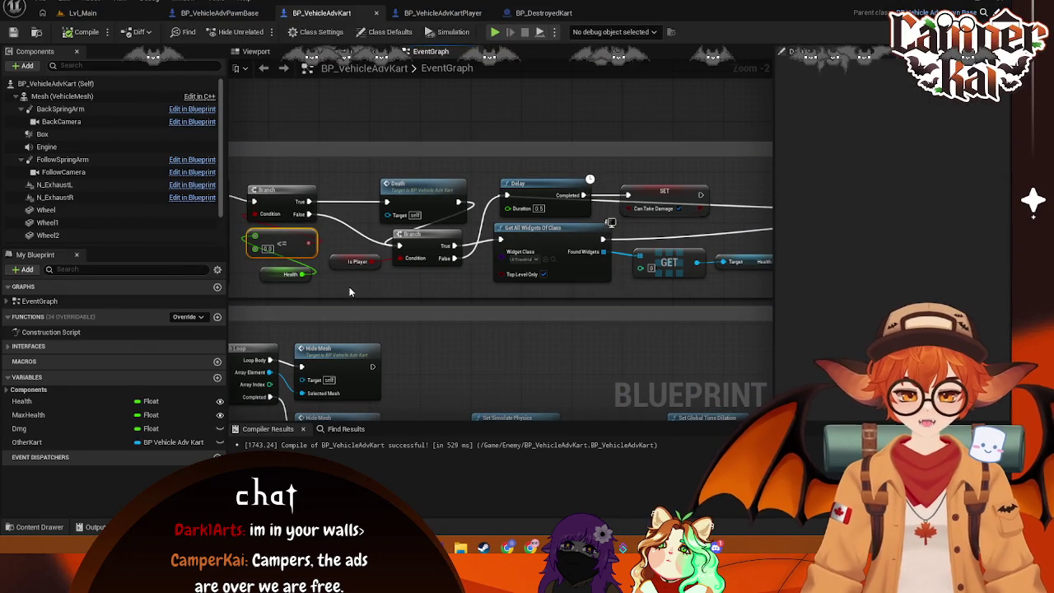
{"action": "key", "text": "super+shift+s"}
{"action": "mouse_move", "coordinate": [236, 163]}
{"action": "left_mouse_down"}
{"action": "mouse_move", "coordinate": [682, 283]}
{"action": "mouse_move", "coordinate": [774, 292]}
{"action": "left_mouse_up"}
{"action": "left_click", "coordinate": [391, 320]}
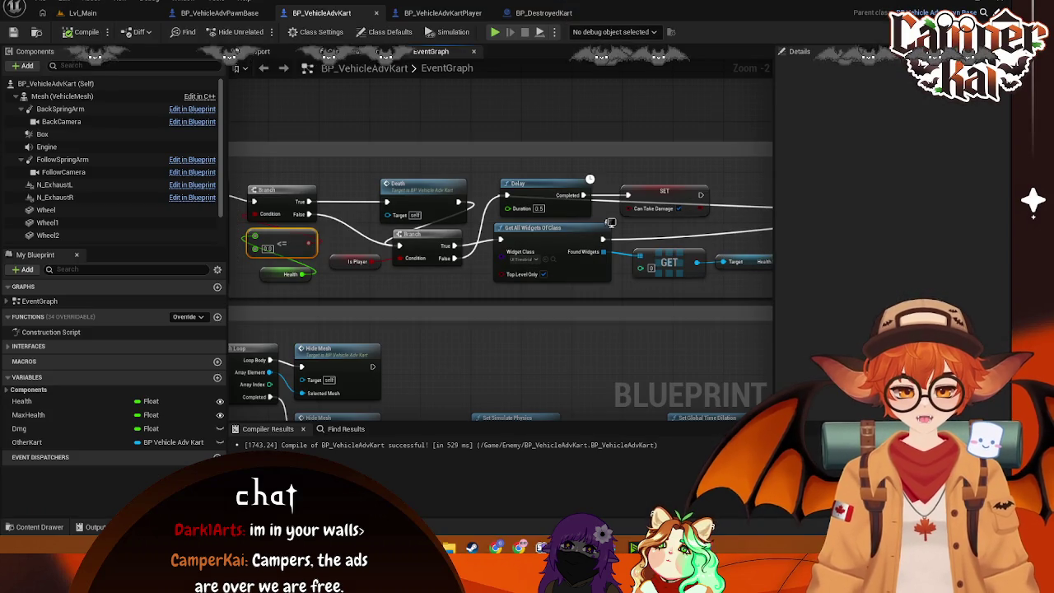
Step: Snip a screenshot of the health bar update nodes
{"action": "left_click_drag", "start_coordinate": [683, 250], "coordinate": [647, 191]}
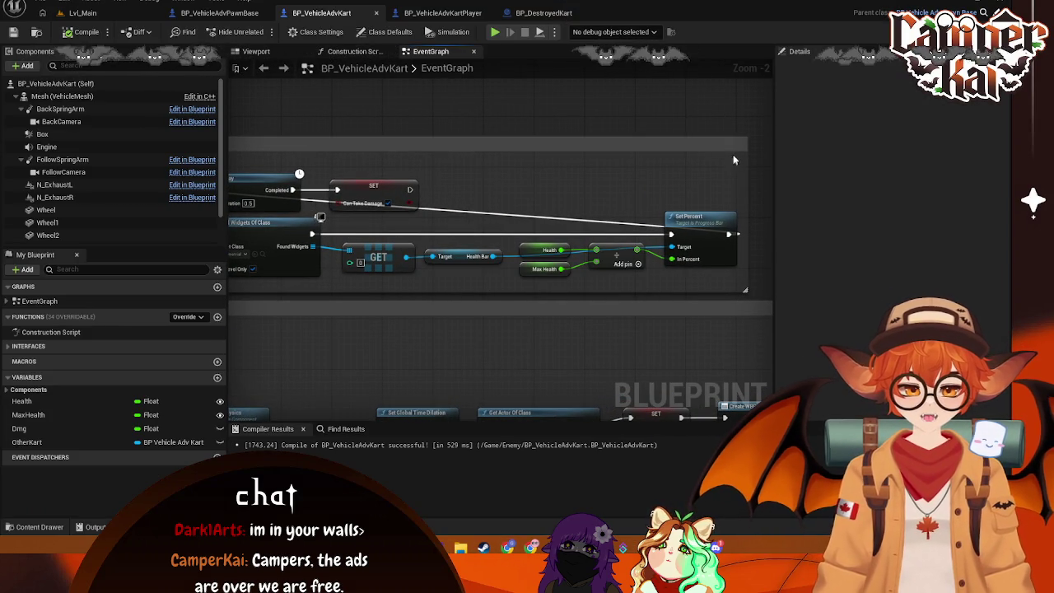
{"action": "key", "text": "Print"}
{"action": "mouse_move", "coordinate": [739, 152]}
{"action": "left_mouse_down"}
{"action": "mouse_move", "coordinate": [263, 301]}
{"action": "mouse_move", "coordinate": [245, 289]}
{"action": "left_mouse_up"}
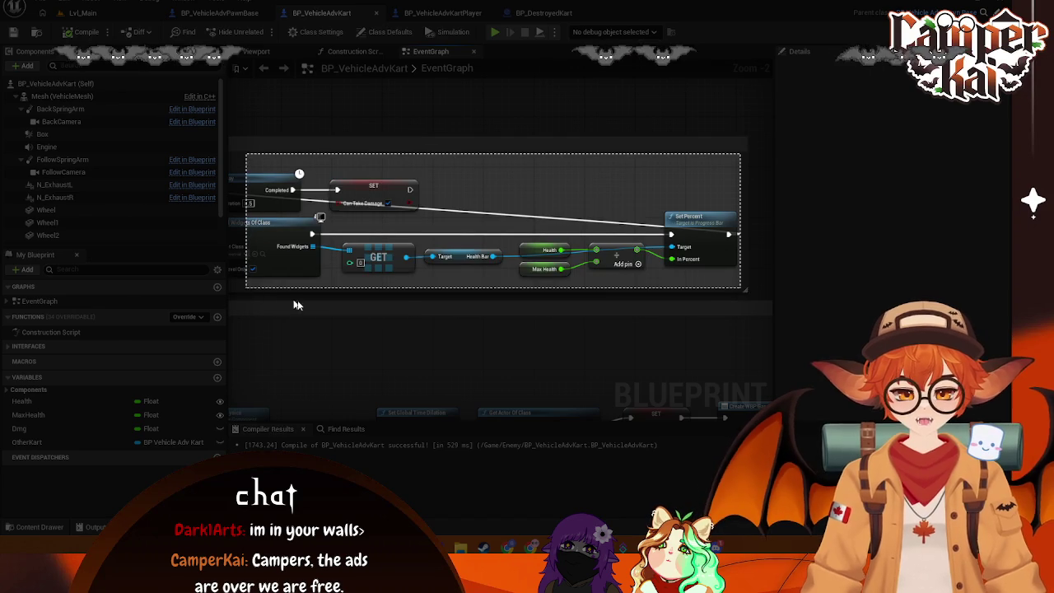
{"action": "left_click", "coordinate": [371, 307]}
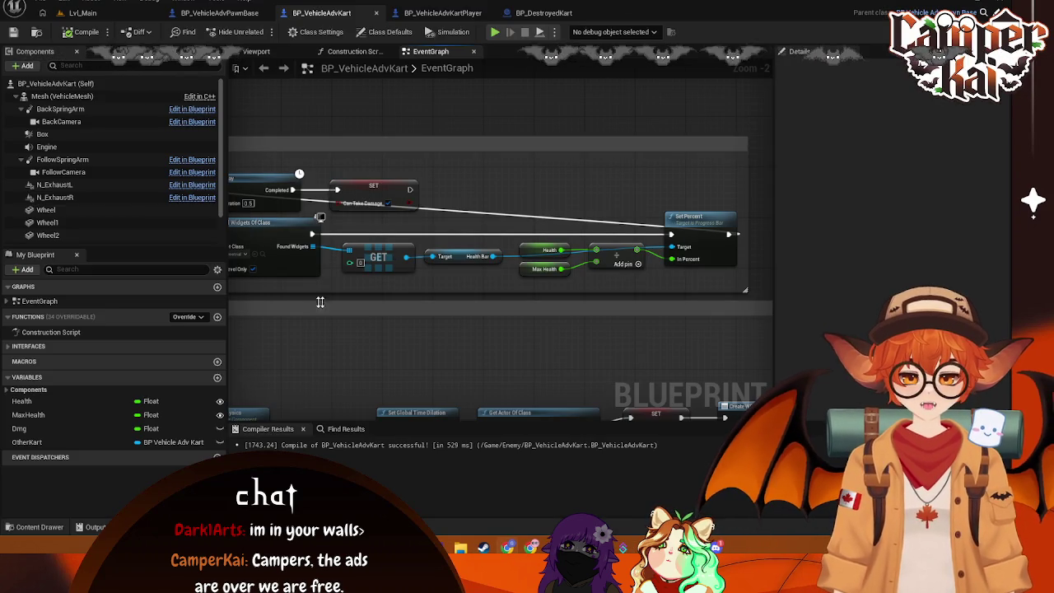
Step: Look back over the Delay and widget nodes, then return to the Lvl_Main level
{"action": "left_click_drag", "start_coordinate": [306, 300], "coordinate": [476, 288]}
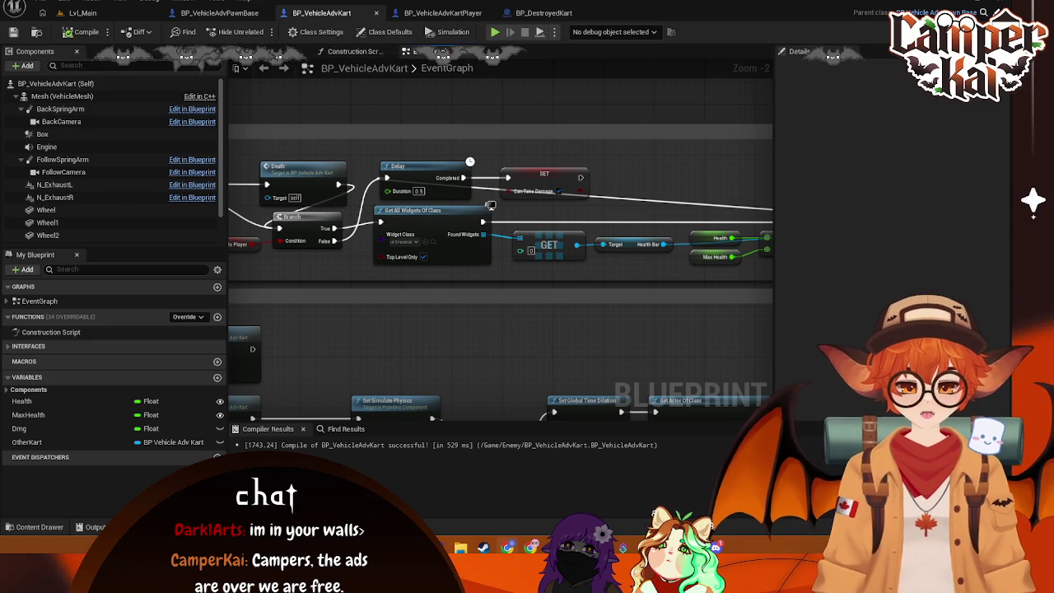
{"action": "scroll", "coordinate": [499, 123], "scroll_direction": "up", "scroll_amount": 2}
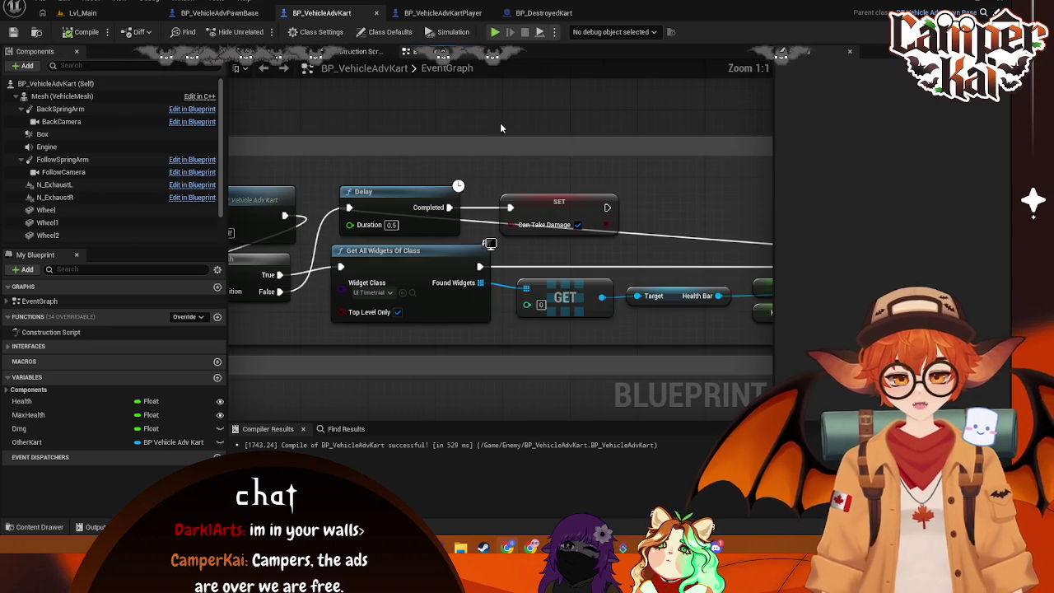
{"action": "scroll", "coordinate": [499, 122], "scroll_direction": "down", "scroll_amount": 3}
{"action": "scroll", "coordinate": [500, 123], "scroll_direction": "down", "scroll_amount": 2}
{"action": "scroll", "coordinate": [384, 253], "scroll_direction": "up", "scroll_amount": 3}
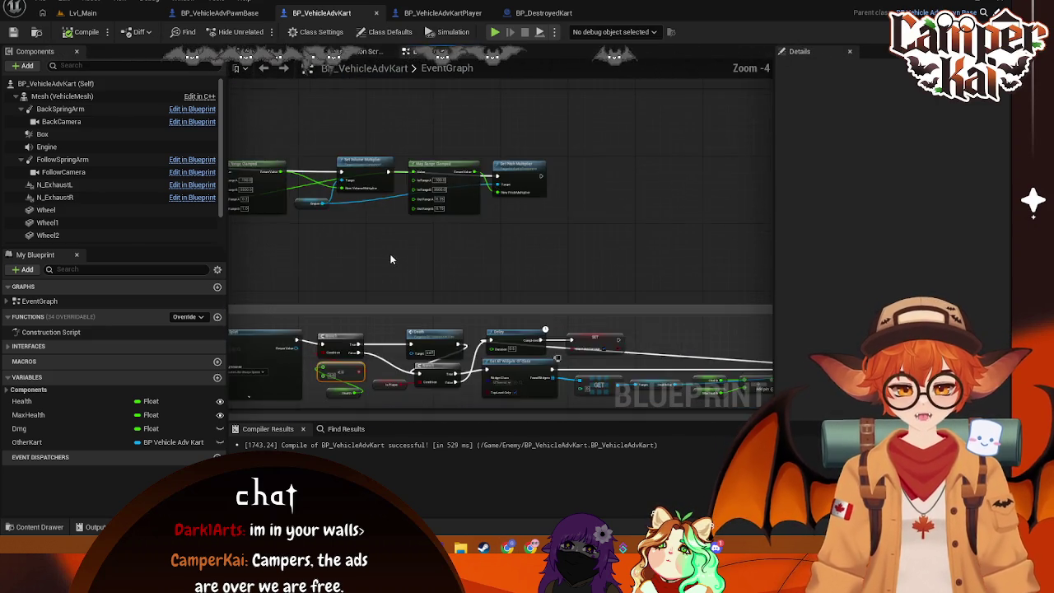
{"action": "scroll", "coordinate": [543, 261], "scroll_direction": "down", "scroll_amount": 1}
{"action": "mouse_move", "coordinate": [554, 265]}
{"action": "left_mouse_down"}
{"action": "mouse_move", "coordinate": [519, 178]}
{"action": "mouse_move", "coordinate": [653, 223]}
{"action": "mouse_move", "coordinate": [544, 215]}
{"action": "left_mouse_up"}
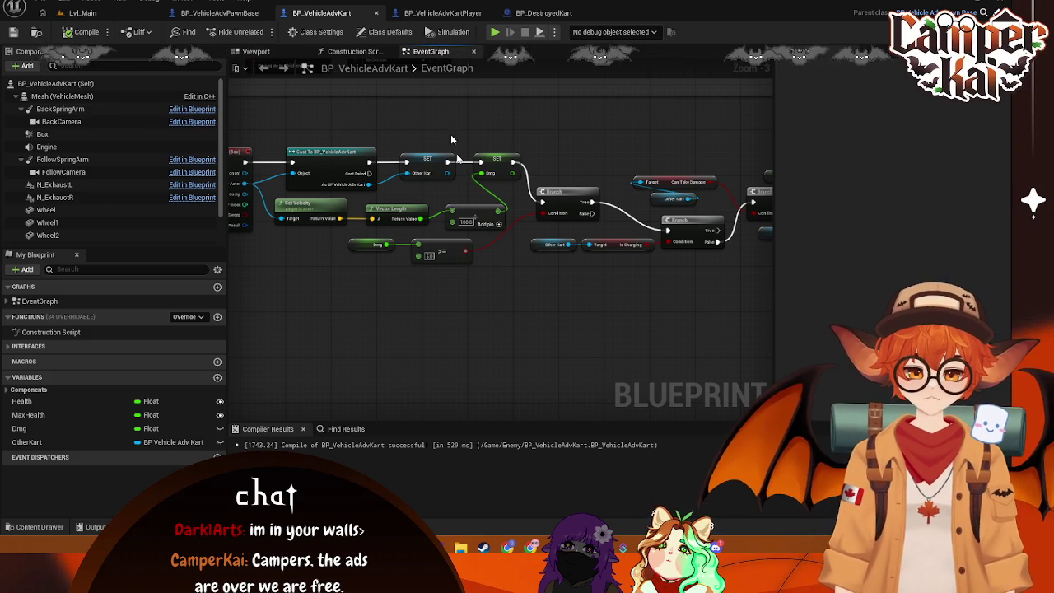
{"action": "left_click", "coordinate": [74, 13]}
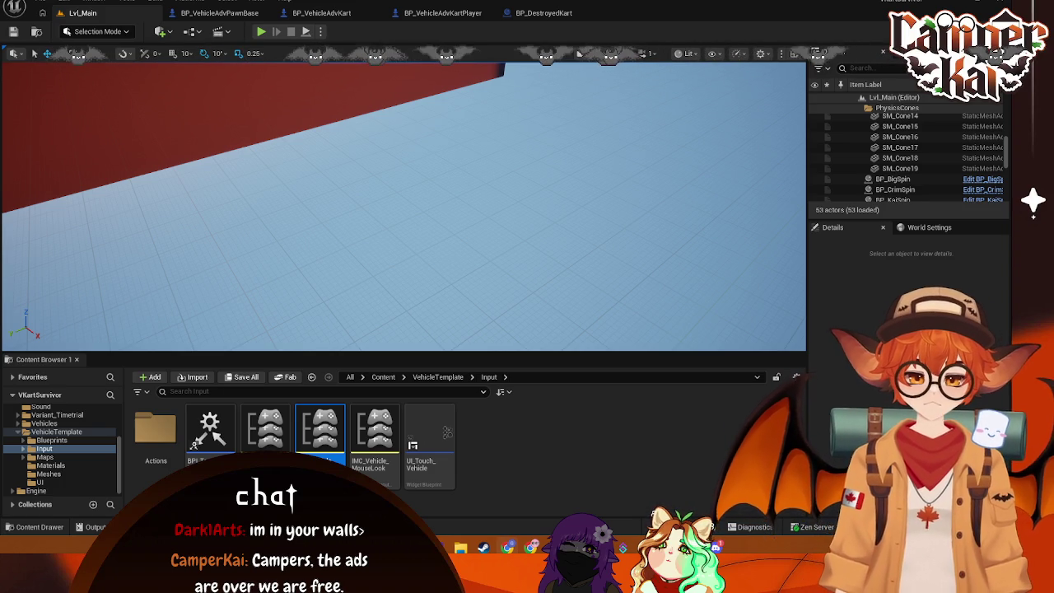
Step: Open BP_CrimKart from Characters > Crim, review its Health, Max Health and Dmg defaults, then switch to BP_VehicleAdvPawnBase
{"action": "scroll", "coordinate": [58, 427], "scroll_direction": "up", "scroll_amount": 3}
{"action": "left_click", "coordinate": [58, 428]}
{"action": "double_click", "coordinate": [164, 428]}
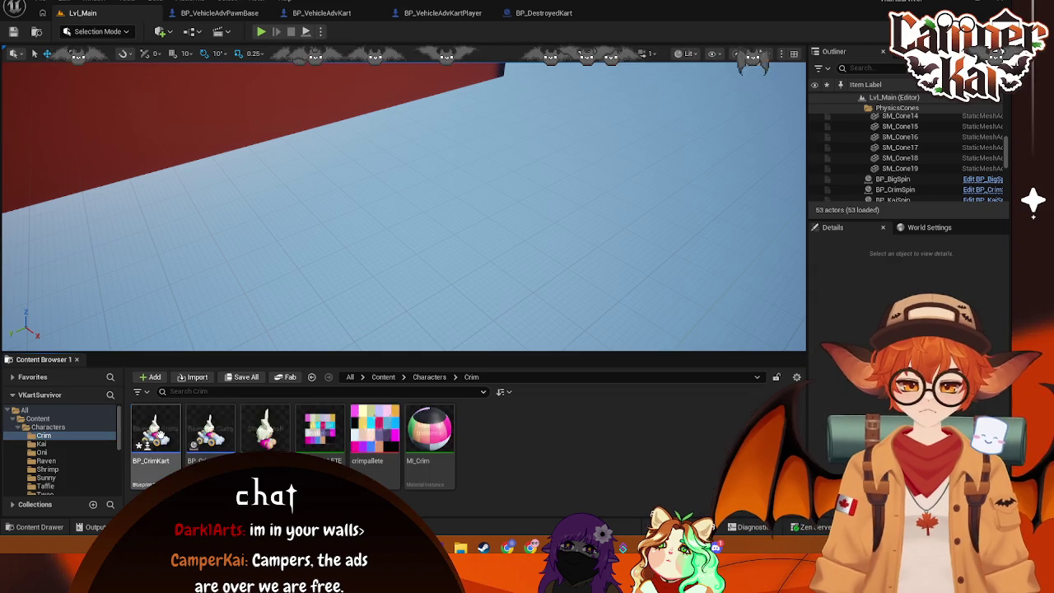
{"action": "left_click", "coordinate": [170, 426]}
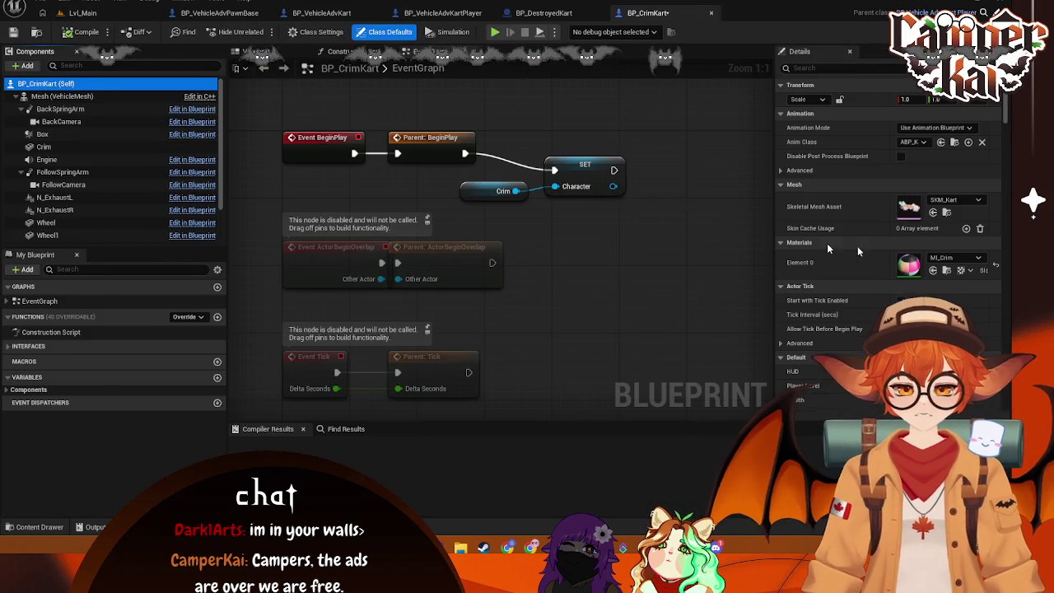
{"action": "scroll", "coordinate": [873, 262], "scroll_direction": "down", "scroll_amount": 3}
{"action": "scroll", "coordinate": [873, 261], "scroll_direction": "down", "scroll_amount": 2}
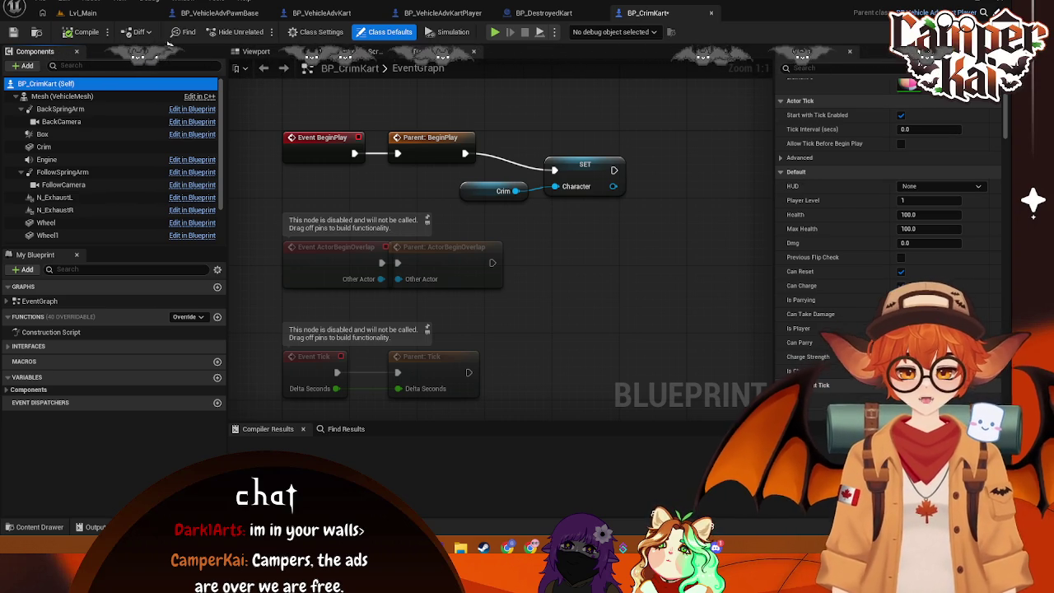
{"action": "key", "text": "ctrl+Tab"}
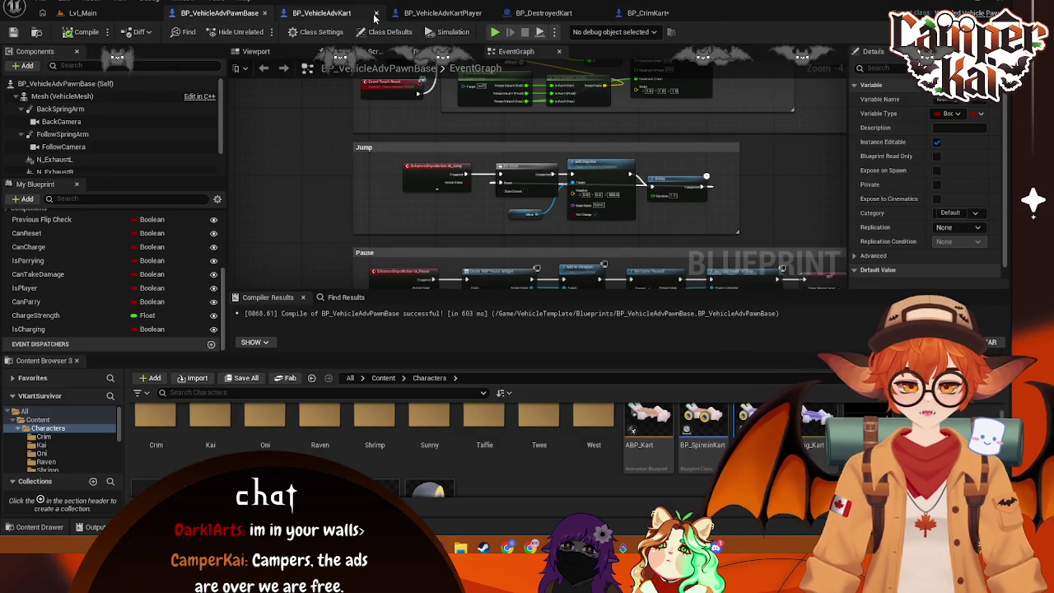
Step: Switch to BP_VehicleAdvKart and look over the Begin Overlap and mesh-hiding nodes
{"action": "key", "text": "ctrl+Tab"}
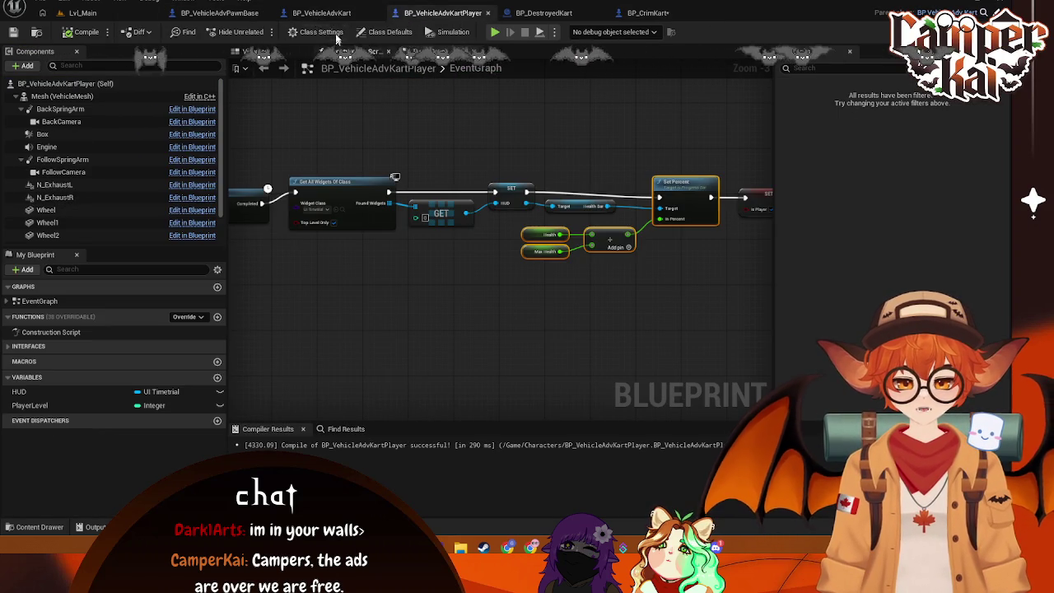
{"action": "key", "text": "ctrl+Tab"}
{"action": "mouse_move", "coordinate": [384, 284]}
{"action": "left_mouse_down"}
{"action": "mouse_move", "coordinate": [463, 266]}
{"action": "mouse_move", "coordinate": [446, 244]}
{"action": "left_mouse_up"}
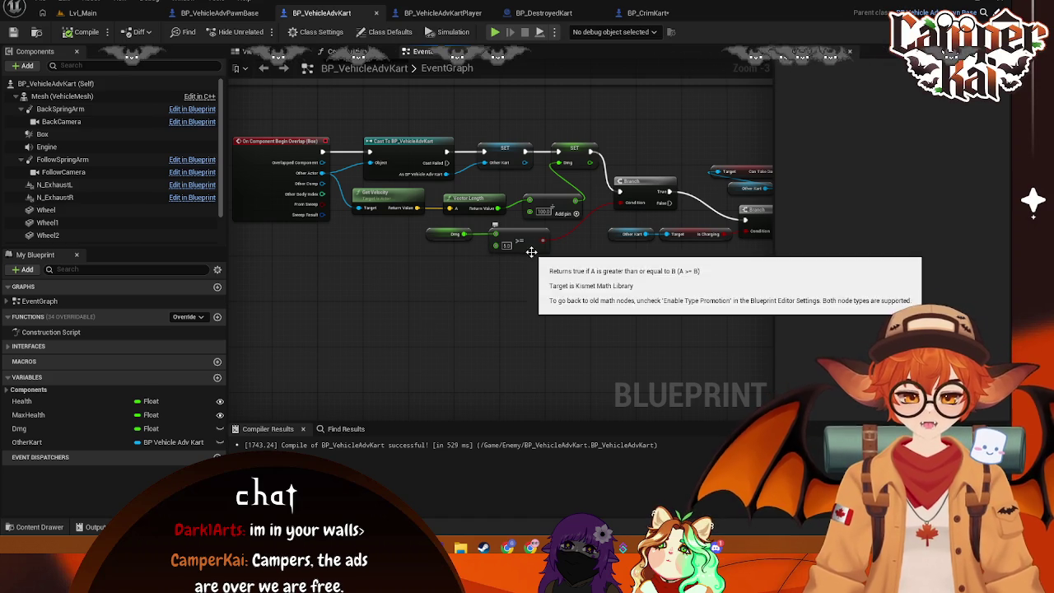
{"action": "scroll", "coordinate": [471, 274], "scroll_direction": "up", "scroll_amount": 2}
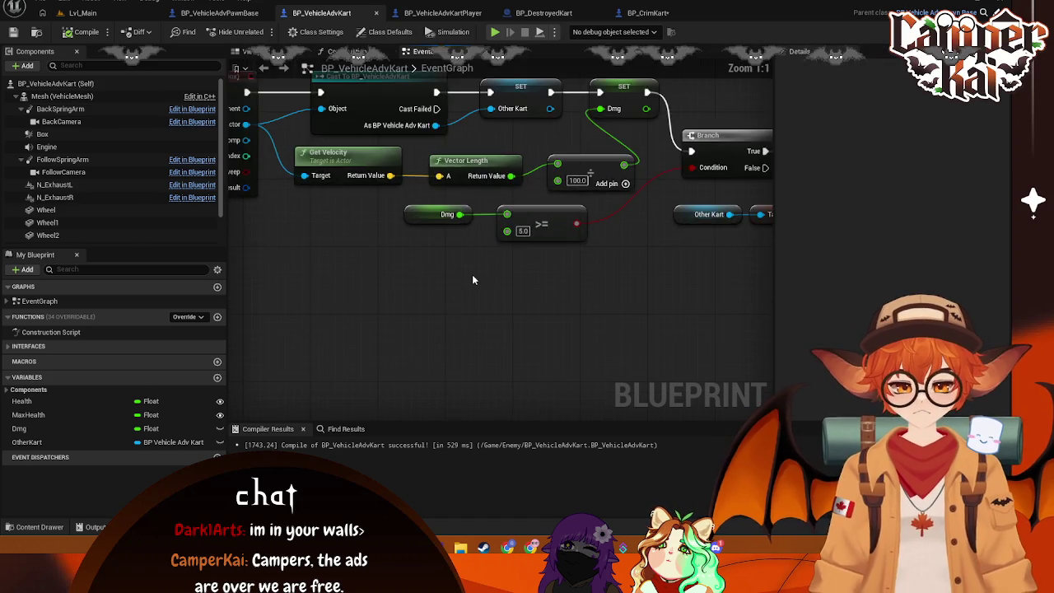
{"action": "scroll", "coordinate": [472, 274], "scroll_direction": "down", "scroll_amount": 2}
{"action": "left_click_drag", "start_coordinate": [447, 271], "coordinate": [467, 257]}
{"action": "scroll", "coordinate": [467, 258], "scroll_direction": "up", "scroll_amount": 1}
{"action": "scroll", "coordinate": [471, 233], "scroll_direction": "down", "scroll_amount": 1}
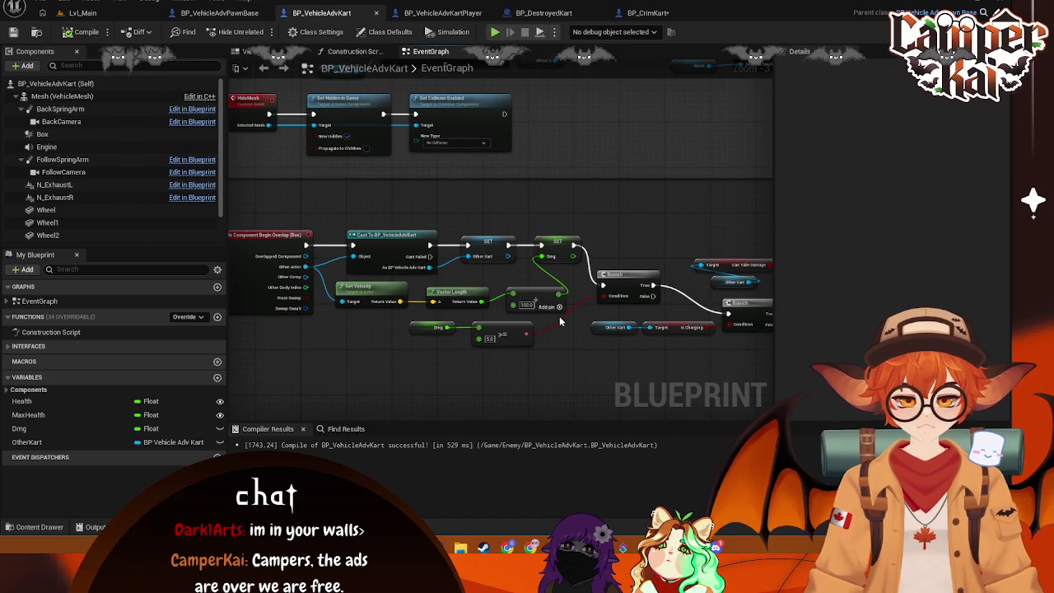
{"action": "left_click_drag", "start_coordinate": [559, 321], "coordinate": [526, 303]}
Step: Move to the Take Damage group and select the SET Can Take Damage node
{"action": "mouse_move", "coordinate": [410, 208]}
{"action": "left_mouse_down"}
{"action": "mouse_move", "coordinate": [445, 310]}
{"action": "mouse_move", "coordinate": [446, 278]}
{"action": "left_mouse_up"}
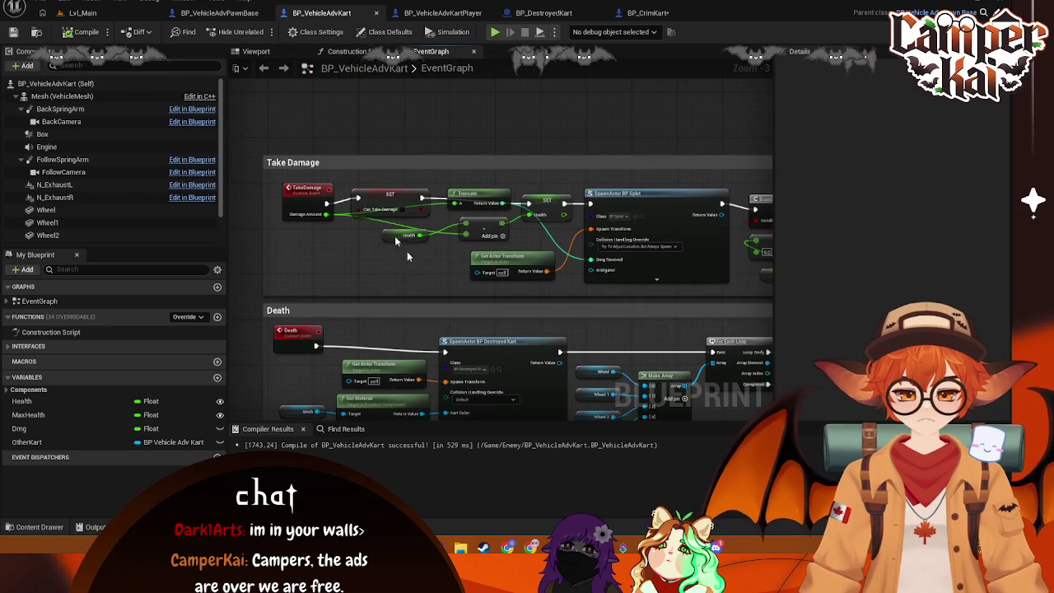
{"action": "mouse_move", "coordinate": [402, 196]}
{"action": "left_mouse_down"}
{"action": "mouse_move", "coordinate": [713, 284]}
{"action": "mouse_move", "coordinate": [604, 376]}
{"action": "mouse_move", "coordinate": [489, 223]}
{"action": "mouse_move", "coordinate": [546, 301]}
{"action": "mouse_move", "coordinate": [668, 282]}
{"action": "mouse_move", "coordinate": [699, 300]}
{"action": "left_mouse_up"}
{"action": "mouse_move", "coordinate": [477, 224]}
{"action": "left_mouse_down"}
{"action": "mouse_move", "coordinate": [395, 165]}
{"action": "mouse_move", "coordinate": [357, 264]}
{"action": "mouse_move", "coordinate": [326, 235]}
{"action": "mouse_move", "coordinate": [417, 264]}
{"action": "left_mouse_up"}
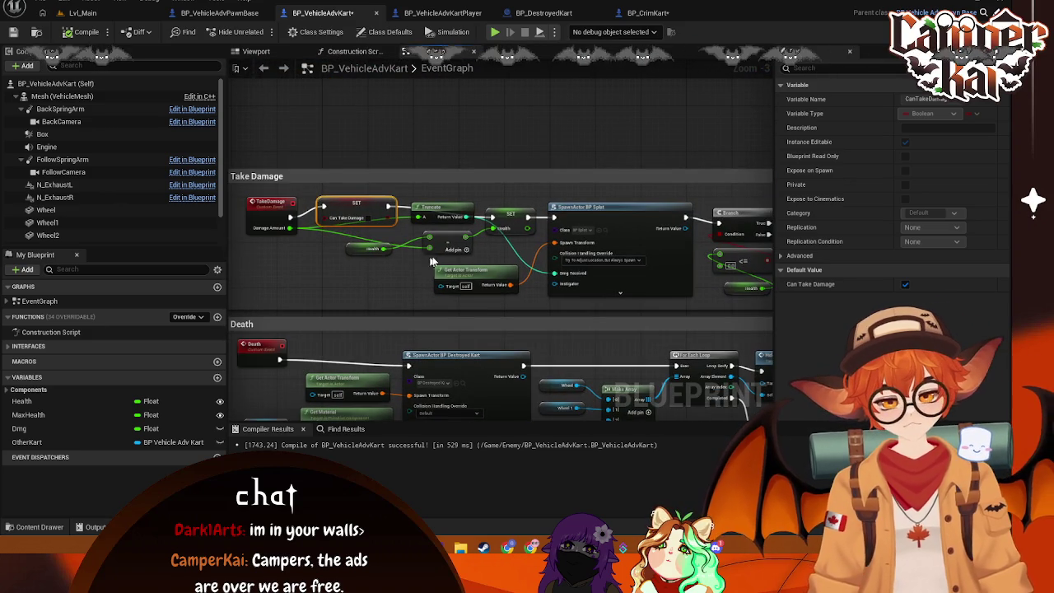
Step: Replace the old Set Health with a new one fed by Truncate, wired between Can Take Damage and the BP Splat spawn
{"action": "left_click", "coordinate": [504, 216]}
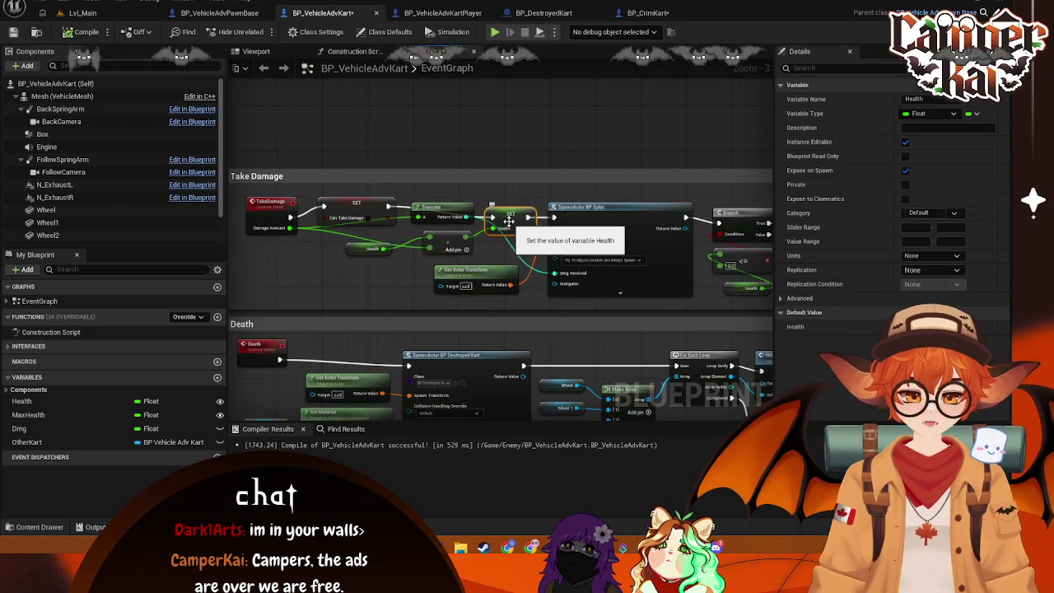
{"action": "key", "text": "Delete"}
{"action": "left_click_drag", "start_coordinate": [466, 216], "coordinate": [505, 228]}
{"action": "type", "text": "set"}
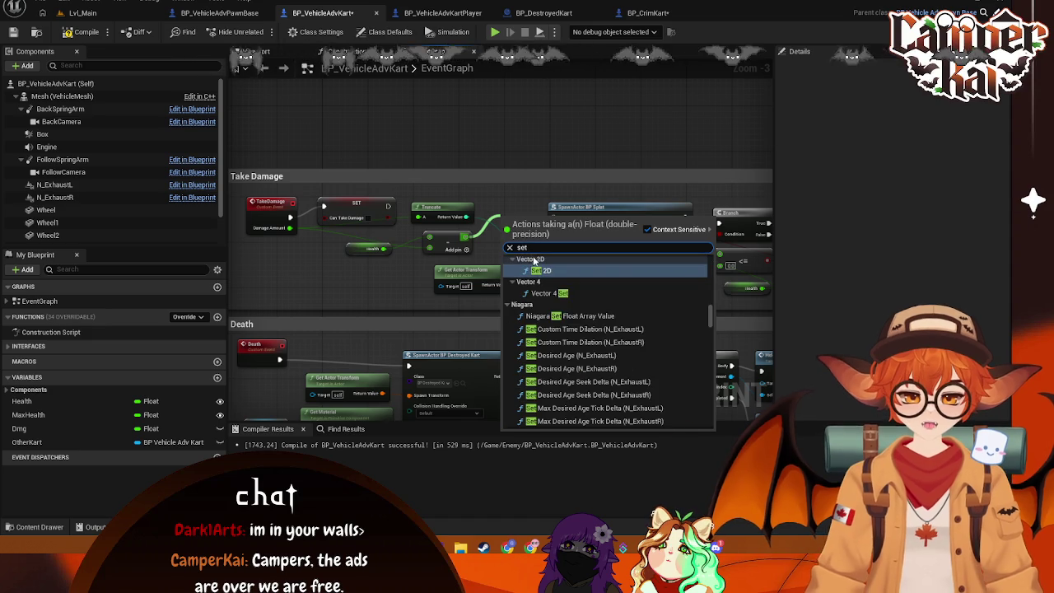
{"action": "type", "text": " health"}
{"action": "left_click", "coordinate": [559, 284]}
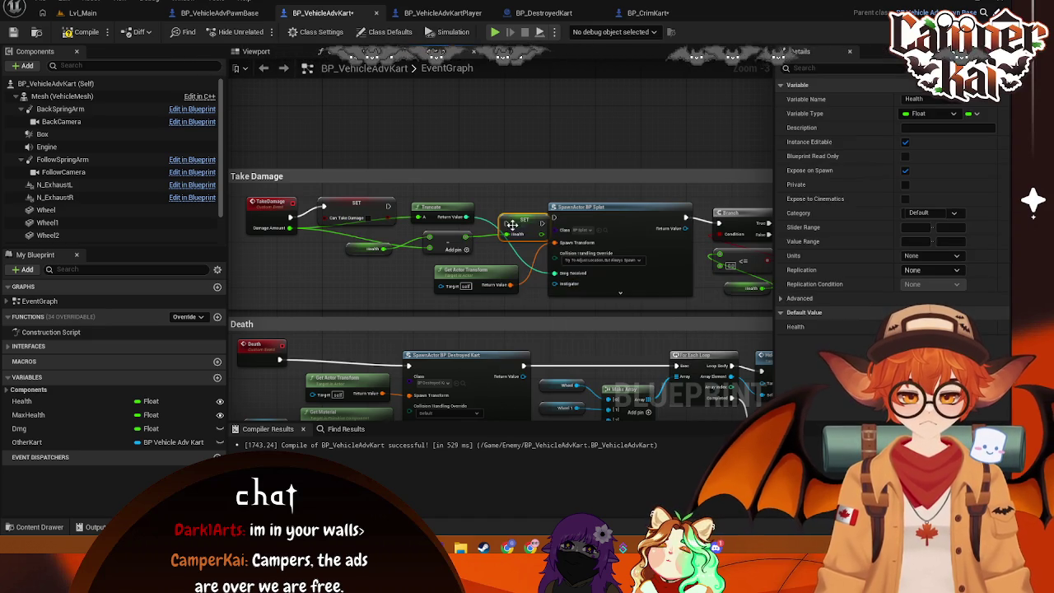
{"action": "mouse_move", "coordinate": [387, 206]}
{"action": "left_mouse_down"}
{"action": "mouse_move", "coordinate": [506, 222]}
{"action": "mouse_move", "coordinate": [495, 212]}
{"action": "mouse_move", "coordinate": [553, 216]}
{"action": "left_mouse_up"}
{"action": "left_click", "coordinate": [592, 165]}
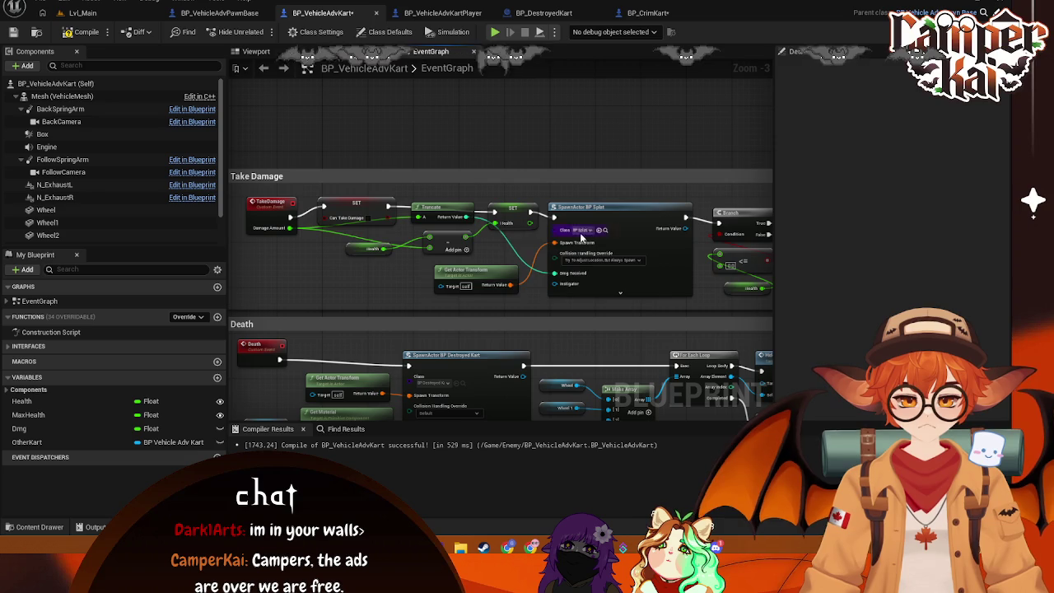
Step: Switch to Lvl_Main and start playing the level in the editor
{"action": "mouse_move", "coordinate": [635, 358]}
{"action": "left_mouse_down"}
{"action": "mouse_move", "coordinate": [498, 299]}
{"action": "mouse_move", "coordinate": [582, 274]}
{"action": "left_mouse_up"}
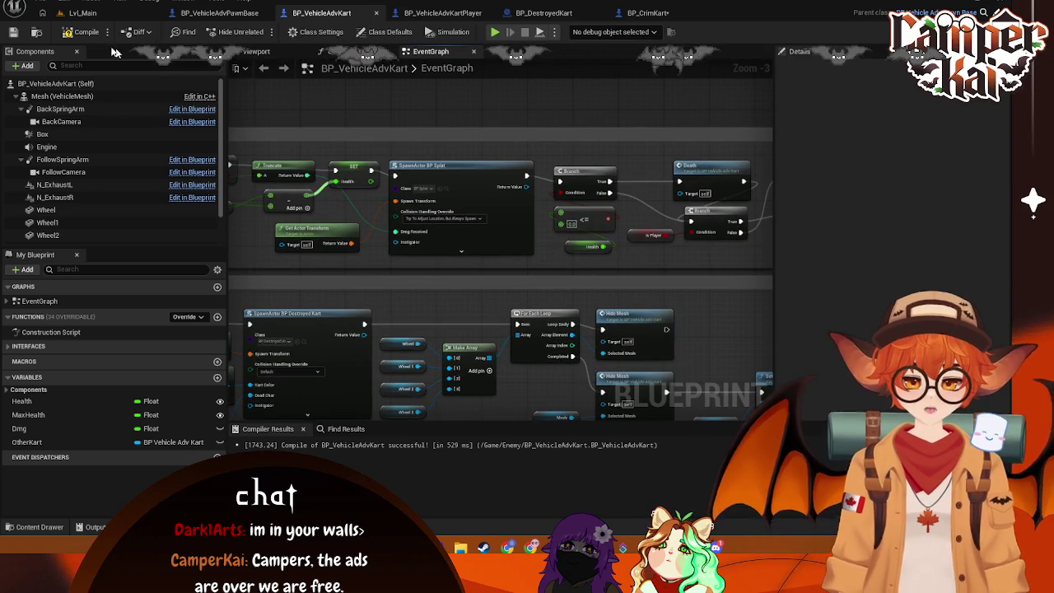
{"action": "left_click", "coordinate": [136, 13]}
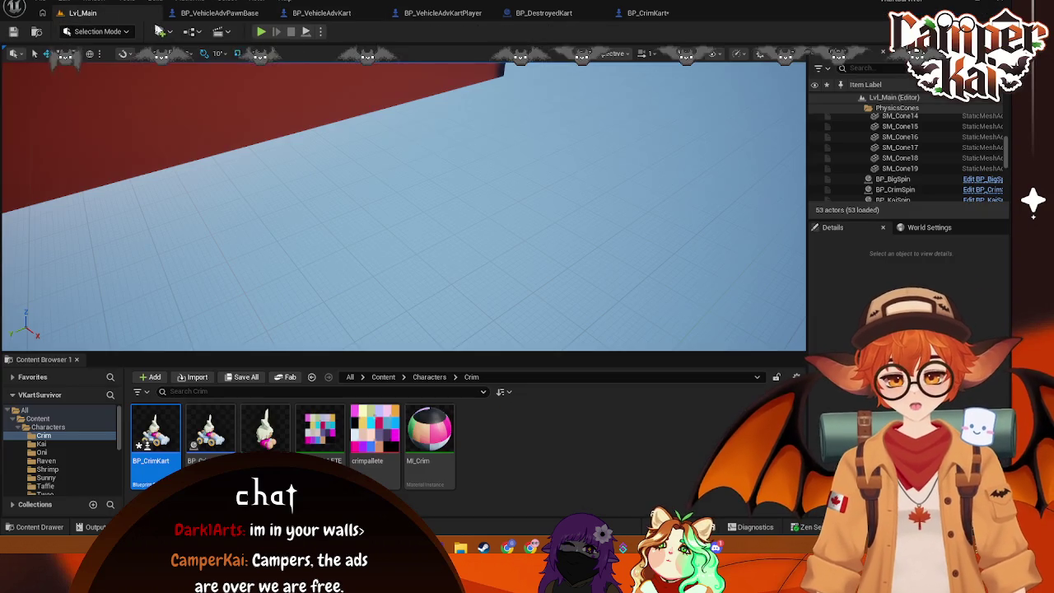
{"action": "left_click", "coordinate": [260, 31]}
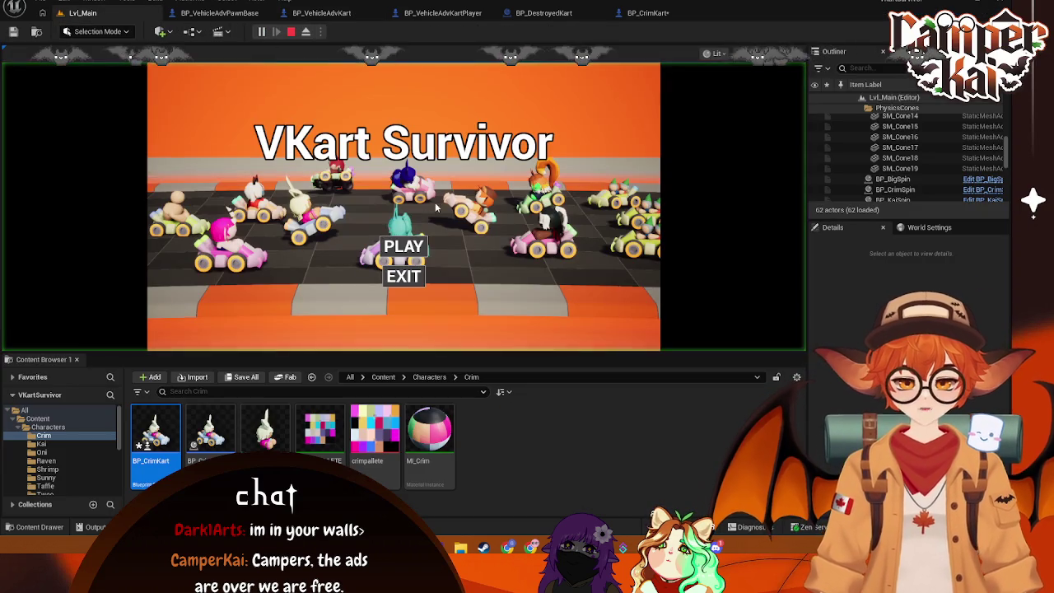
Step: Go past the title and kart-selection screens into the race and drive in reverse
{"action": "left_click", "coordinate": [403, 246]}
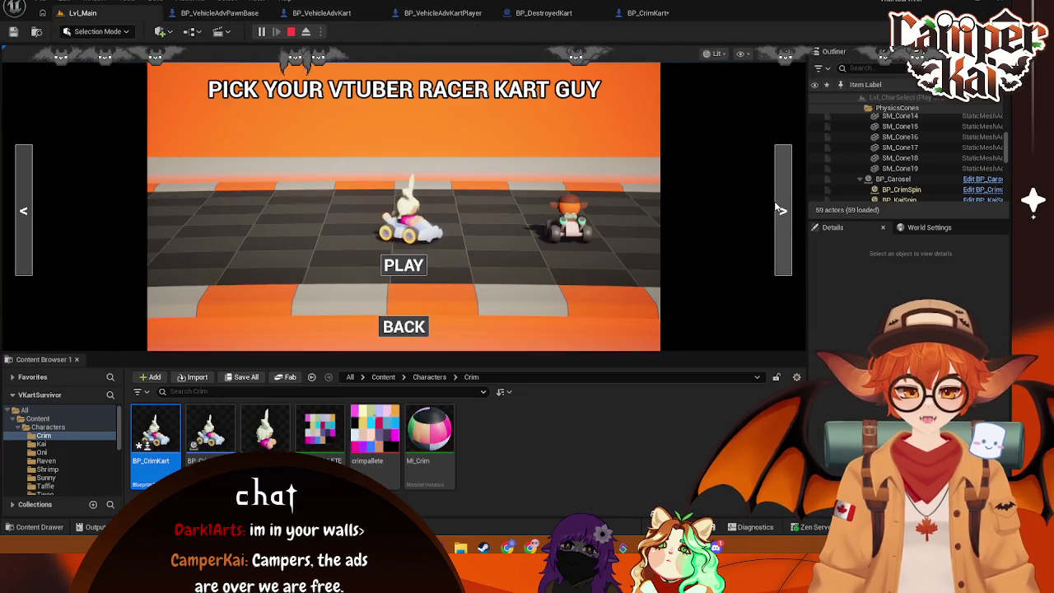
{"action": "left_click", "coordinate": [447, 213]}
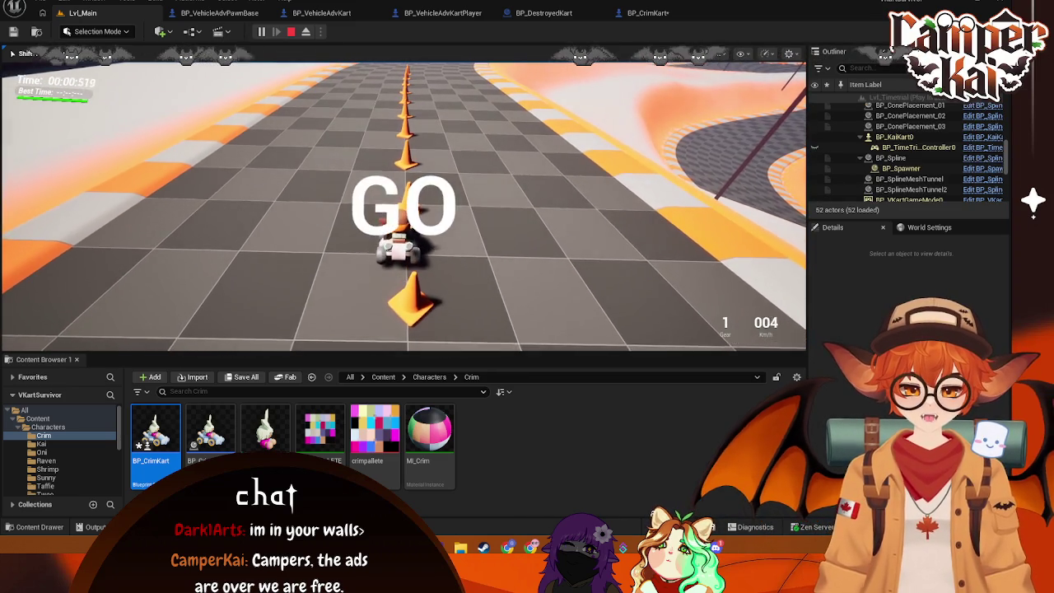
{"action": "key", "text": "s"}
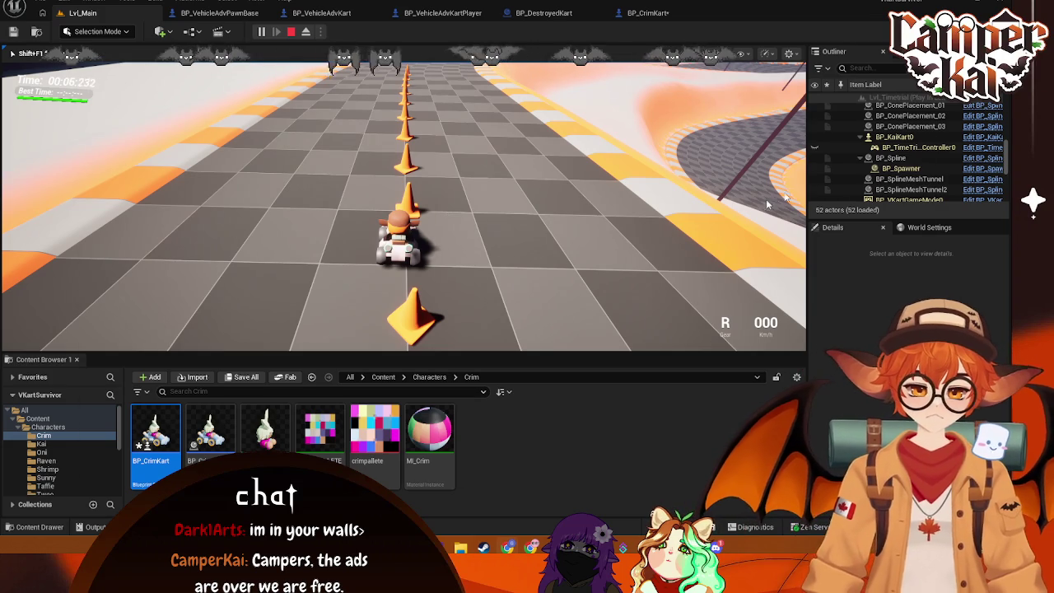
Step: Select BP_KaiKart0 in the Outliner, release the mouse with Shift+F1, and view BP_CrimKart
{"action": "left_click", "coordinate": [901, 136]}
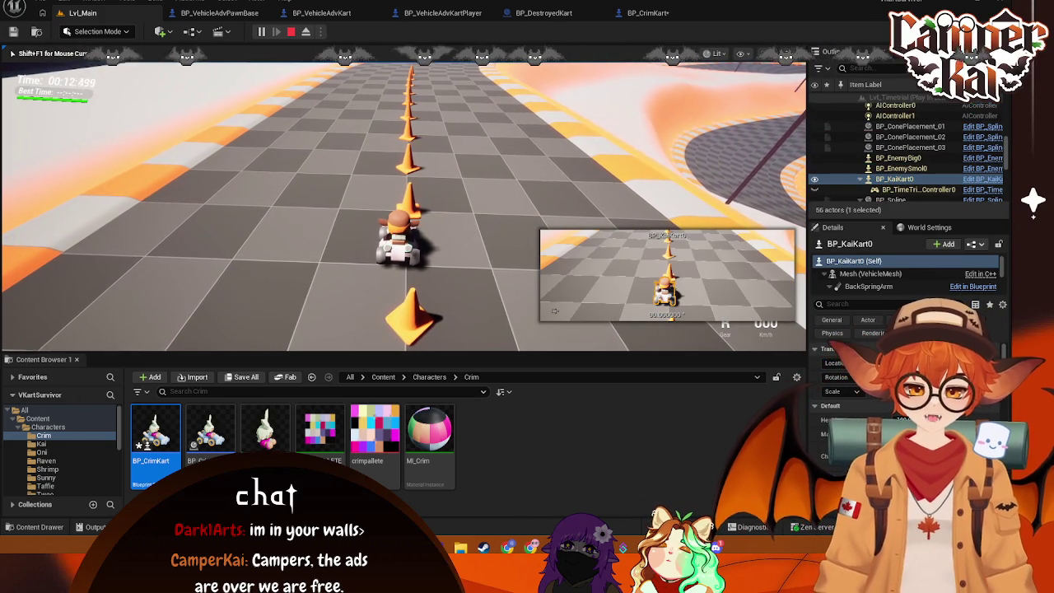
{"action": "key", "text": "shift+F1"}
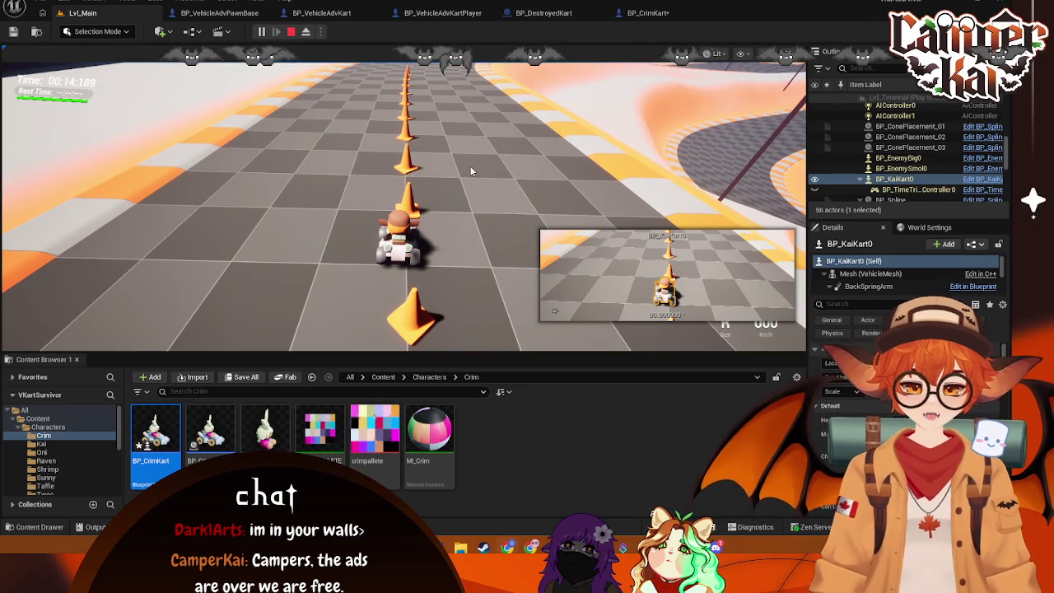
{"action": "left_click", "coordinate": [635, 14]}
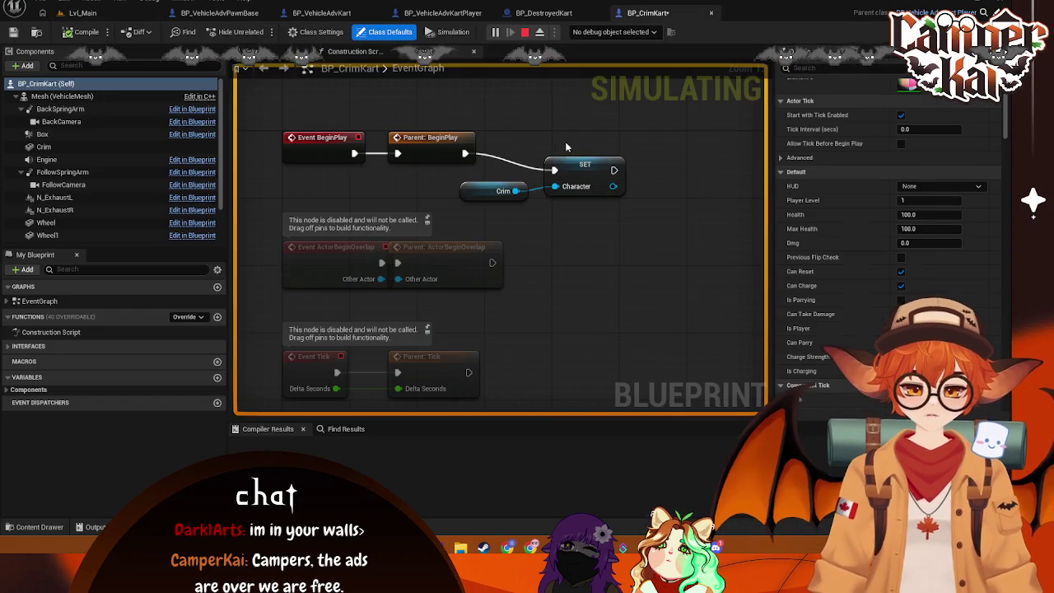
Step: Look at BP_DestroyedKart and BP_VehicleAdvKart, then go back to the running Lvl_Main game
{"action": "left_click", "coordinate": [543, 13]}
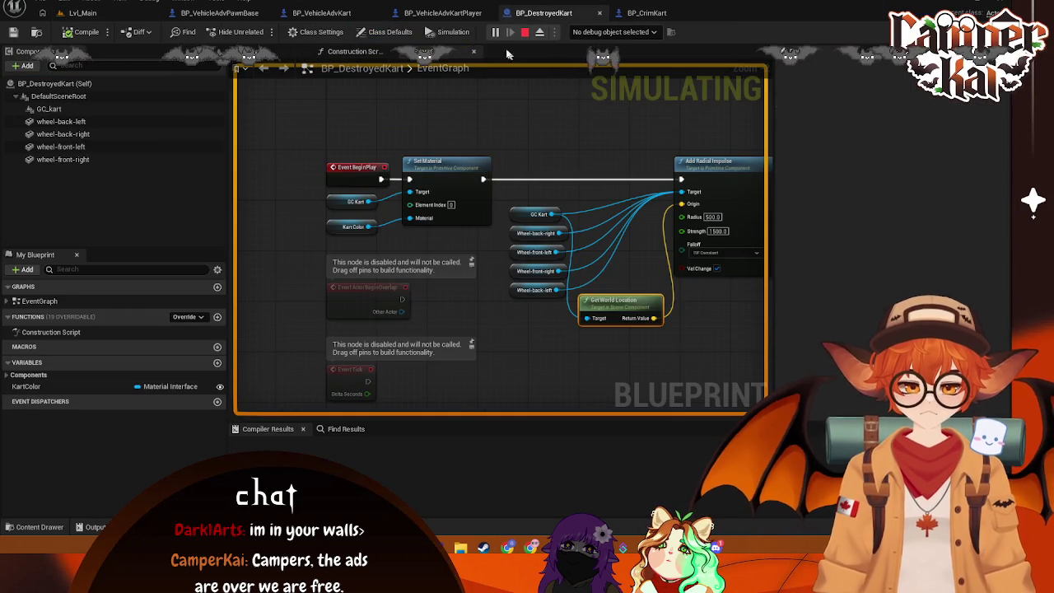
{"action": "left_click", "coordinate": [321, 14]}
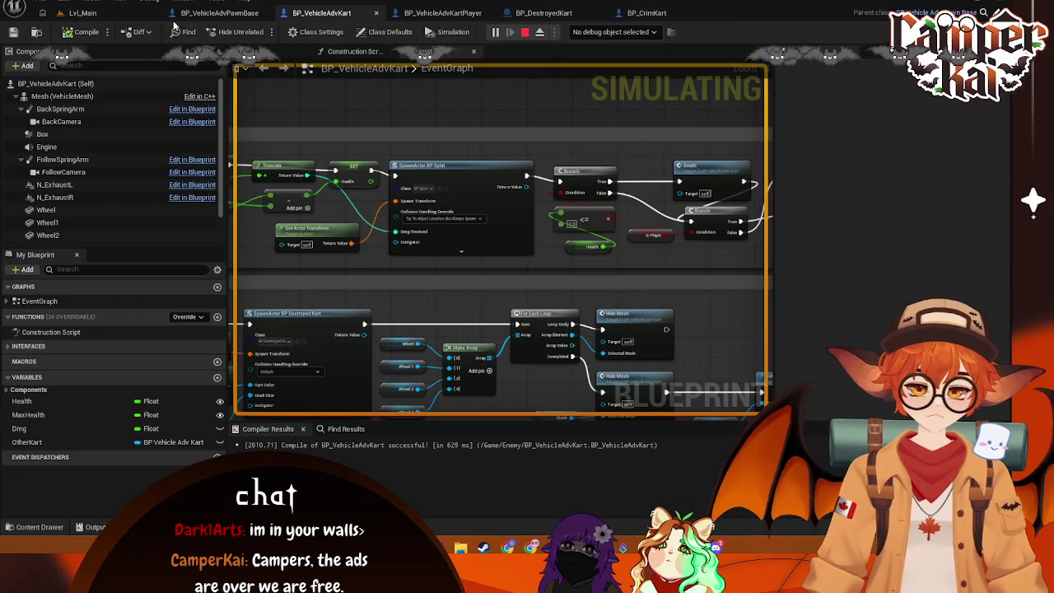
{"action": "left_click", "coordinate": [82, 14]}
{"action": "scroll", "coordinate": [908, 168], "scroll_direction": "down", "scroll_amount": 2}
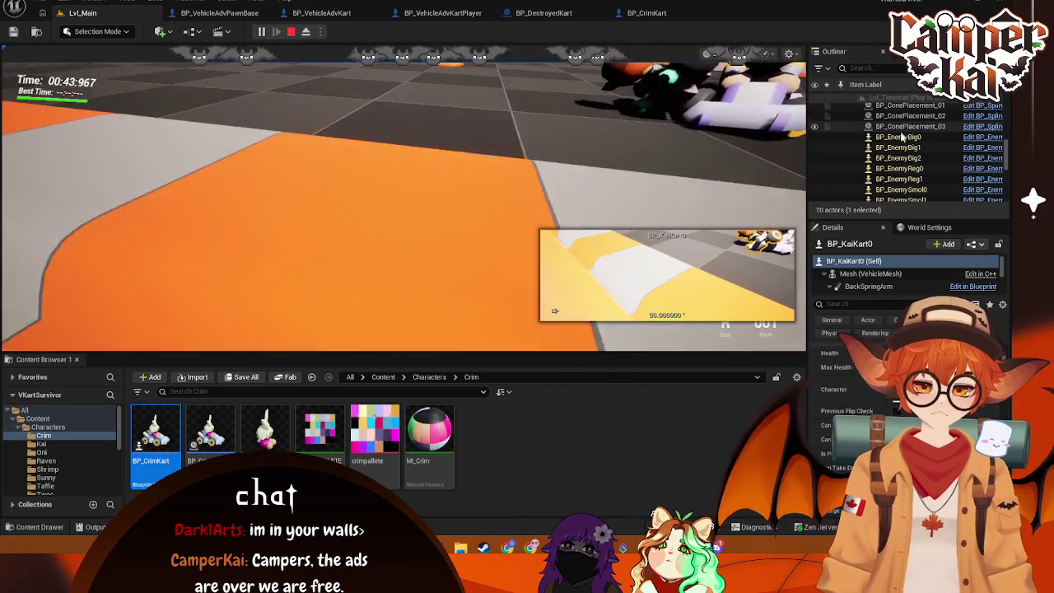
Step: Inspect the BP_EnemyBig3, EnemyReg1, EnemySmol0 and EnemySmol3 karts, then stop play and view BP_VehicleAdvPawnBase
{"action": "left_click", "coordinate": [904, 148]}
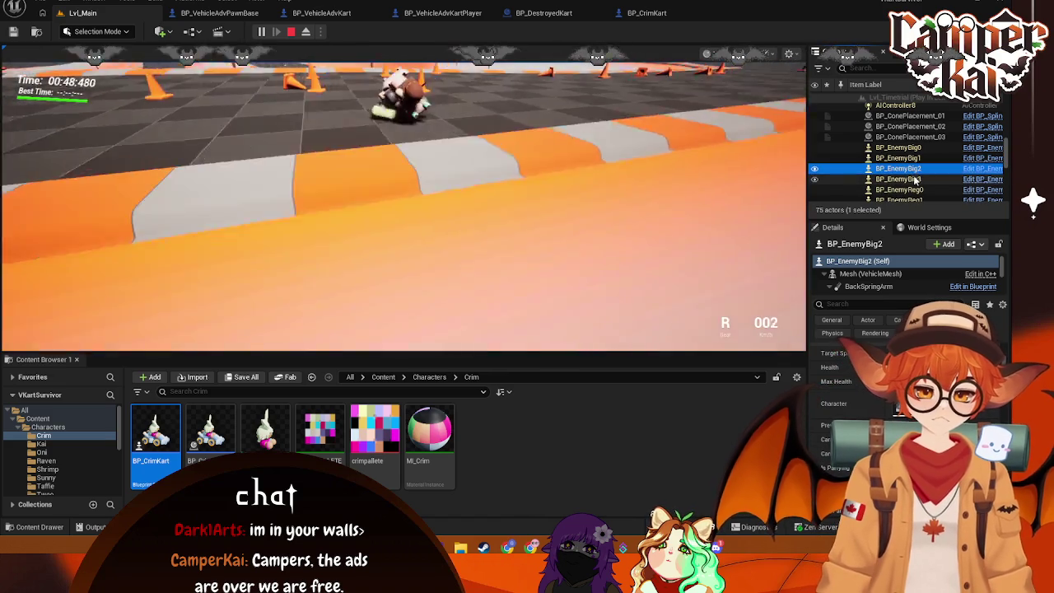
{"action": "left_click", "coordinate": [918, 188]}
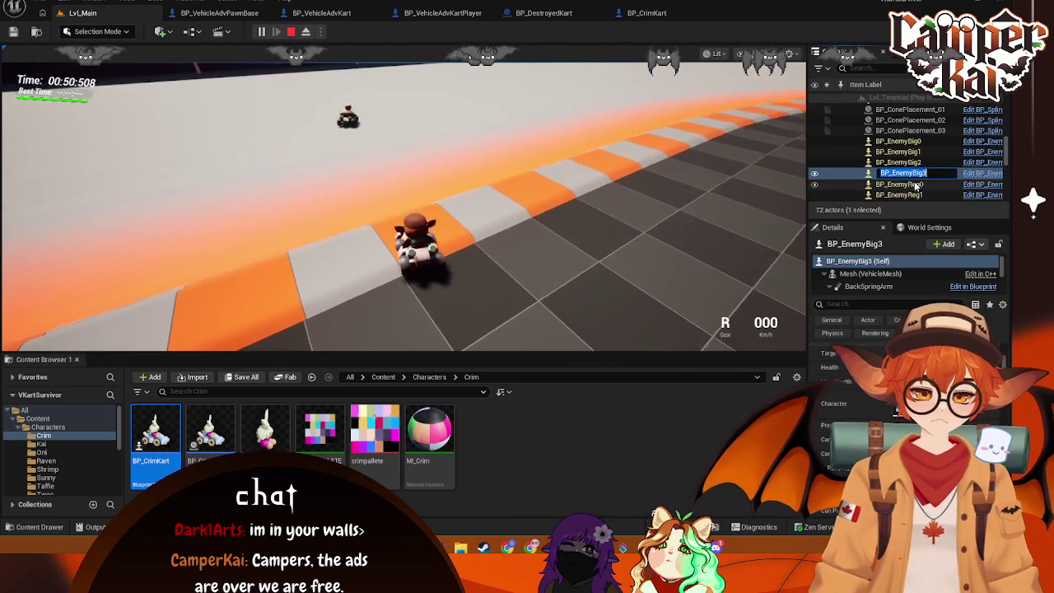
{"action": "left_click", "coordinate": [922, 194]}
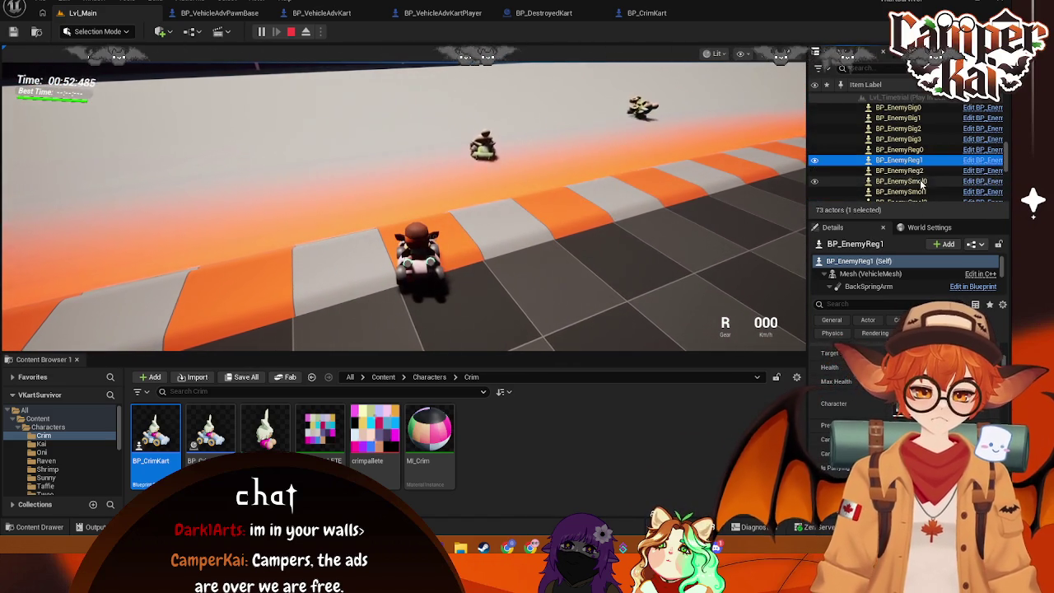
{"action": "left_click", "coordinate": [922, 186]}
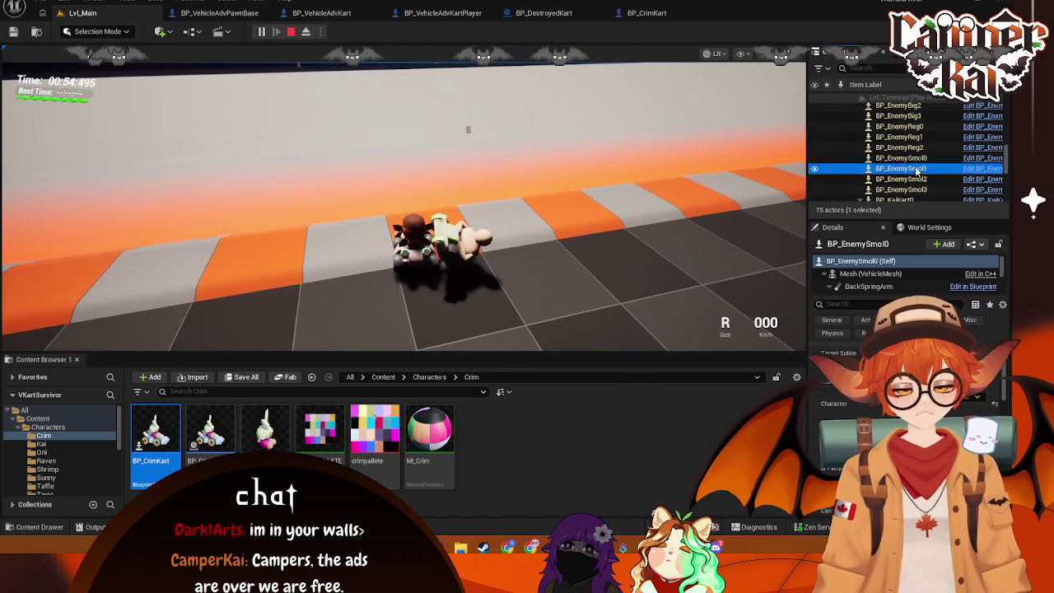
{"action": "left_click", "coordinate": [922, 191]}
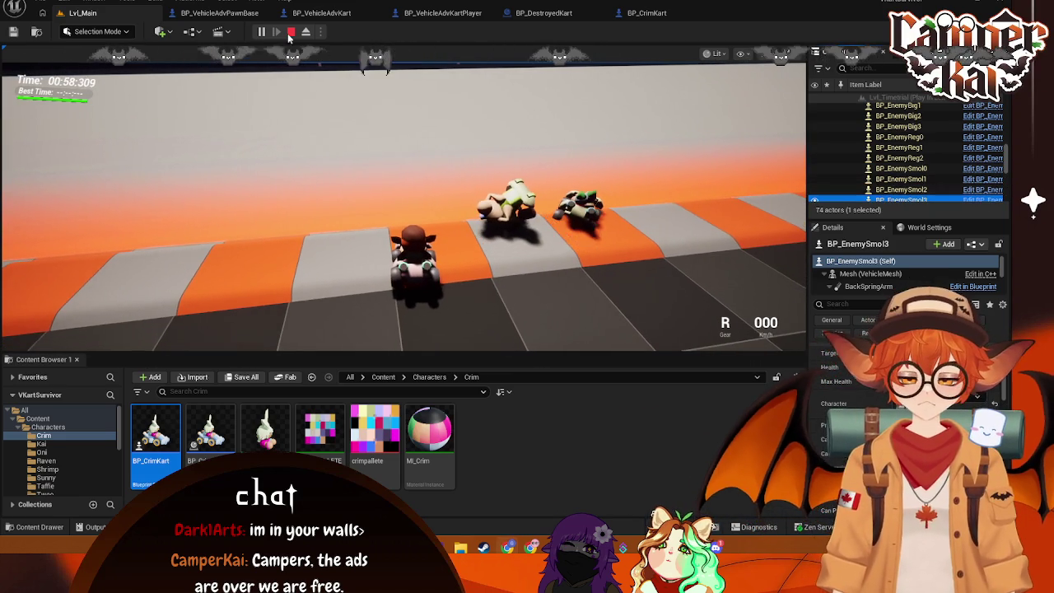
{"action": "left_click", "coordinate": [290, 31]}
{"action": "left_click", "coordinate": [275, 15]}
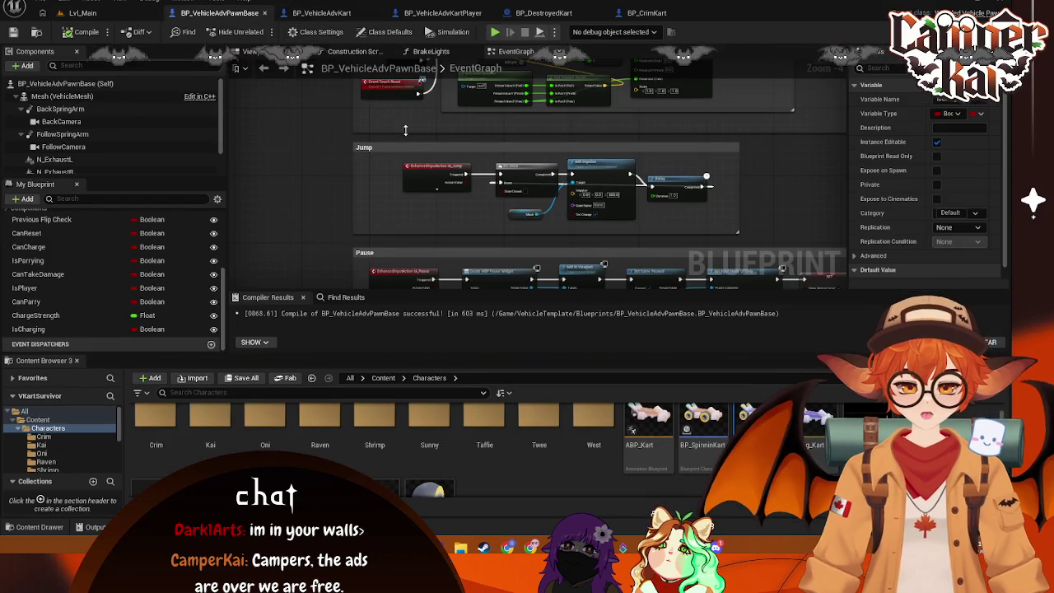
Step: In BP_VehicleAdvKart, pan to the Take Damage and Death groups and select the Is Player branch
{"action": "left_click", "coordinate": [366, 12]}
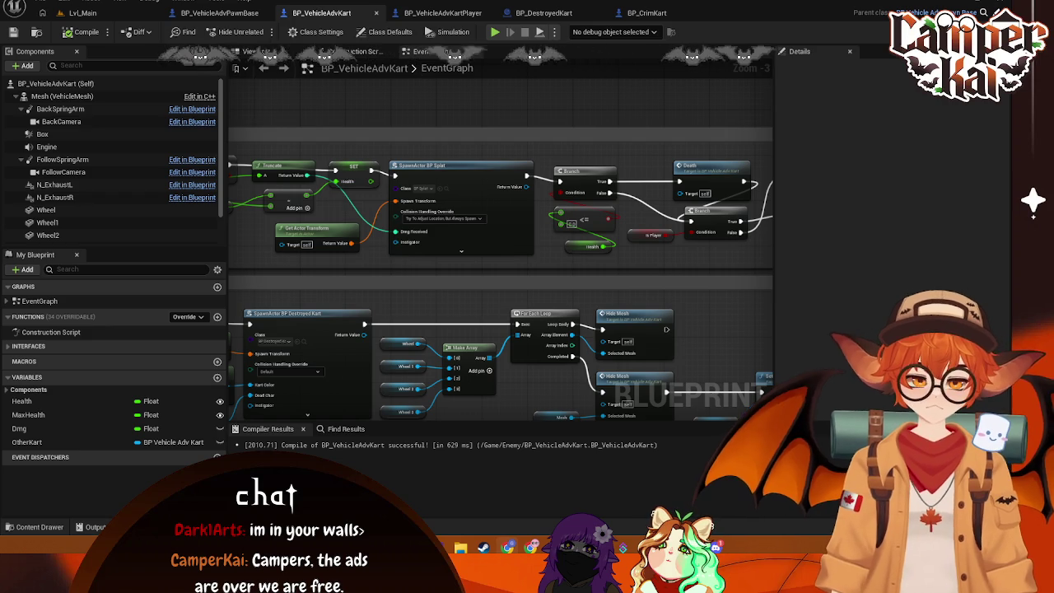
{"action": "mouse_move", "coordinate": [382, 102]}
{"action": "left_mouse_down"}
{"action": "mouse_move", "coordinate": [541, 118]}
{"action": "mouse_move", "coordinate": [532, 130]}
{"action": "mouse_move", "coordinate": [525, 98]}
{"action": "mouse_move", "coordinate": [508, 251]}
{"action": "mouse_move", "coordinate": [346, 219]}
{"action": "left_mouse_up"}
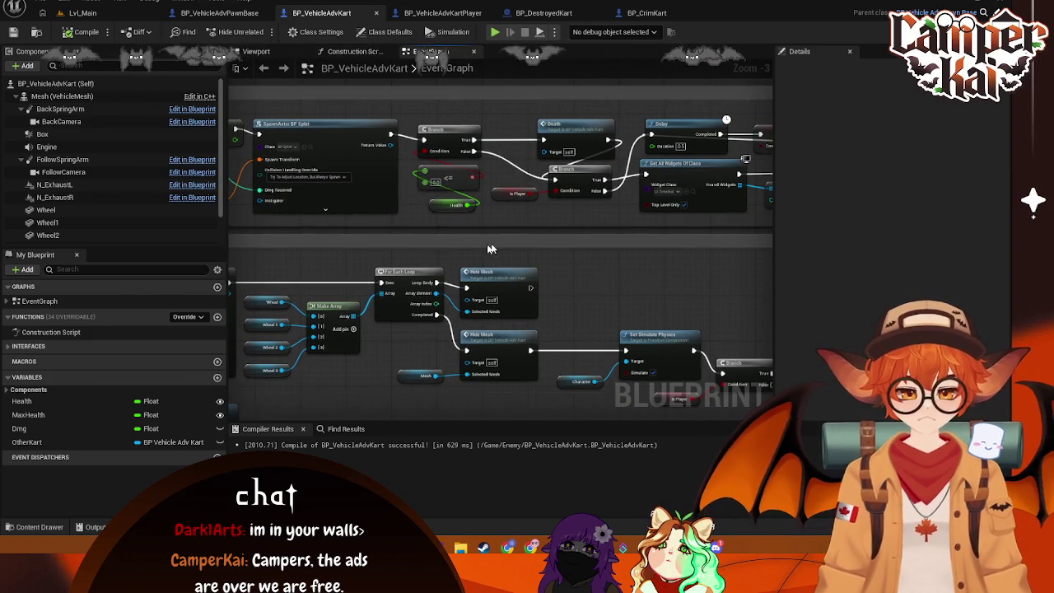
{"action": "left_click_drag", "start_coordinate": [700, 206], "coordinate": [542, 185]}
{"action": "left_click", "coordinate": [542, 184]}
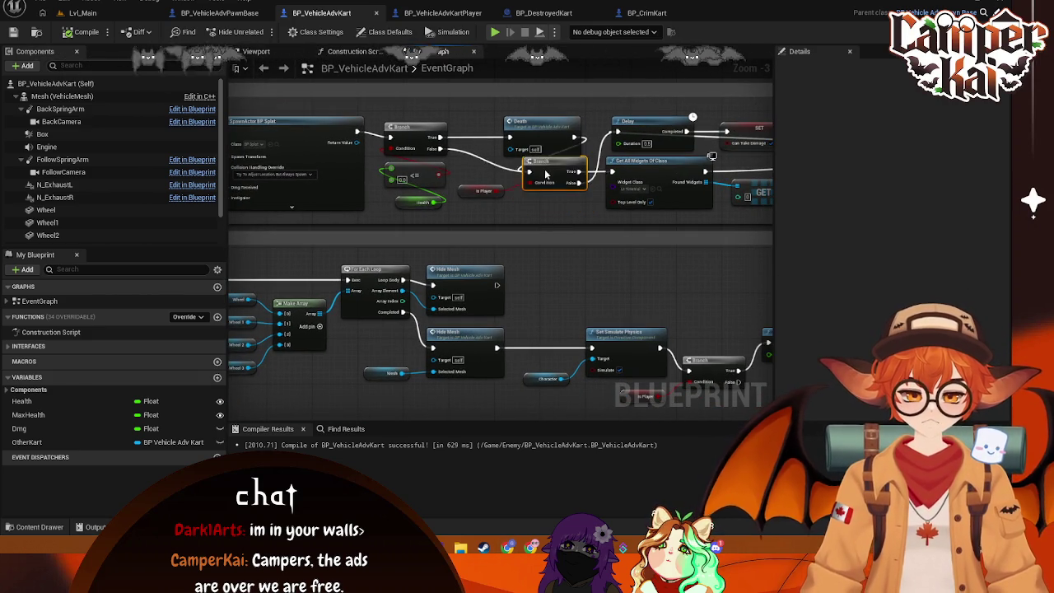
Step: Pan along the death logic past Get All Widgets Of Class to the Is Charging/Can Take Damage branches
{"action": "left_click_drag", "start_coordinate": [631, 205], "coordinate": [475, 210]}
{"action": "left_click_drag", "start_coordinate": [559, 220], "coordinate": [540, 217]}
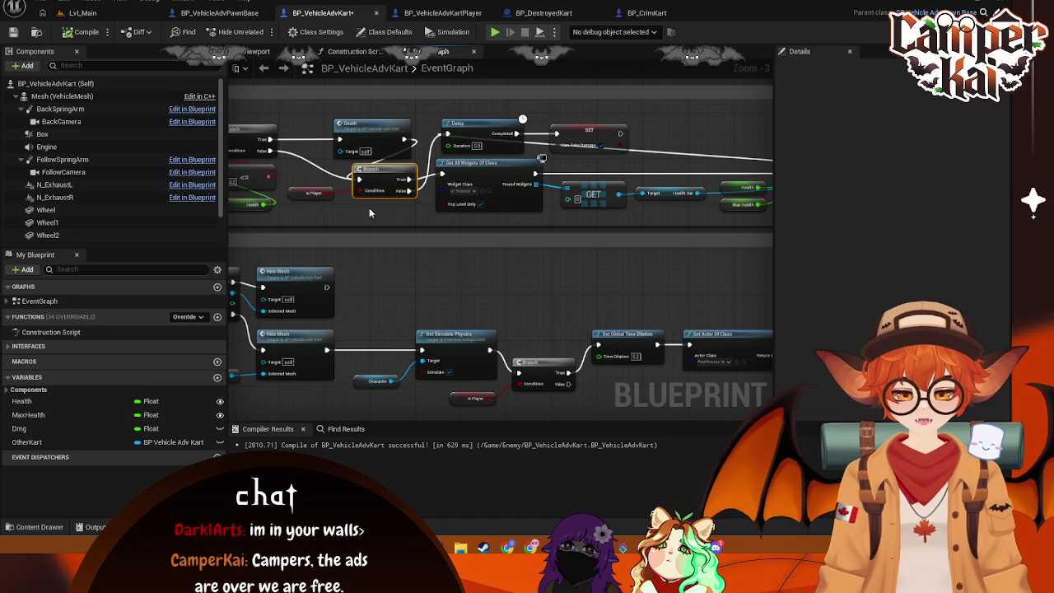
{"action": "mouse_move", "coordinate": [381, 171]}
{"action": "left_mouse_down"}
{"action": "mouse_move", "coordinate": [395, 179]}
{"action": "mouse_move", "coordinate": [380, 177]}
{"action": "left_mouse_up"}
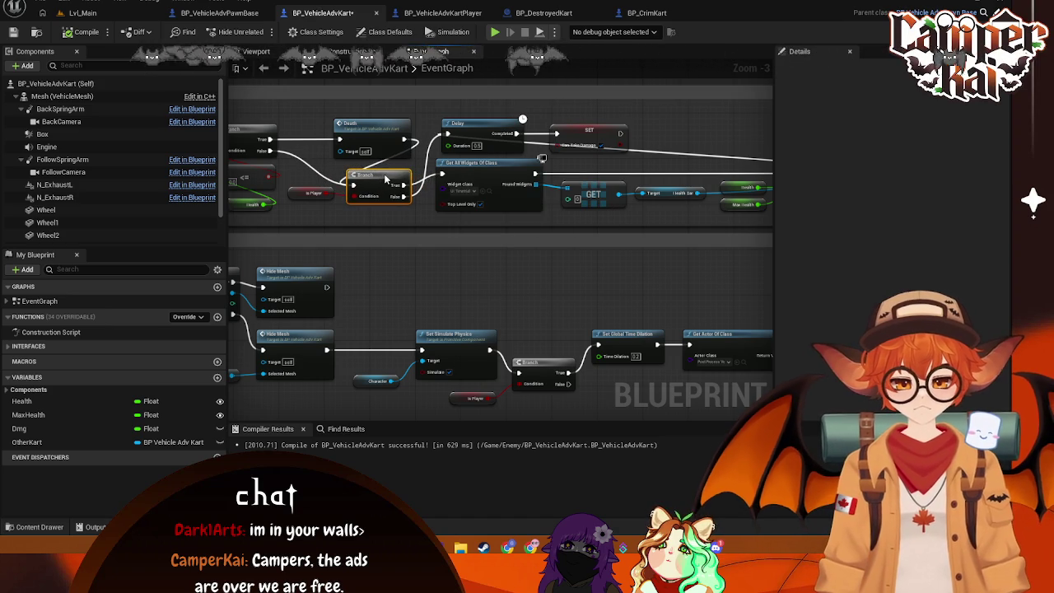
{"action": "left_click", "coordinate": [487, 183]}
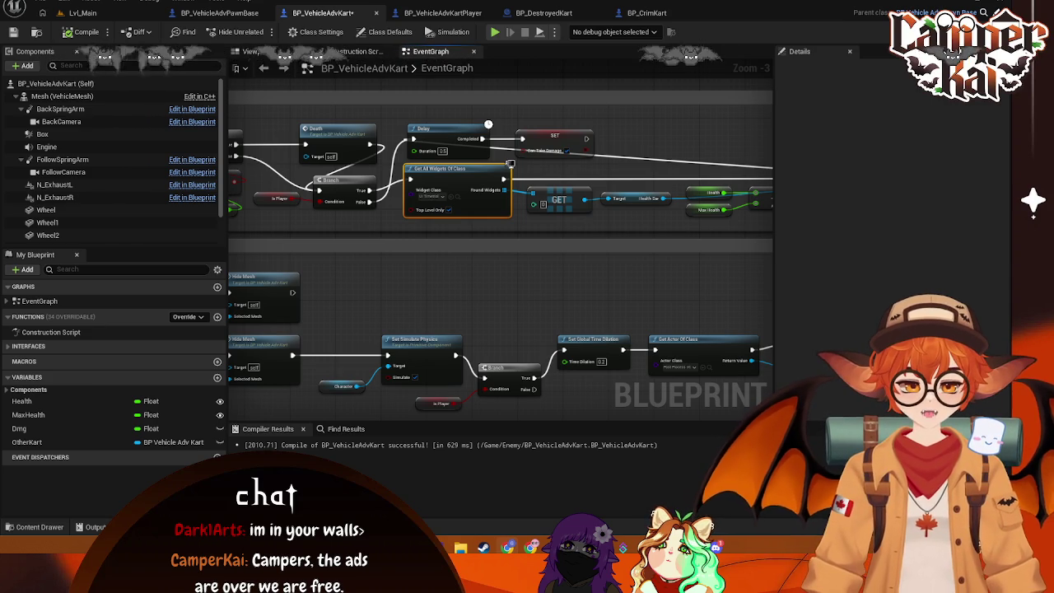
{"action": "left_click_drag", "start_coordinate": [523, 167], "coordinate": [474, 257]}
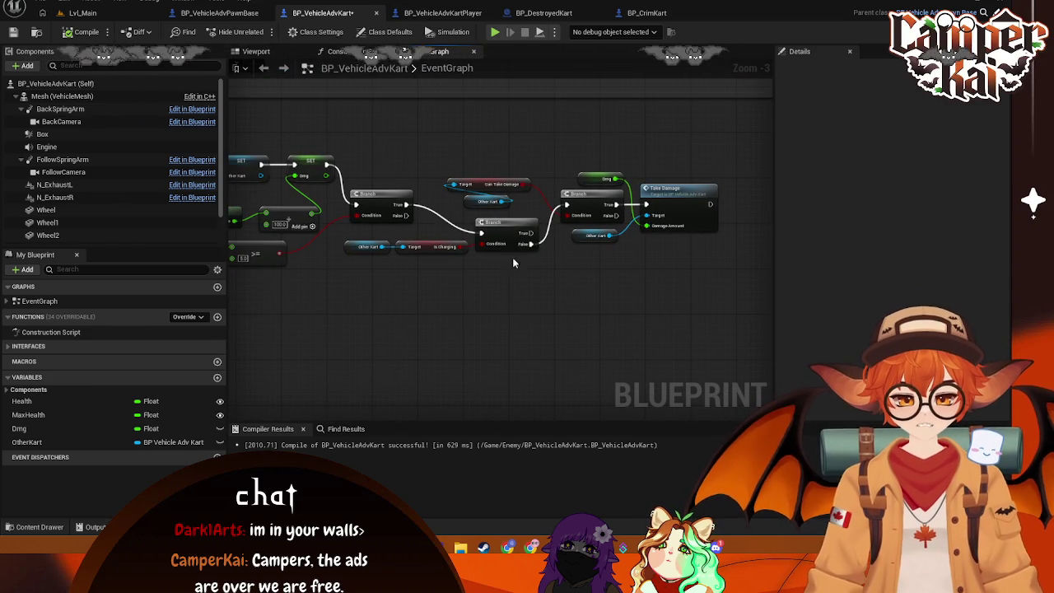
Step: Delete the Is Charging Branch with its Other Kart, Is Charging and old Can Take Damage getters
{"action": "left_click", "coordinate": [501, 228]}
{"action": "key", "text": "Delete"}
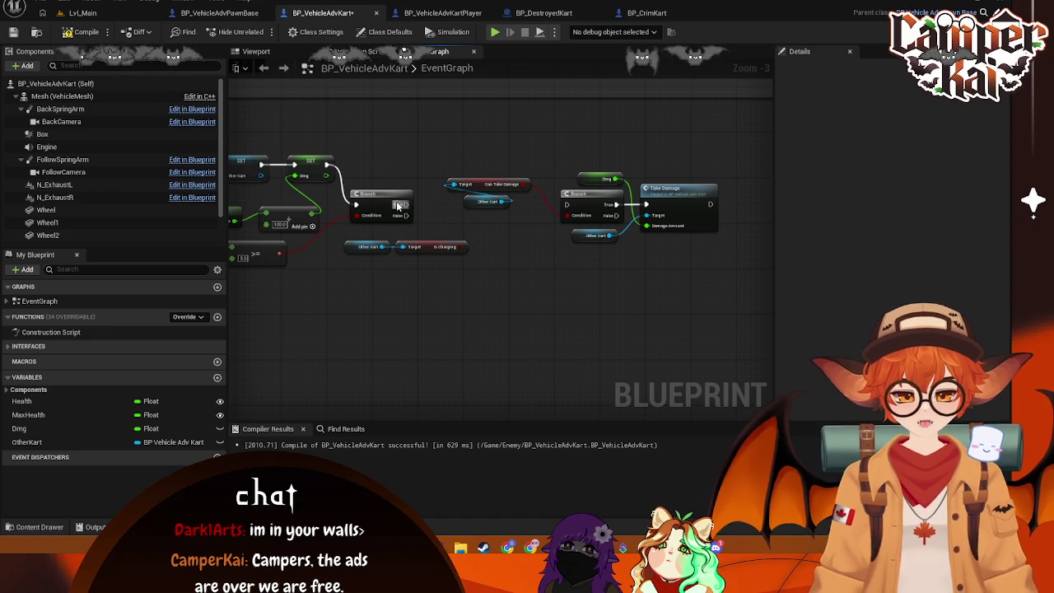
{"action": "mouse_move", "coordinate": [341, 235]}
{"action": "left_mouse_down"}
{"action": "mouse_move", "coordinate": [387, 263]}
{"action": "mouse_move", "coordinate": [444, 273]}
{"action": "left_mouse_up"}
{"action": "key", "text": "Delete"}
{"action": "left_click", "coordinate": [482, 185]}
{"action": "key", "text": "Delete"}
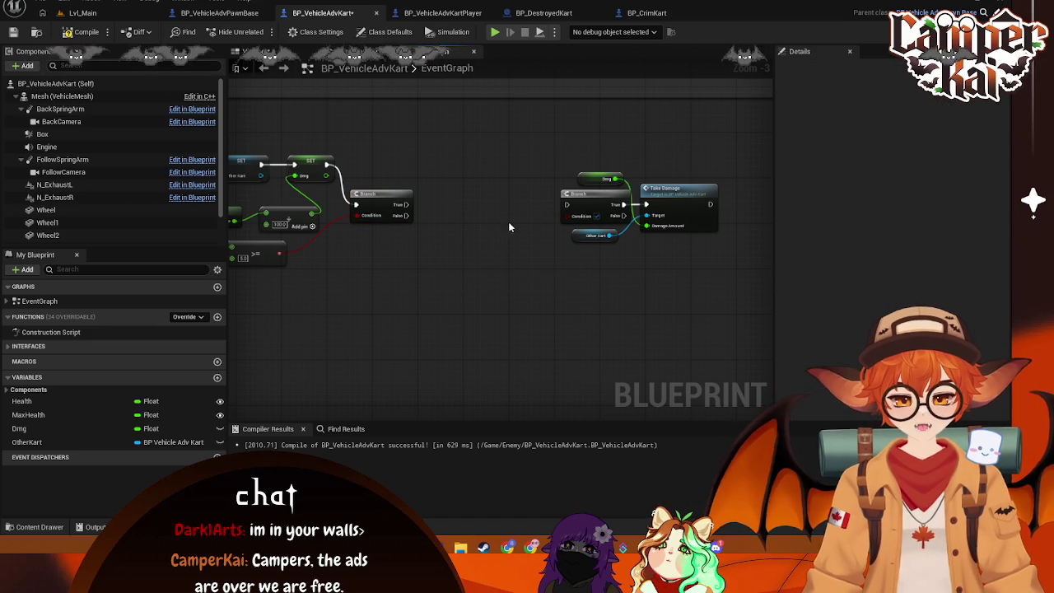
Step: Wire the first Branch's True output to the damage Branch and move the damage nodes beside it
{"action": "left_click_drag", "start_coordinate": [403, 209], "coordinate": [566, 203]}
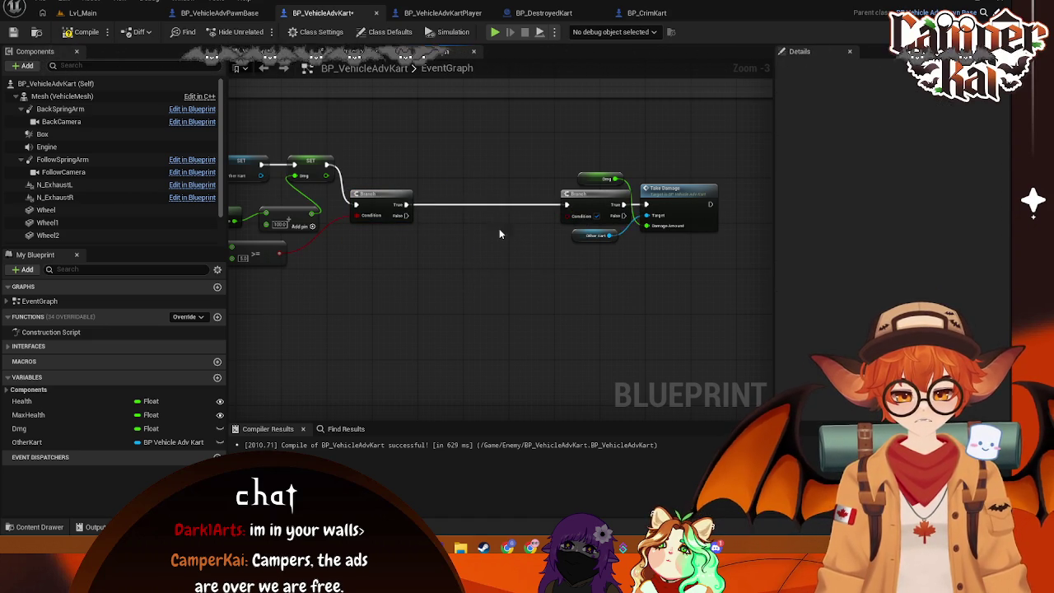
{"action": "left_click_drag", "start_coordinate": [703, 160], "coordinate": [581, 255]}
{"action": "left_click_drag", "start_coordinate": [696, 214], "coordinate": [576, 214]}
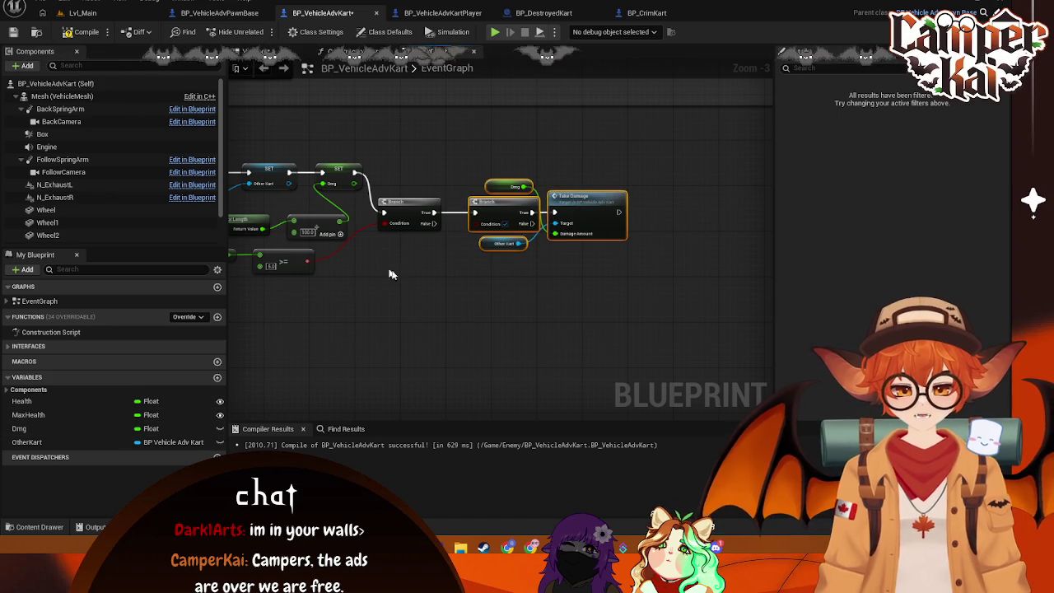
{"action": "mouse_move", "coordinate": [486, 244]}
{"action": "left_mouse_down"}
{"action": "mouse_move", "coordinate": [471, 261]}
{"action": "mouse_move", "coordinate": [484, 231]}
{"action": "mouse_move", "coordinate": [494, 241]}
{"action": "mouse_move", "coordinate": [402, 261]}
{"action": "mouse_move", "coordinate": [459, 255]}
{"action": "left_mouse_up"}
Step: Feed Other Kart's Can Take Damage into the damage Branch condition, then go to Lvl_Main
{"action": "left_click", "coordinate": [507, 289]}
{"action": "type", "text": "can tak"}
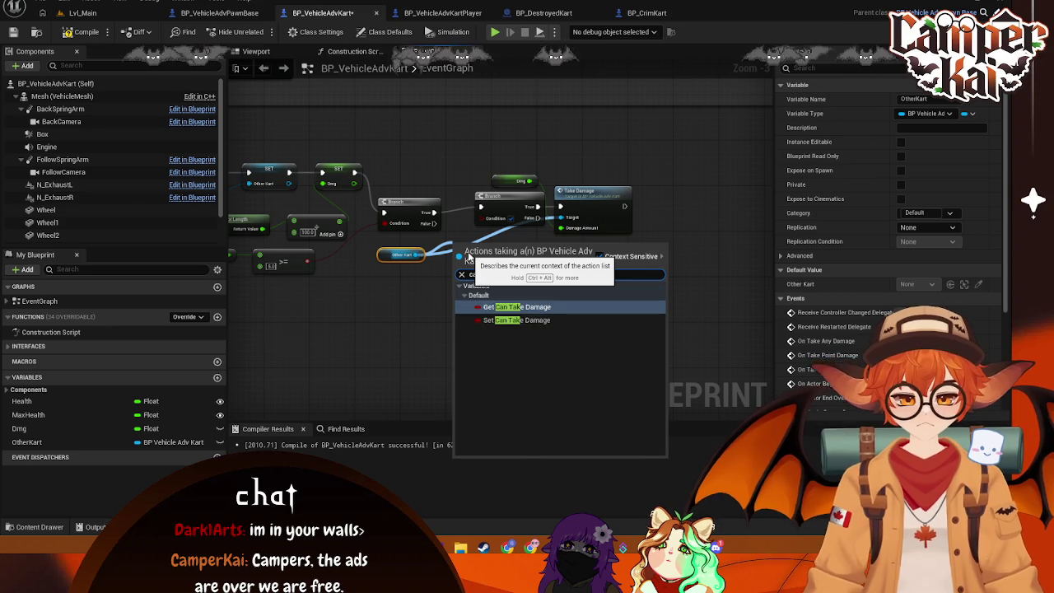
{"action": "key", "text": "Return"}
{"action": "left_click_drag", "start_coordinate": [532, 243], "coordinate": [481, 218]}
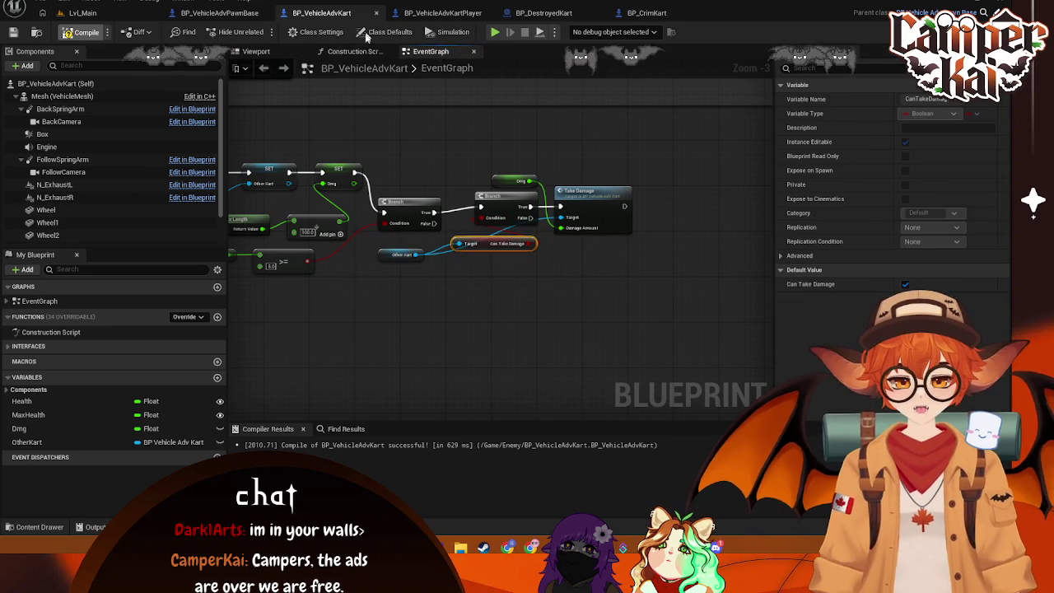
{"action": "left_click", "coordinate": [85, 14]}
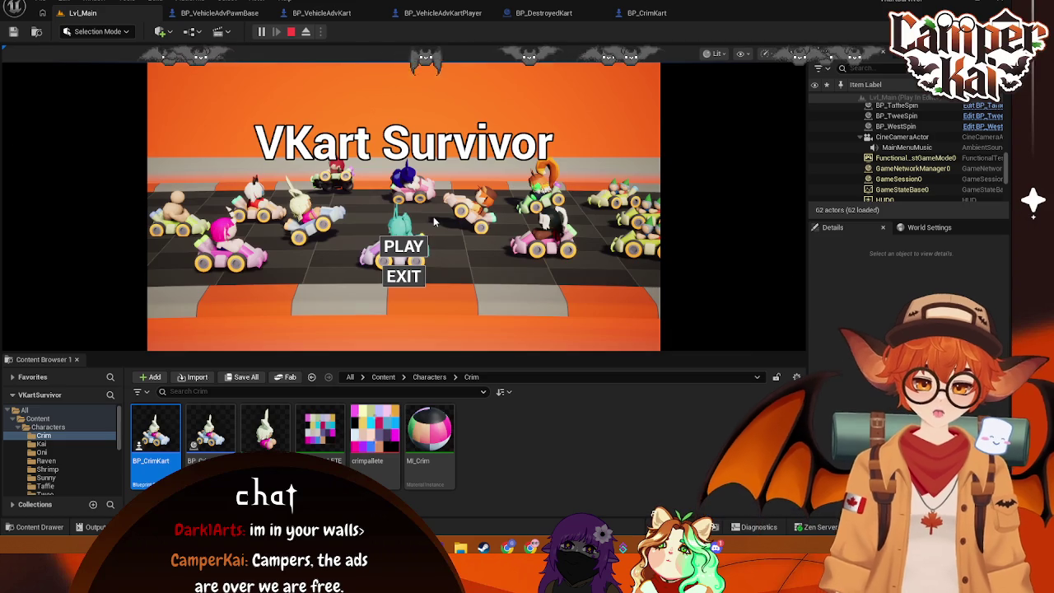
Step: Play through the title menu and kart select, inspect BP_CrimKart0's details, steer right, then stop play
{"action": "left_click", "coordinate": [403, 246]}
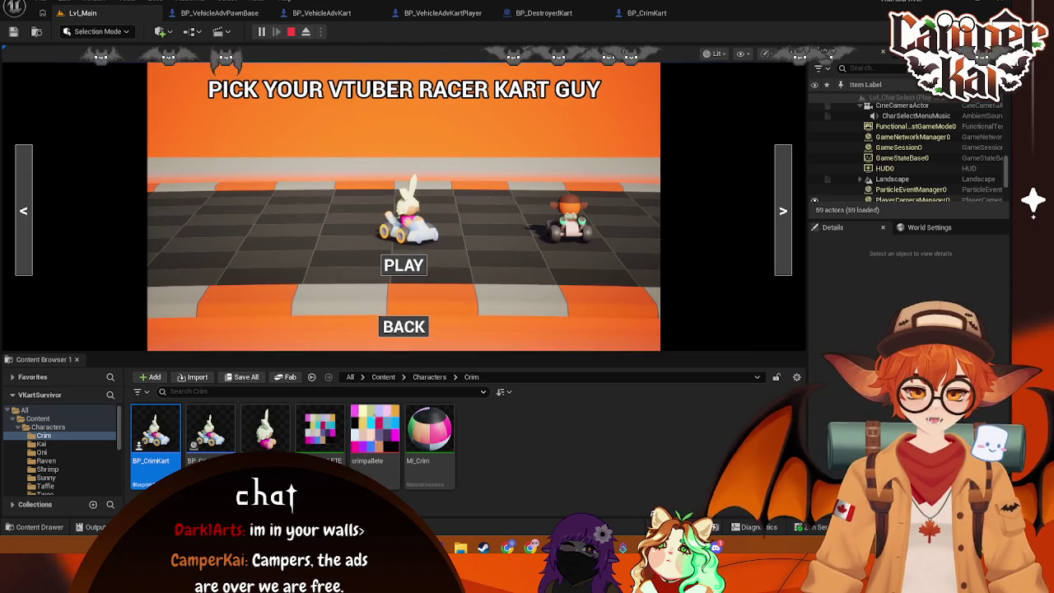
{"action": "key", "text": "Return"}
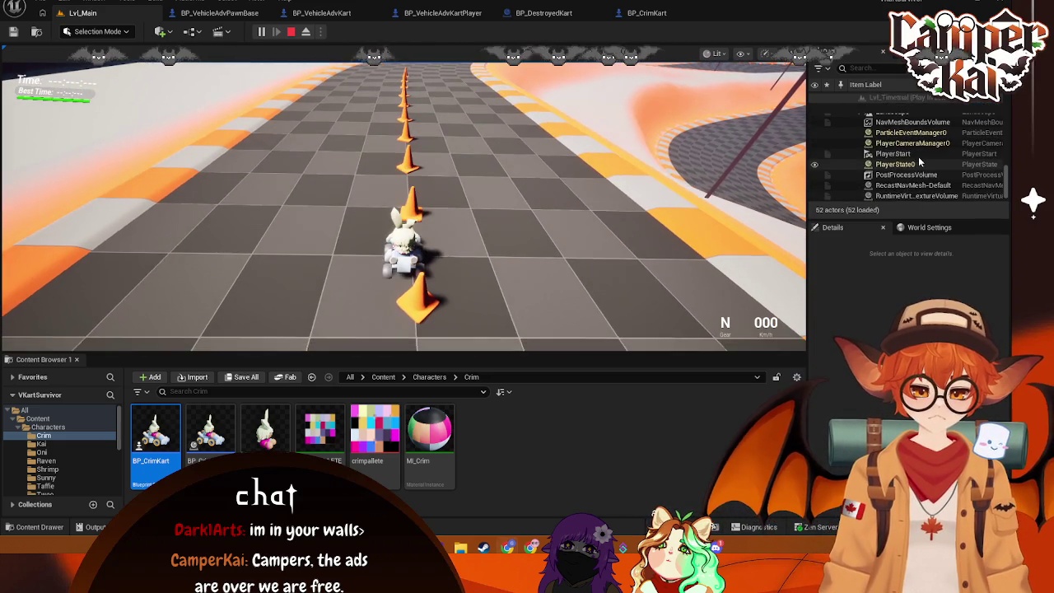
{"action": "scroll", "coordinate": [914, 153], "scroll_direction": "up", "scroll_amount": 5}
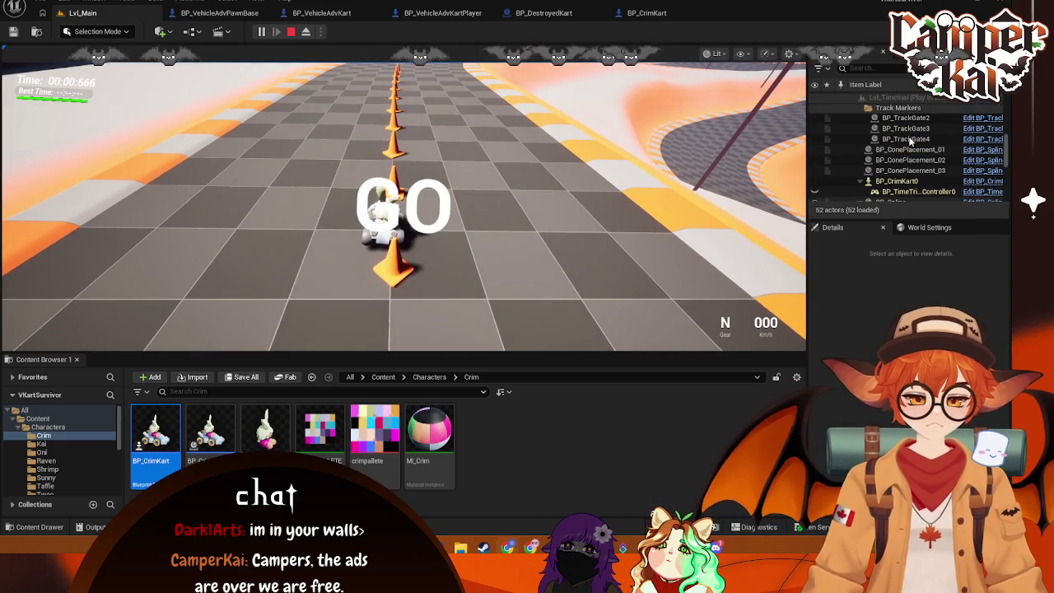
{"action": "left_click", "coordinate": [897, 180]}
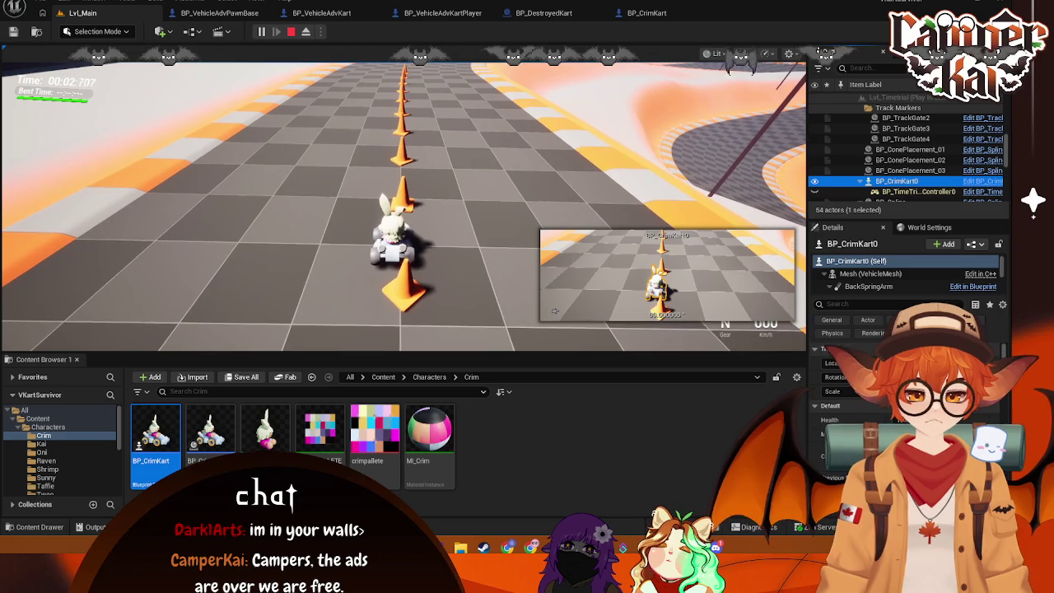
{"action": "left_click_drag", "start_coordinate": [902, 219], "coordinate": [901, 181]}
{"action": "left_click", "coordinate": [434, 178]}
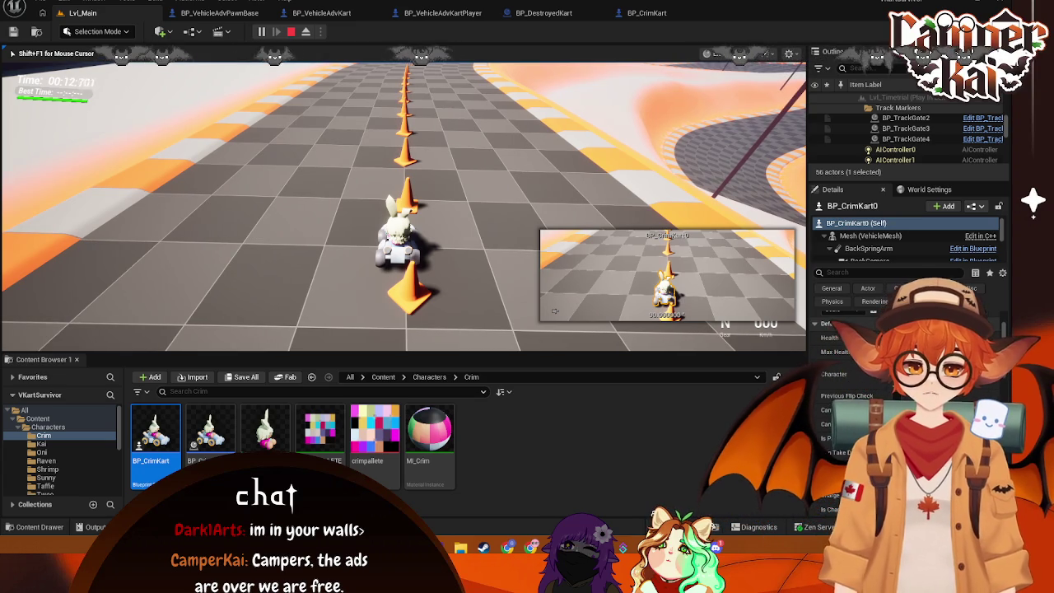
{"action": "key", "text": "d"}
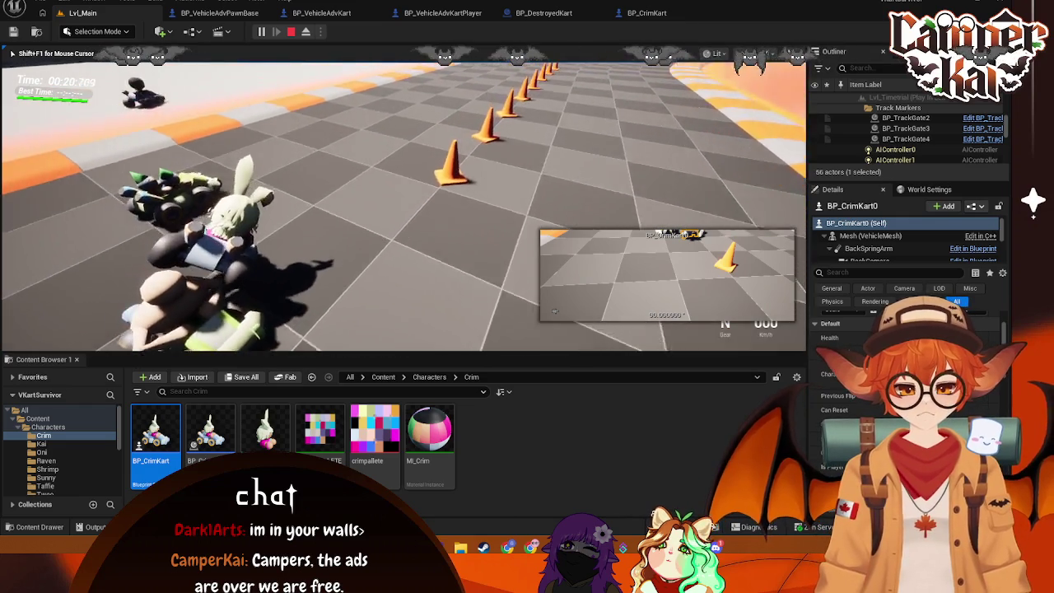
{"action": "key", "text": "Escape"}
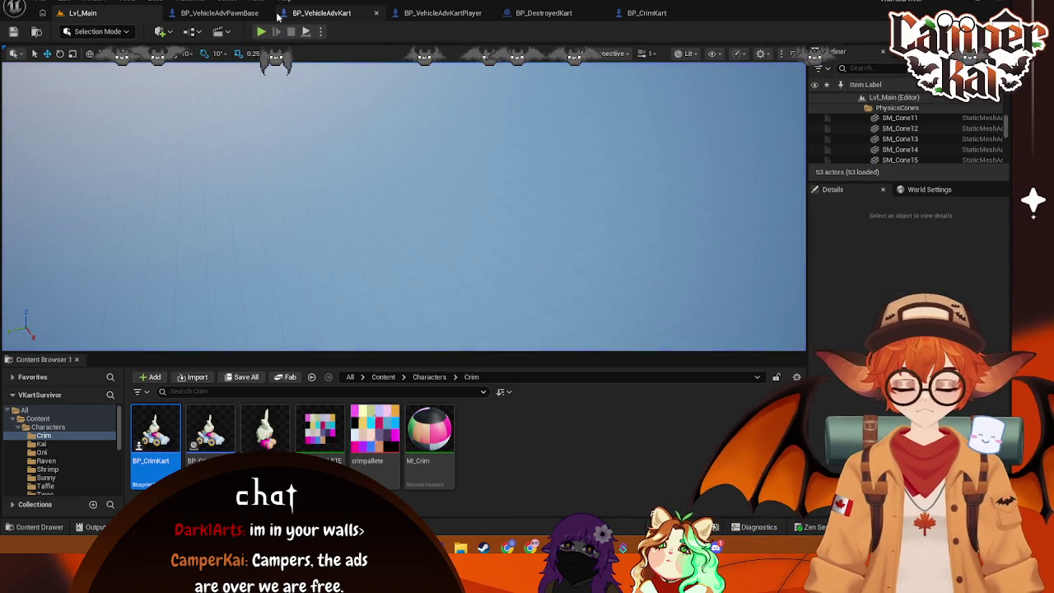
Step: Look over BP_VehicleAdvPawnBase and BP_VehicleAdvKartPlayer, including the Delay and health widget nodes
{"action": "left_click", "coordinate": [219, 13]}
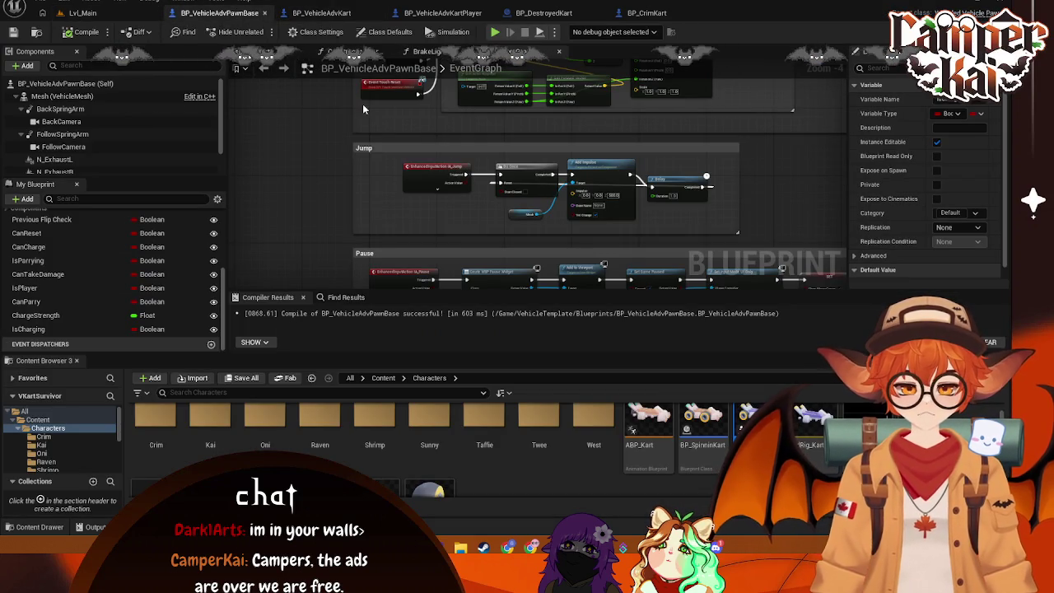
{"action": "left_click", "coordinate": [442, 12]}
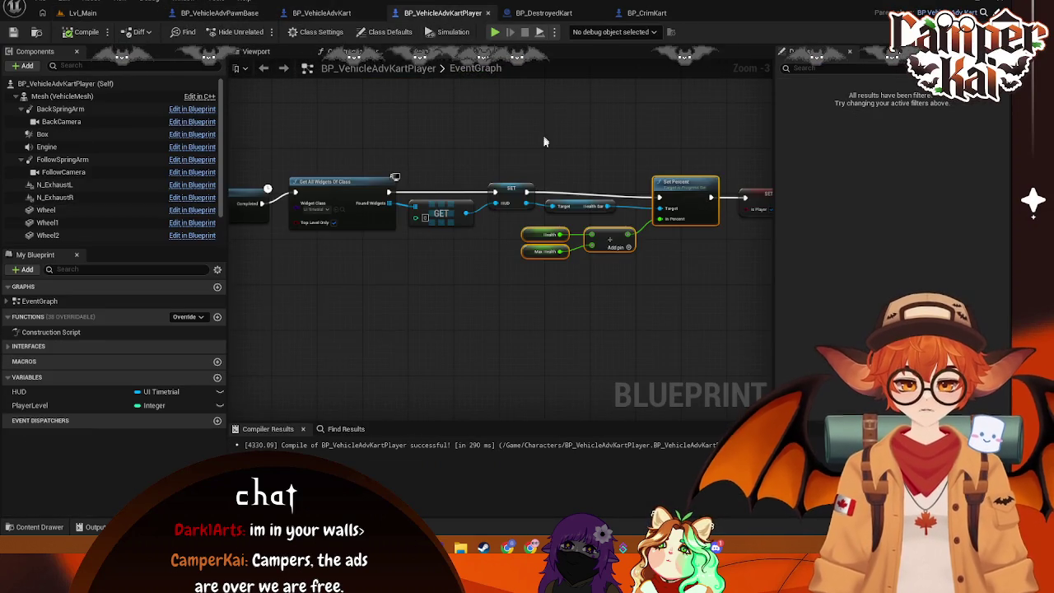
{"action": "scroll", "coordinate": [554, 108], "scroll_direction": "down", "scroll_amount": 1}
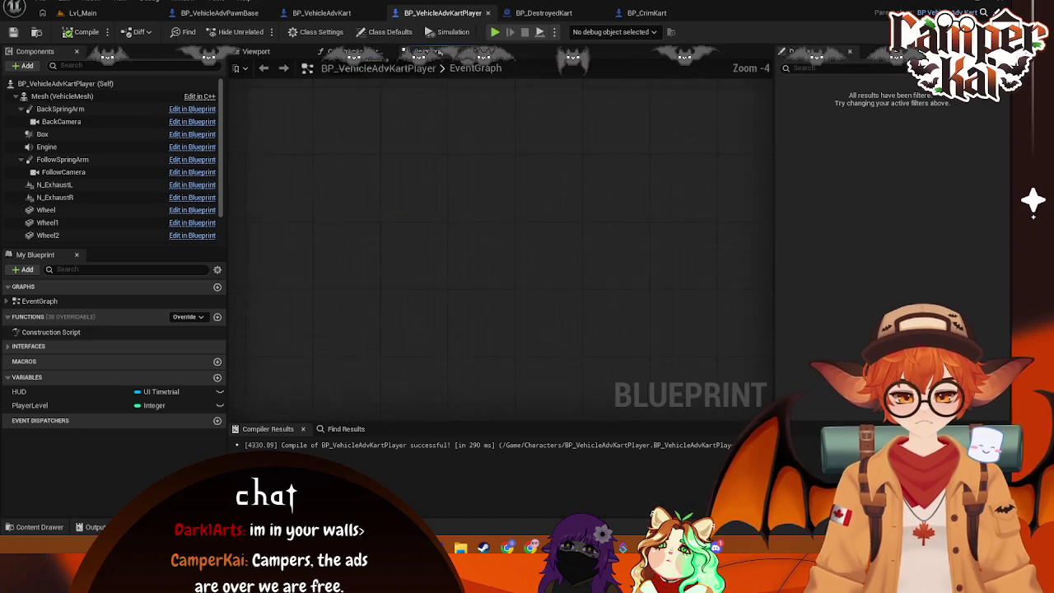
{"action": "mouse_move", "coordinate": [533, 197]}
{"action": "left_mouse_down"}
{"action": "mouse_move", "coordinate": [538, 244]}
{"action": "mouse_move", "coordinate": [369, 309]}
{"action": "left_mouse_up"}
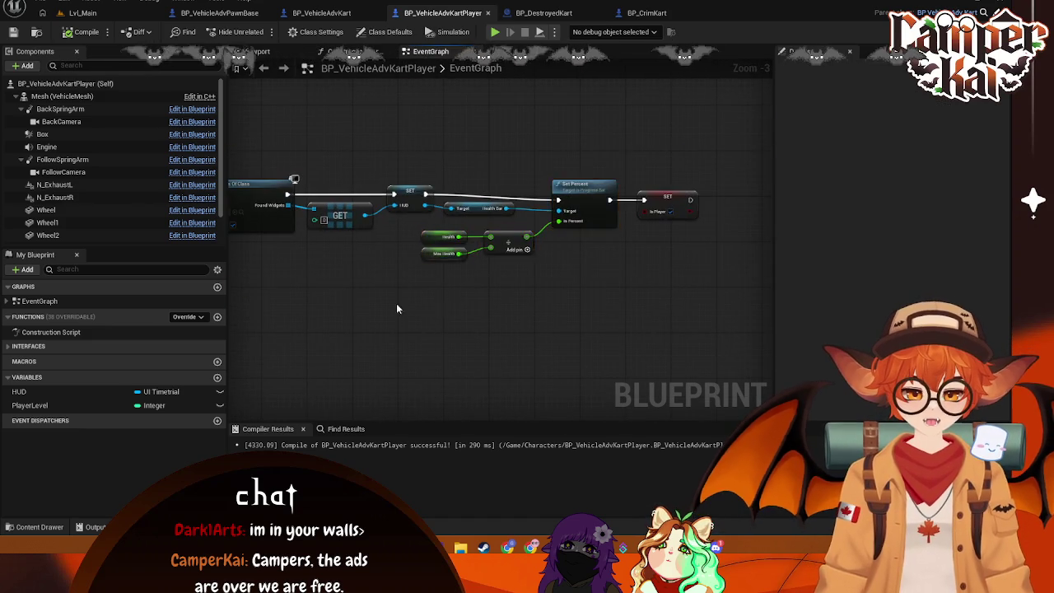
{"action": "scroll", "coordinate": [463, 200], "scroll_direction": "up", "scroll_amount": 1}
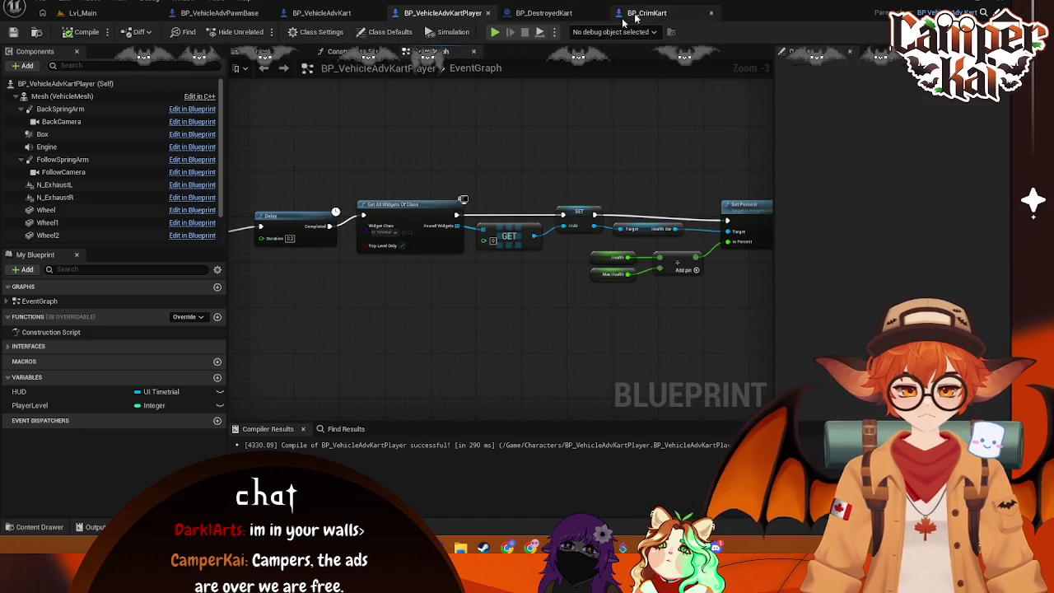
Step: Check BP_CrimKart, save all modified blueprints, and review the player kart's BeginPlay setup
{"action": "left_click", "coordinate": [650, 14]}
{"action": "key", "text": "ctrl+s"}
{"action": "key", "text": "ctrl+Tab"}
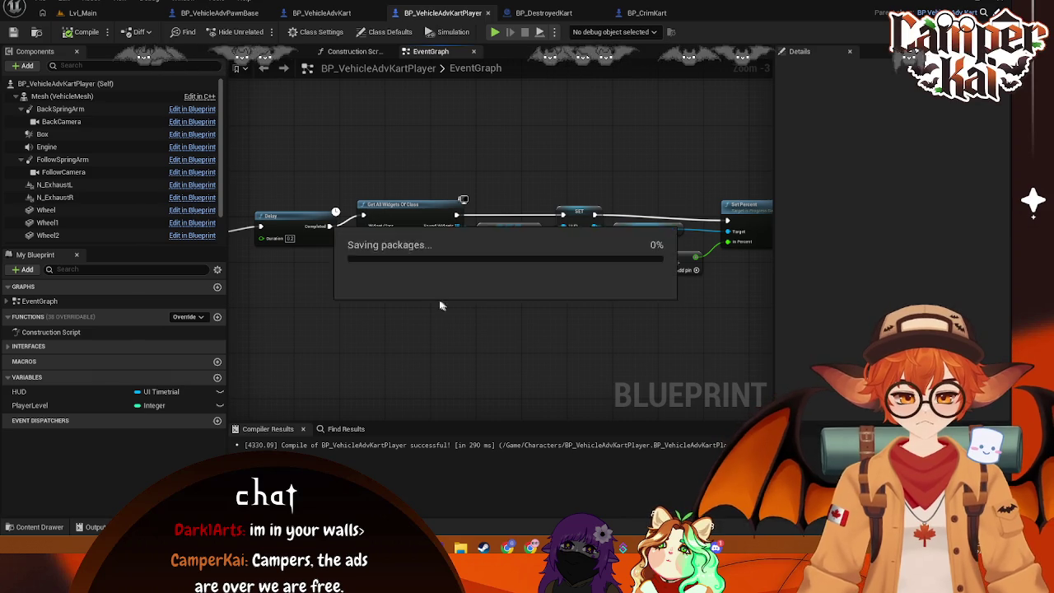
{"action": "left_click_drag", "start_coordinate": [375, 306], "coordinate": [509, 317]}
Step: In BP_VehicleAdvKart, bring the On Component Begin Overlap event into view, abandoning a Print String
{"action": "left_click", "coordinate": [337, 15]}
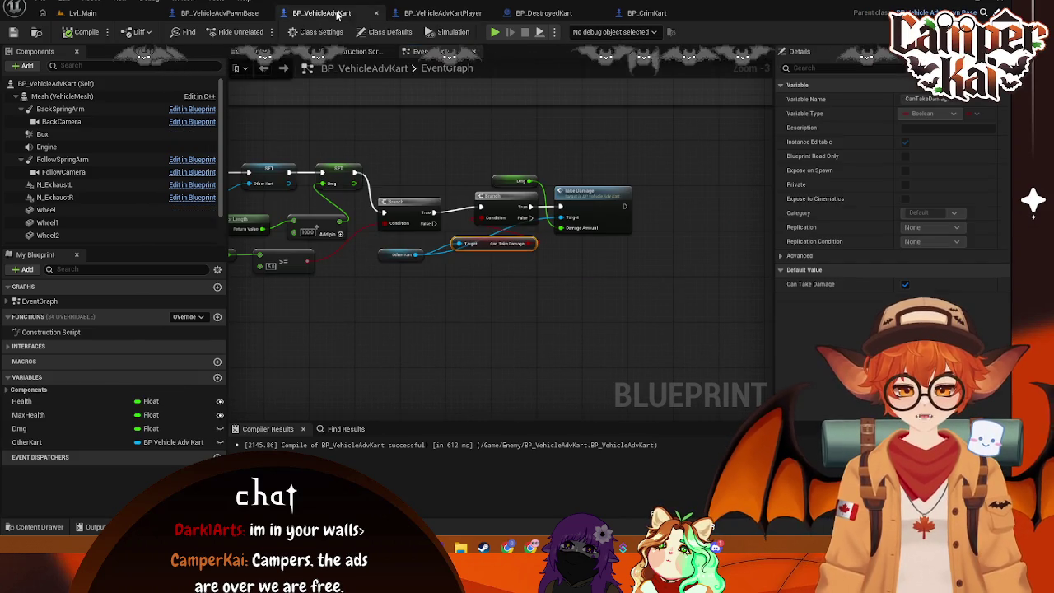
{"action": "mouse_move", "coordinate": [414, 271]}
{"action": "left_mouse_down"}
{"action": "mouse_move", "coordinate": [614, 329]}
{"action": "mouse_move", "coordinate": [567, 308]}
{"action": "mouse_move", "coordinate": [503, 312]}
{"action": "mouse_move", "coordinate": [537, 320]}
{"action": "left_mouse_up"}
{"action": "left_click", "coordinate": [300, 192]}
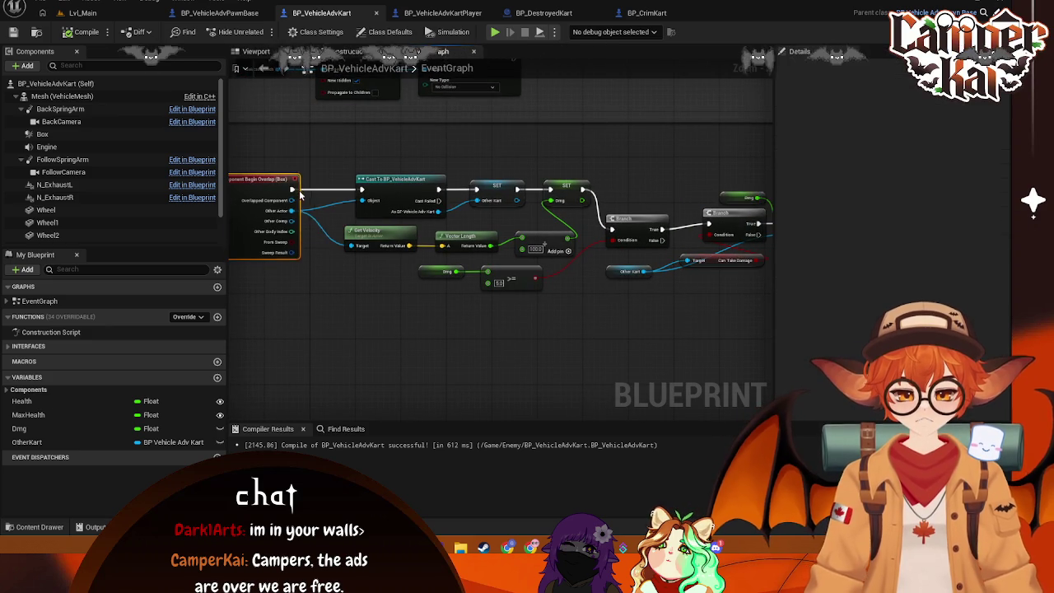
{"action": "left_click_drag", "start_coordinate": [300, 192], "coordinate": [342, 162]}
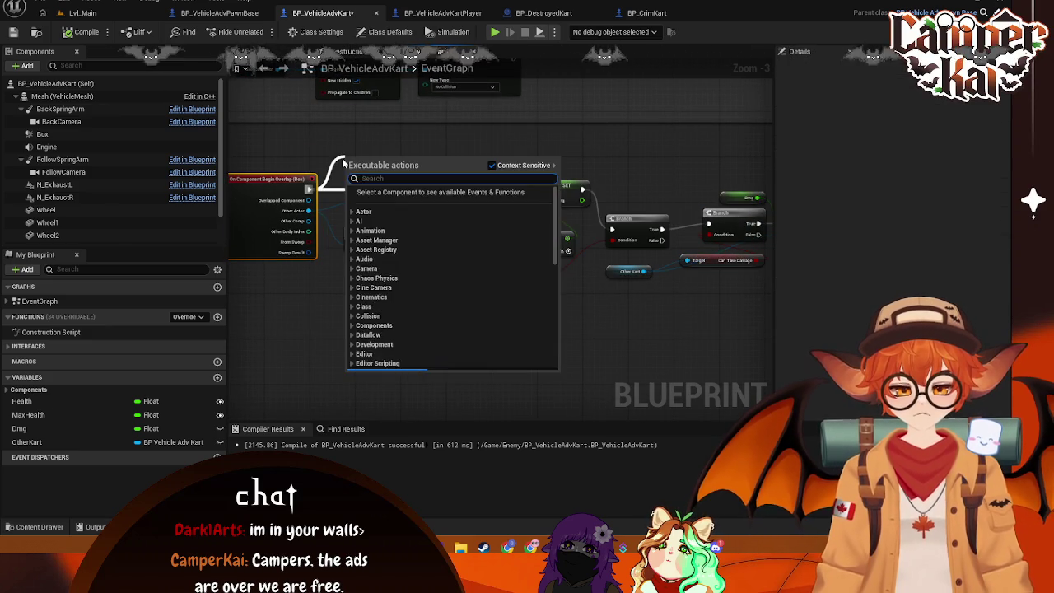
{"action": "type", "text": "prin"}
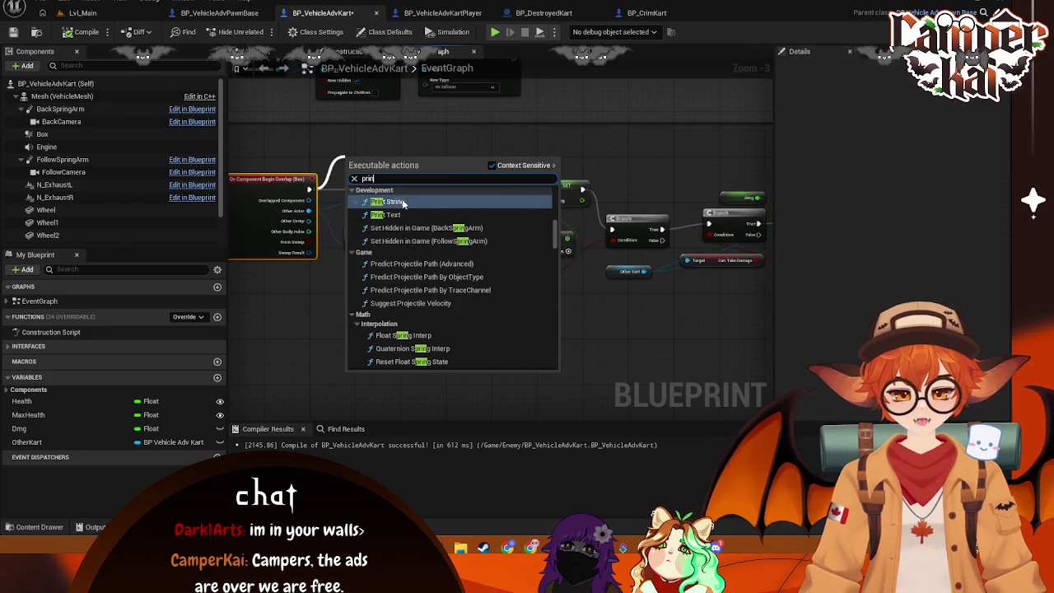
{"action": "key", "text": "Escape"}
Step: Add a Branch after Take Damage with an Is Player getter beside it
{"action": "left_click_drag", "start_coordinate": [490, 235], "coordinate": [327, 179]}
{"action": "left_click_drag", "start_coordinate": [589, 172], "coordinate": [633, 174]}
{"action": "type", "text": "branm"}
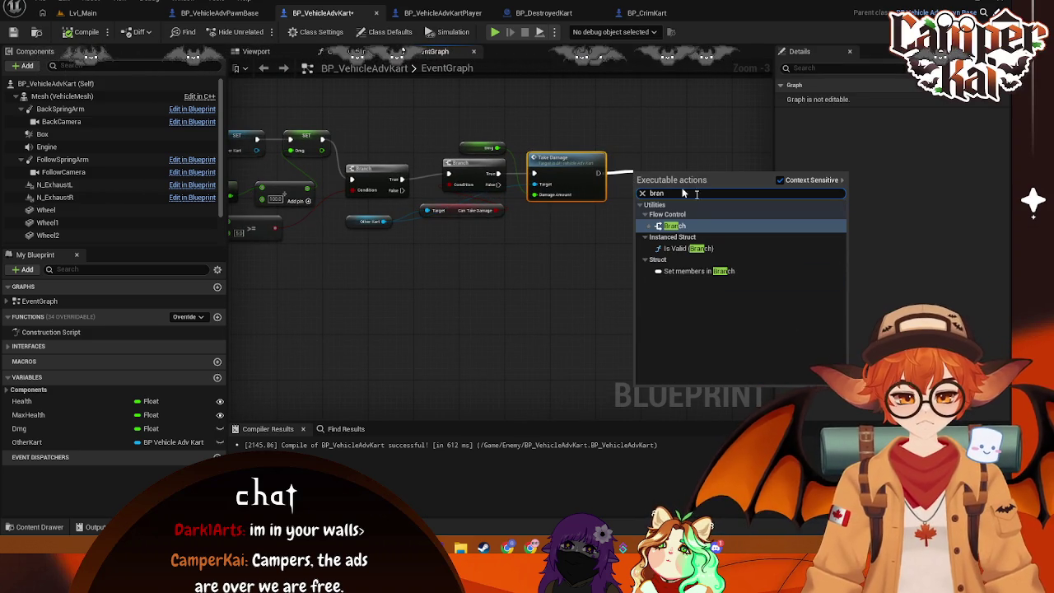
{"action": "left_click", "coordinate": [685, 223]}
{"action": "right_click", "coordinate": [565, 239]}
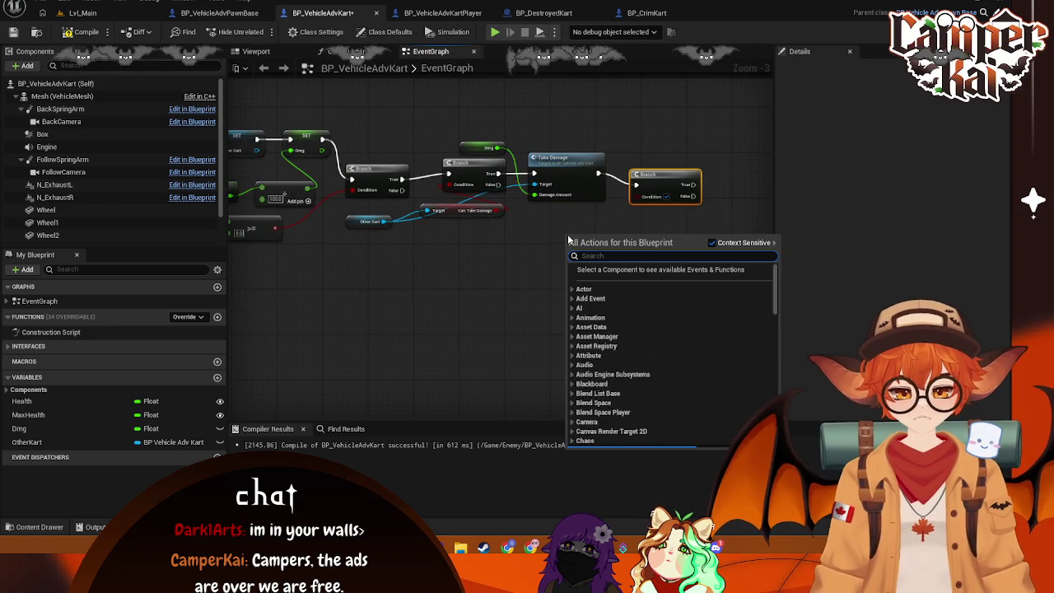
{"action": "type", "text": "is play"}
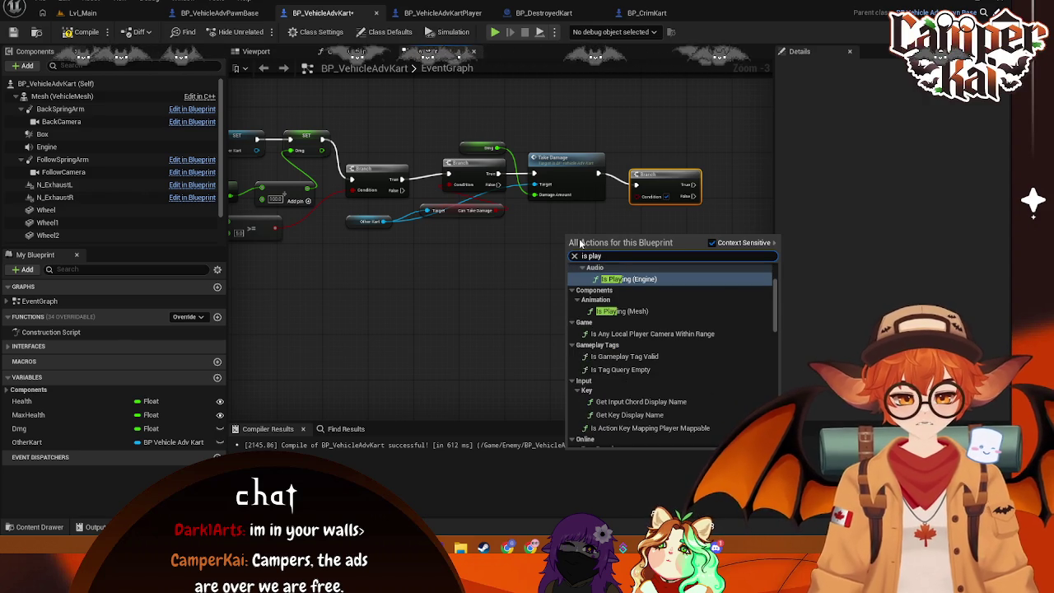
{"action": "scroll", "coordinate": [658, 346], "scroll_direction": "down", "scroll_amount": 3}
{"action": "left_click", "coordinate": [638, 380]}
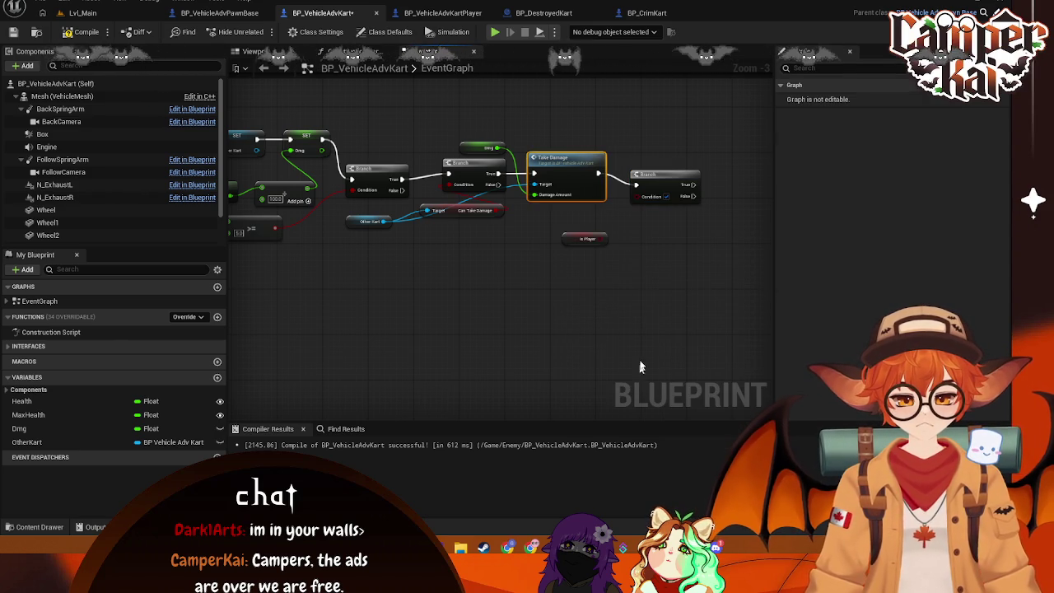
{"action": "left_click_drag", "start_coordinate": [580, 231], "coordinate": [578, 225]}
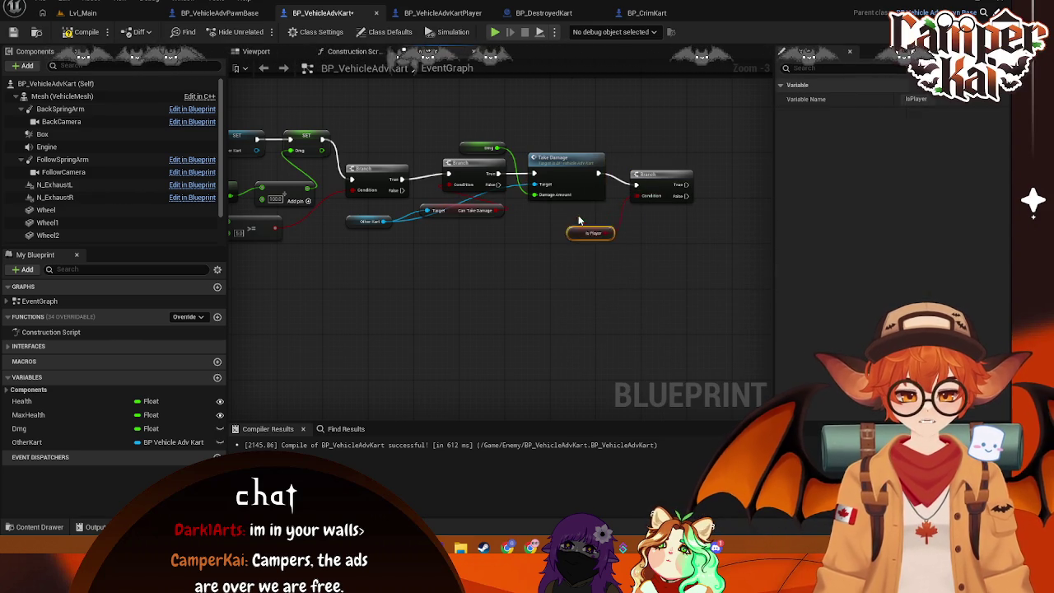
{"action": "left_click_drag", "start_coordinate": [679, 248], "coordinate": [548, 260]}
Step: Attach a Print String to the new Branch's True output, then delete it and the Is Player getter
{"action": "left_click_drag", "start_coordinate": [554, 197], "coordinate": [590, 170]}
{"action": "type", "text": "print"}
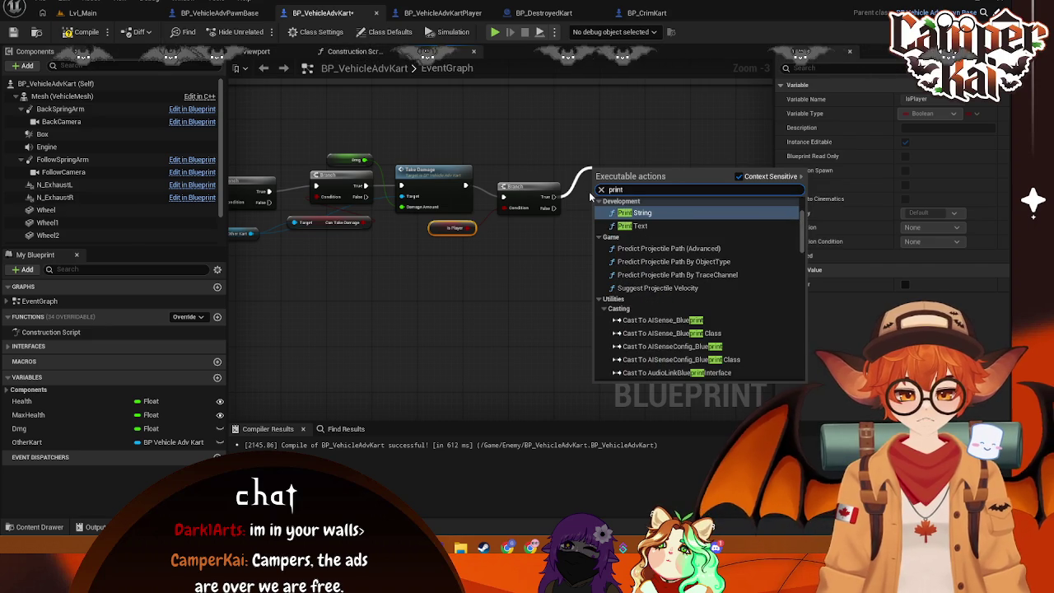
{"action": "key", "text": "Return"}
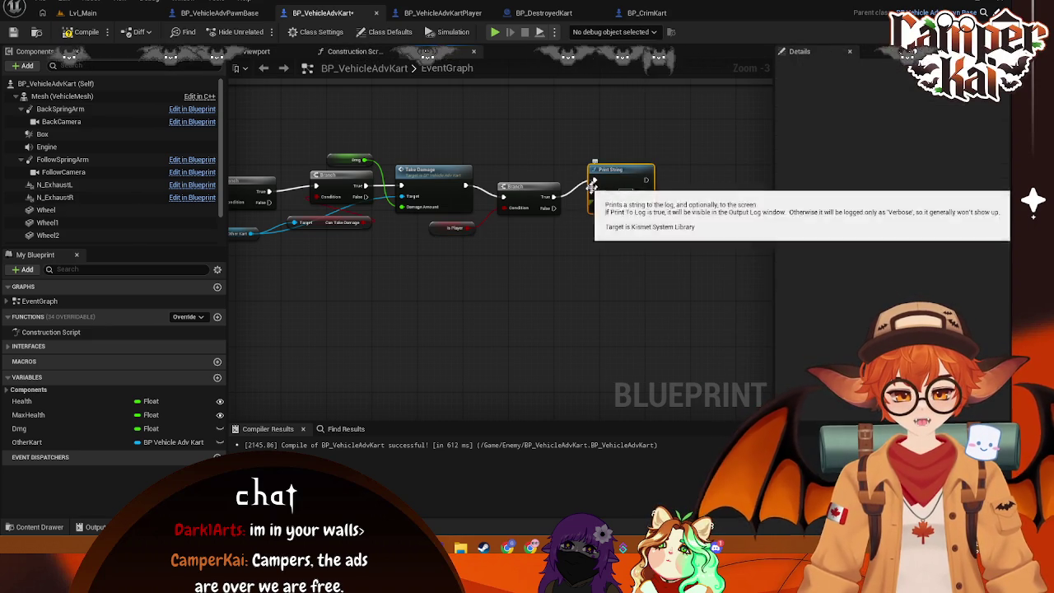
{"action": "key", "text": "Delete"}
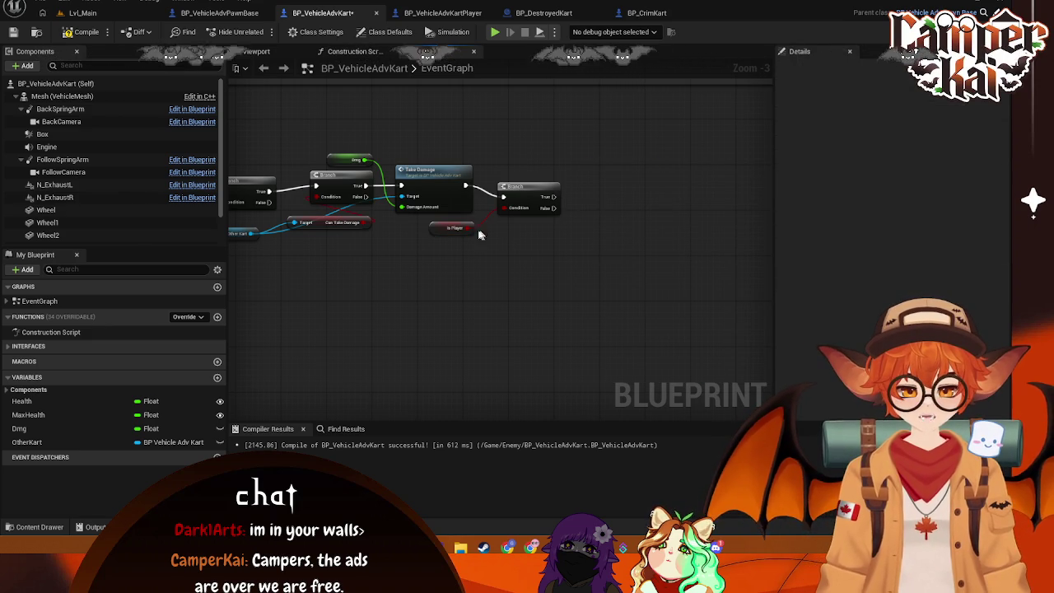
{"action": "key", "text": "Delete"}
{"action": "scroll", "coordinate": [544, 222], "scroll_direction": "down", "scroll_amount": 4}
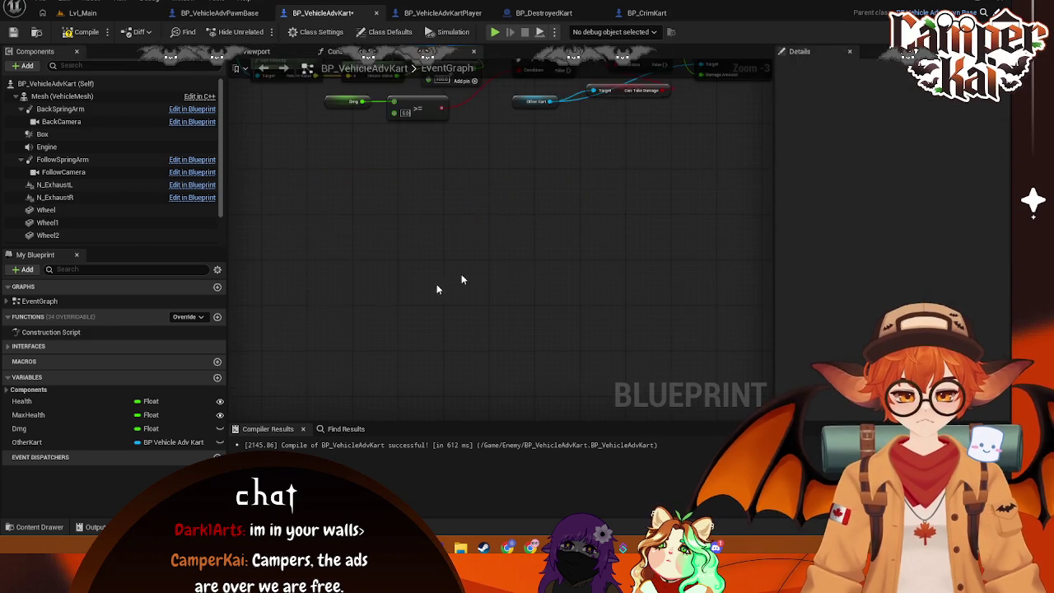
Step: Add a Branch node after TakeDamage's execution output
{"action": "scroll", "coordinate": [527, 338], "scroll_direction": "up", "scroll_amount": 4}
{"action": "scroll", "coordinate": [494, 289], "scroll_direction": "down", "scroll_amount": 2}
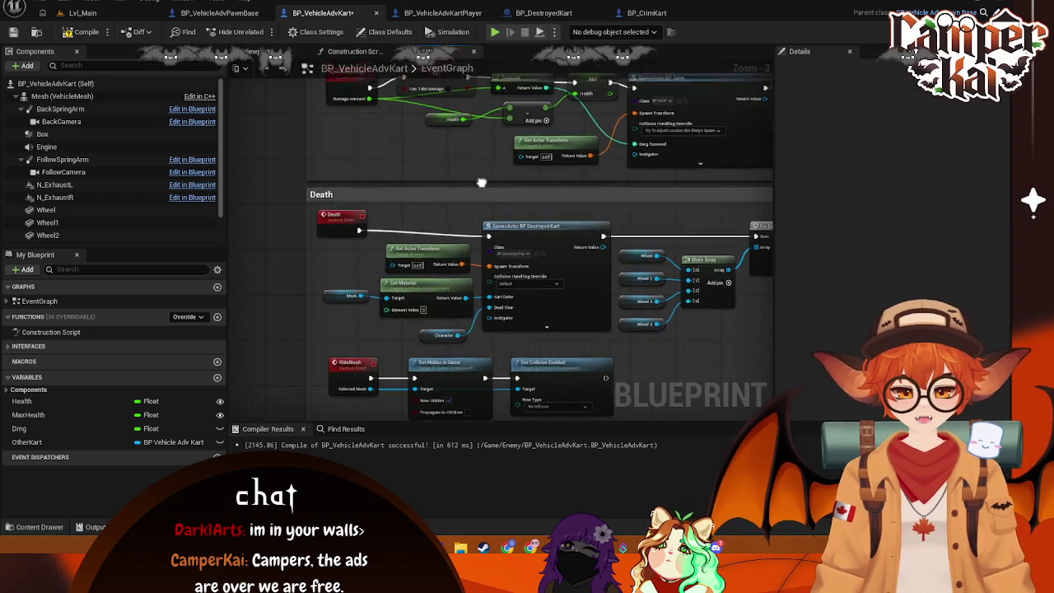
{"action": "scroll", "coordinate": [342, 228], "scroll_direction": "up", "scroll_amount": 2}
{"action": "mouse_move", "coordinate": [350, 234]}
{"action": "left_mouse_down"}
{"action": "mouse_move", "coordinate": [387, 265]}
{"action": "mouse_move", "coordinate": [457, 273]}
{"action": "mouse_move", "coordinate": [461, 251]}
{"action": "left_mouse_up"}
{"action": "type", "text": "print"}
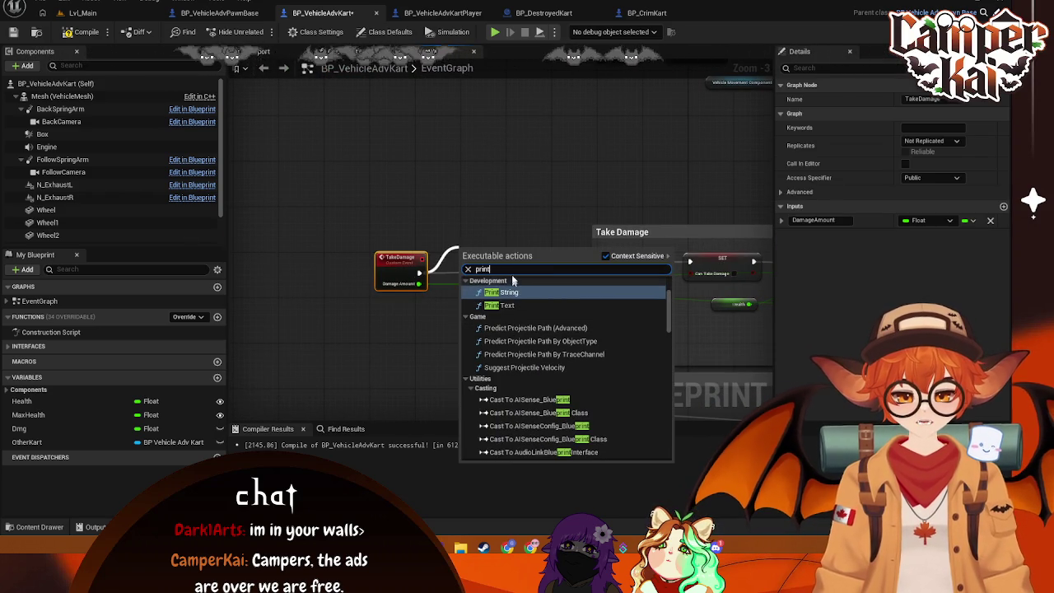
{"action": "left_click", "coordinate": [458, 256]}
{"action": "left_click_drag", "start_coordinate": [419, 273], "coordinate": [483, 244]}
{"action": "type", "text": "bra"}
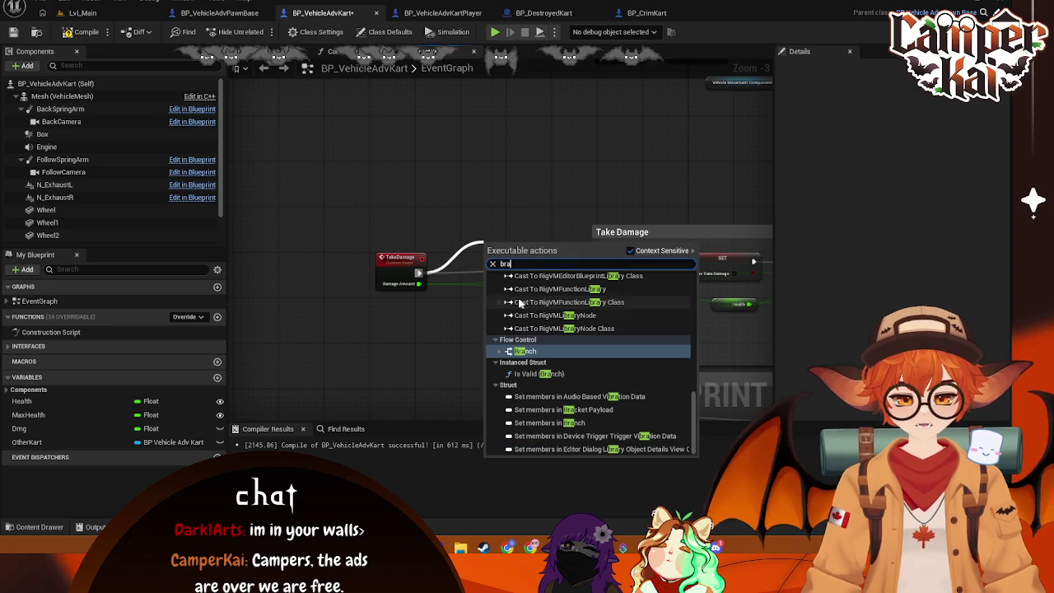
{"action": "left_click", "coordinate": [525, 352]}
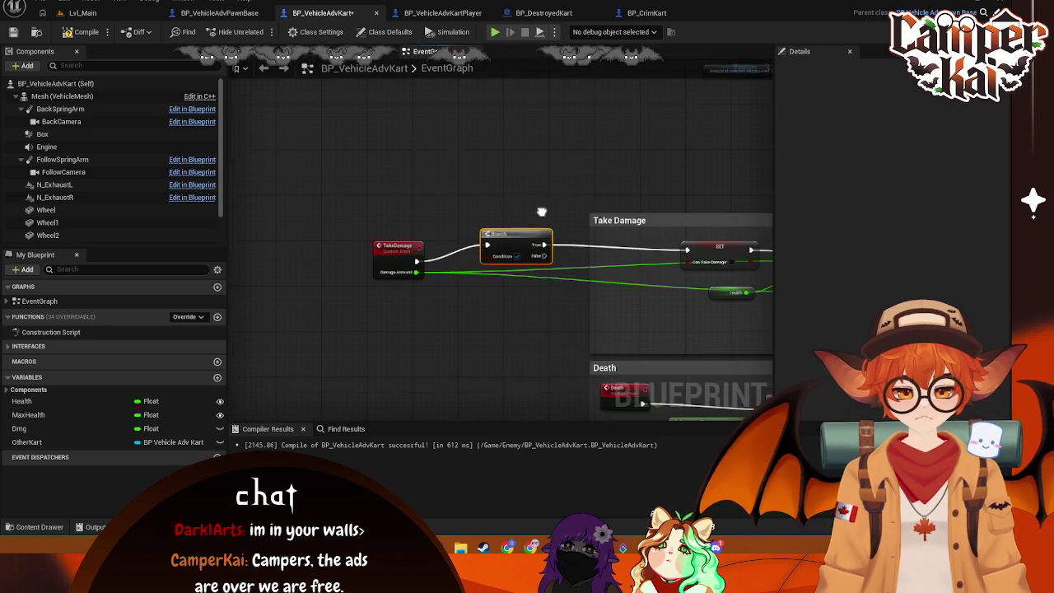
{"action": "mouse_move", "coordinate": [516, 189]}
{"action": "left_mouse_down"}
{"action": "mouse_move", "coordinate": [499, 196]}
{"action": "mouse_move", "coordinate": [696, 212]}
{"action": "mouse_move", "coordinate": [674, 200]}
{"action": "left_mouse_up"}
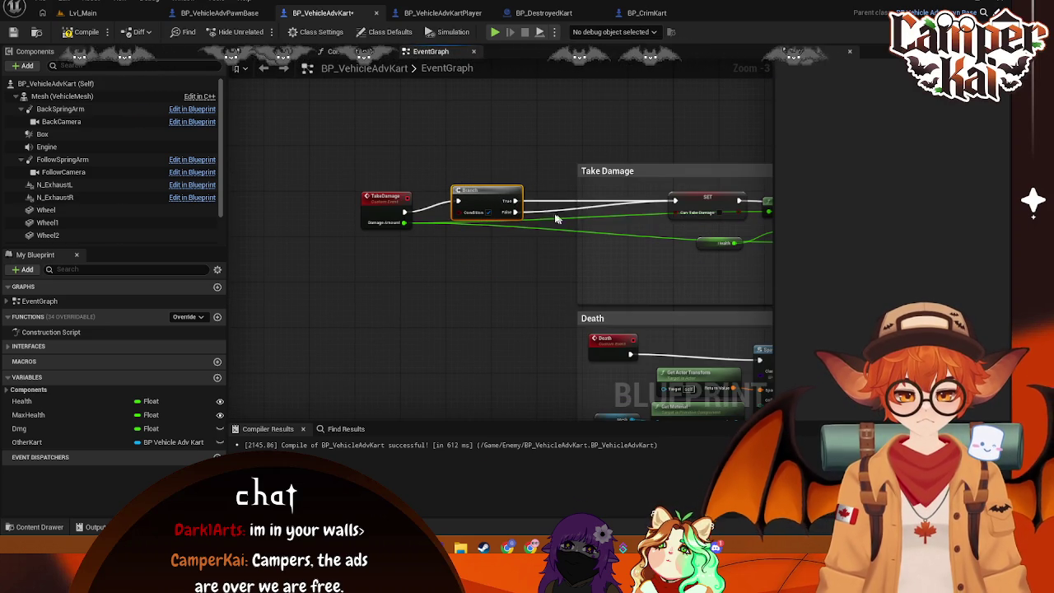
Step: Hang a Print String printing "Is Player" off the Branch's True output
{"action": "left_click_drag", "start_coordinate": [510, 200], "coordinate": [547, 177]}
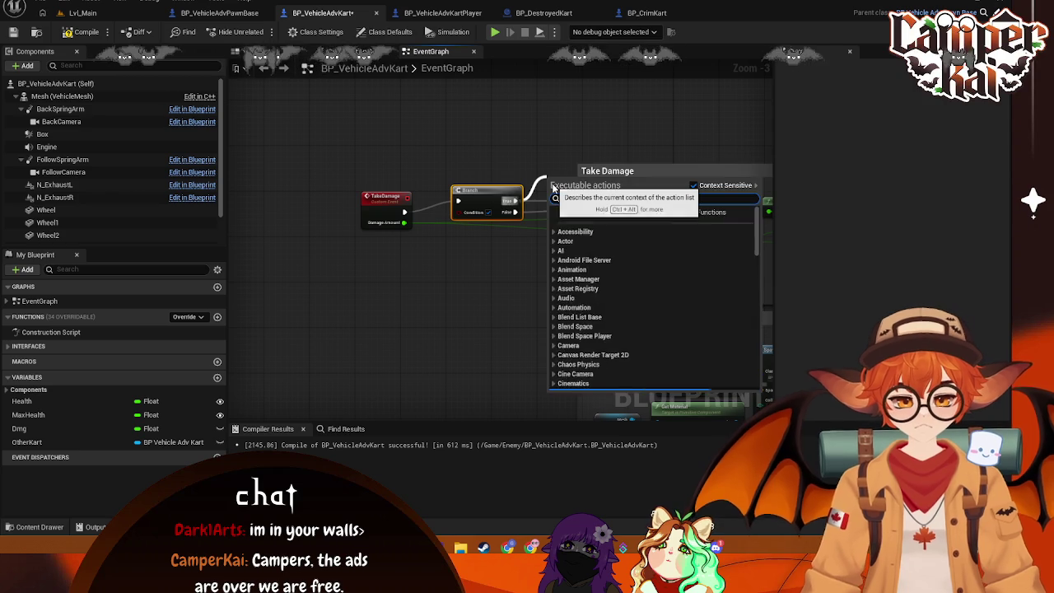
{"action": "type", "text": "print"}
{"action": "key", "text": "Return"}
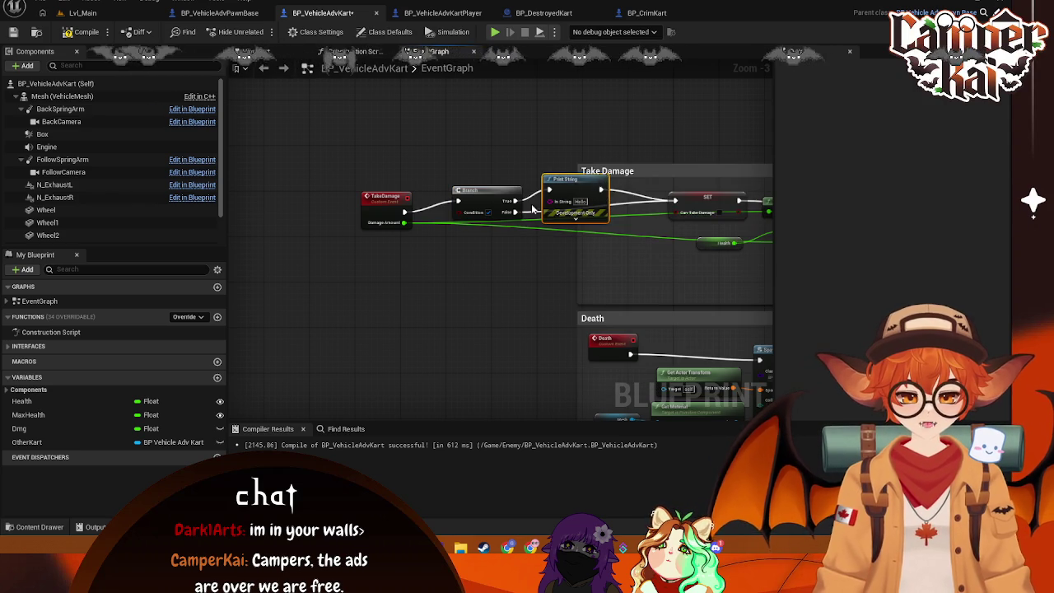
{"action": "left_click_drag", "start_coordinate": [577, 139], "coordinate": [583, 128]}
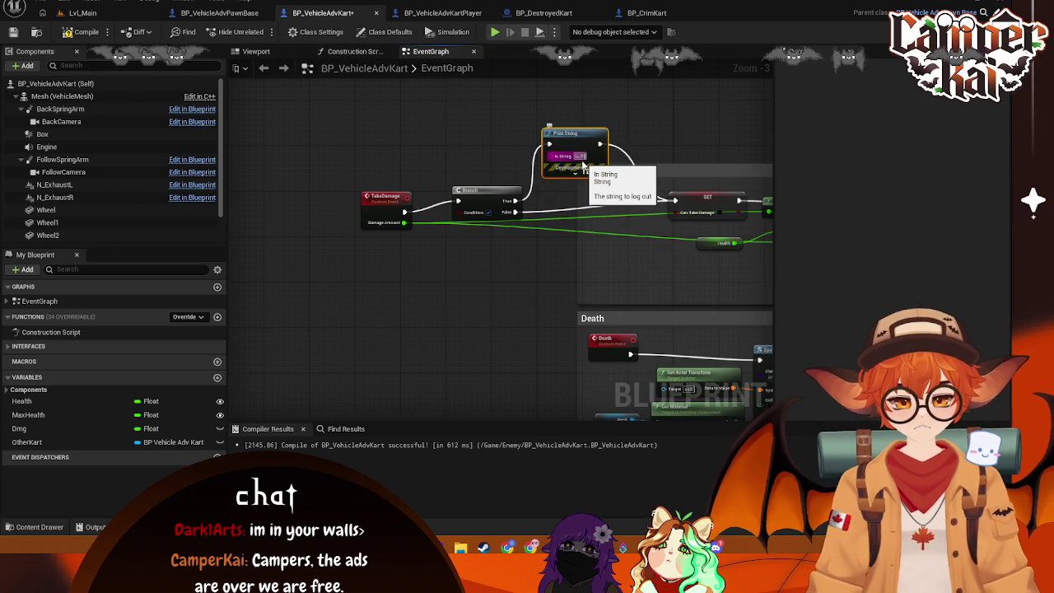
Step: Wire a Get Is Player node into the Branch condition, then go to Lvl_Main
{"action": "right_click", "coordinate": [428, 281]}
{"action": "type", "text": "get is "}
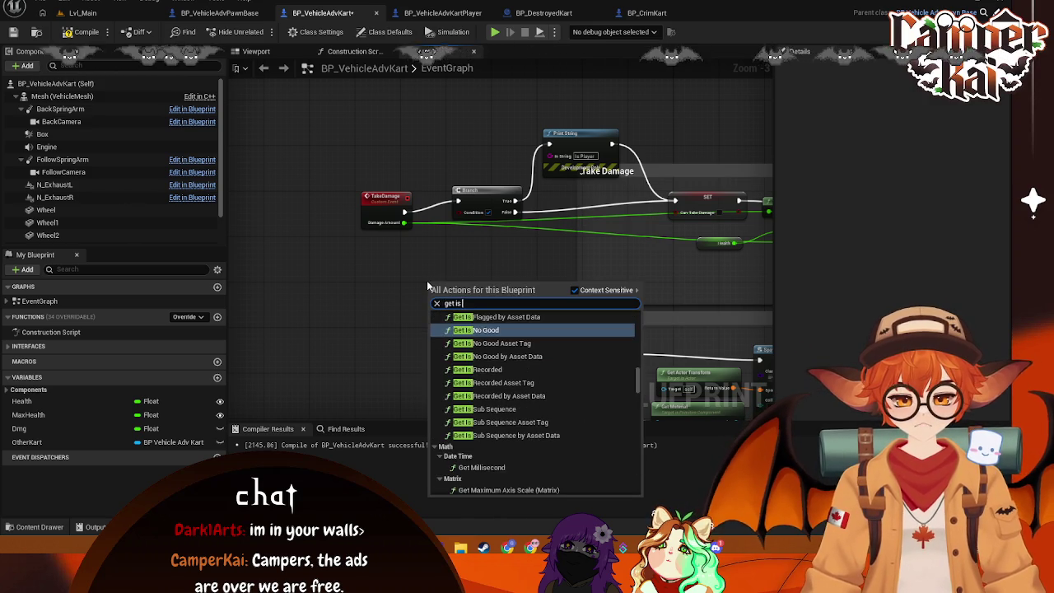
{"action": "type", "text": "play"}
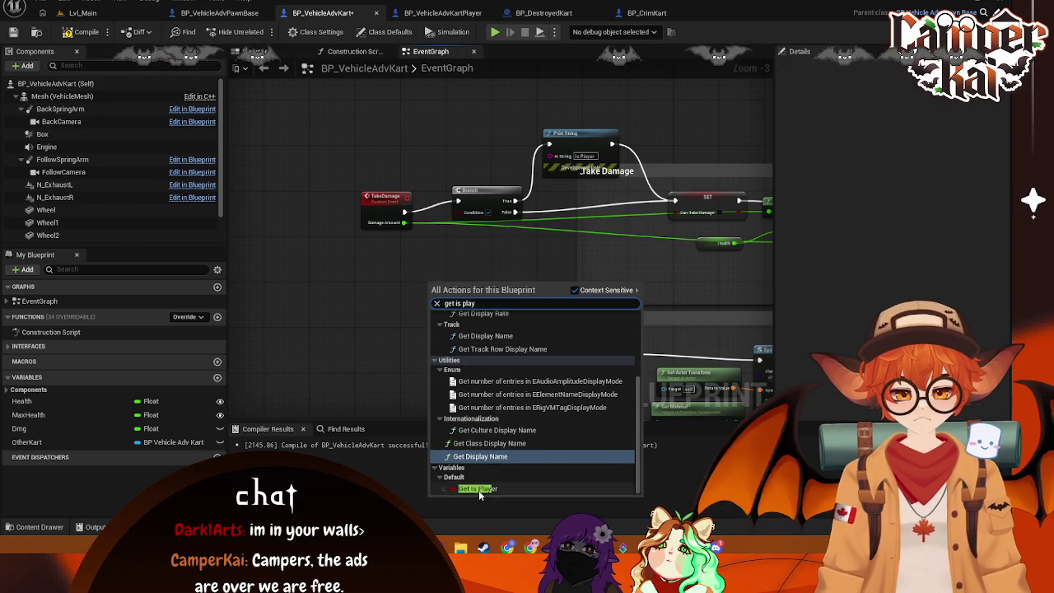
{"action": "left_click", "coordinate": [449, 383]}
{"action": "mouse_move", "coordinate": [464, 283]}
{"action": "left_mouse_down"}
{"action": "mouse_move", "coordinate": [455, 207]}
{"action": "mouse_move", "coordinate": [468, 216]}
{"action": "left_mouse_up"}
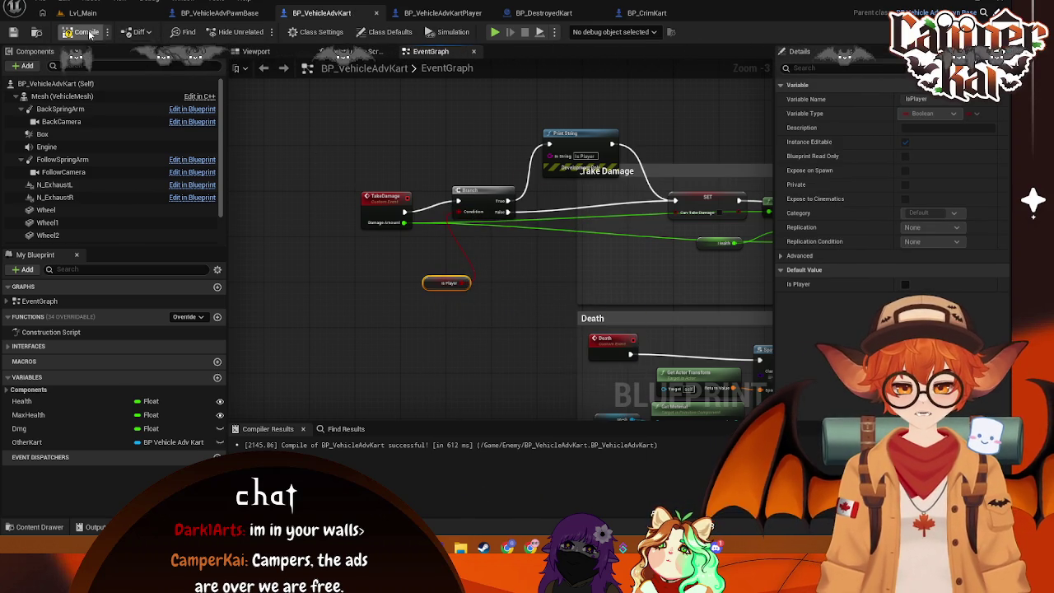
{"action": "left_click", "coordinate": [102, 12]}
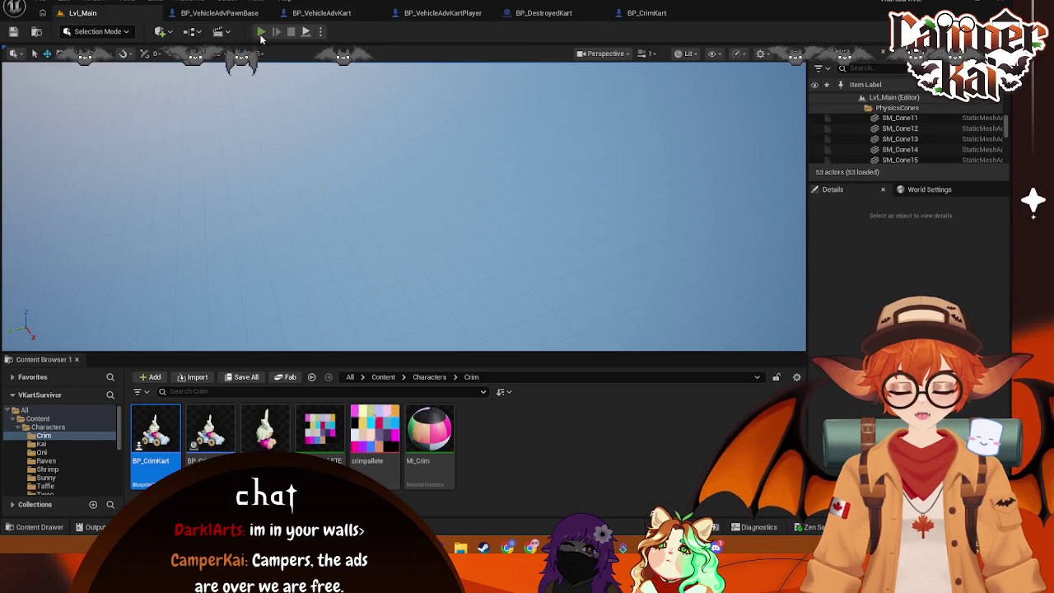
Step: Run a PIE race past the title screen and character select, then free the mouse with Shift+F1 and stop
{"action": "left_click", "coordinate": [270, 36]}
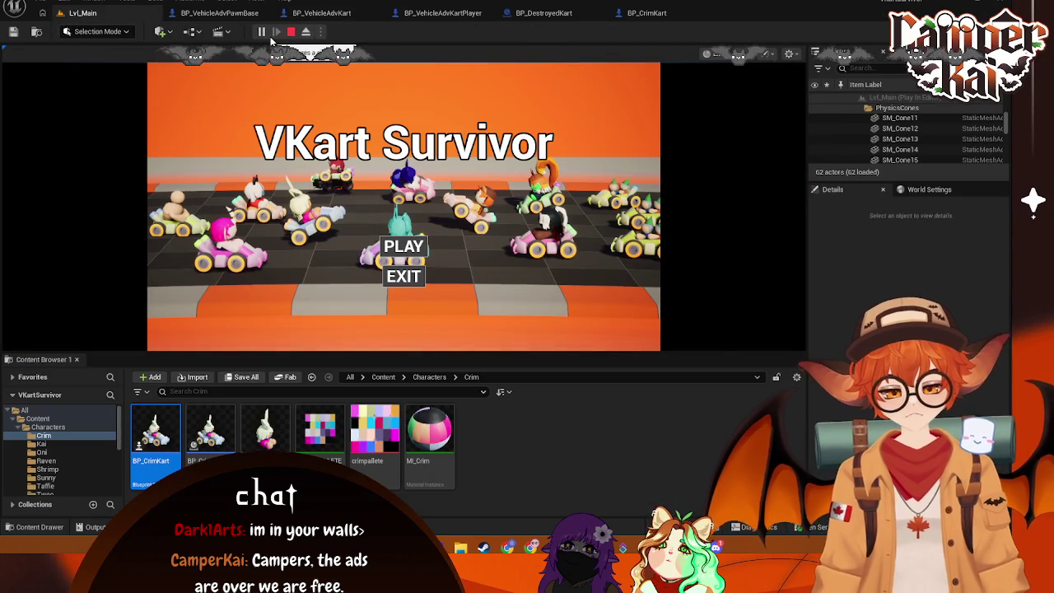
{"action": "left_click", "coordinate": [418, 246]}
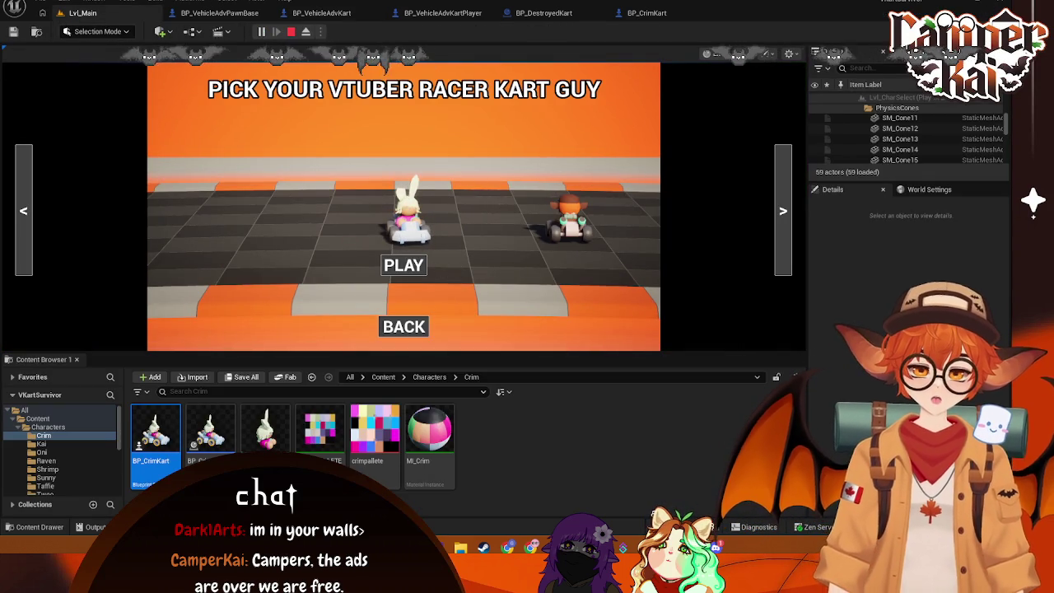
{"action": "left_click", "coordinate": [404, 265]}
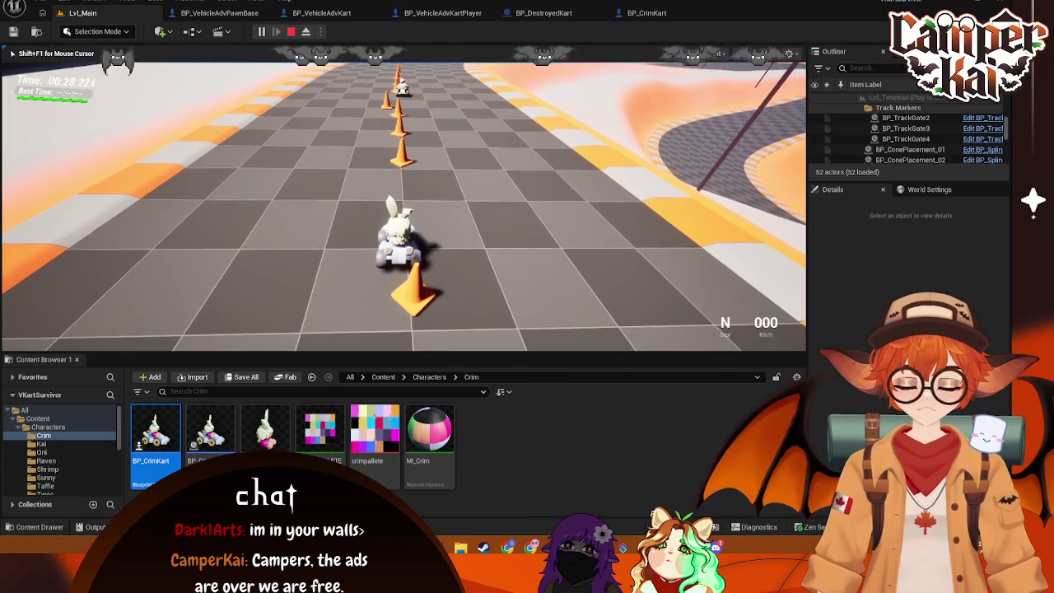
{"action": "key", "text": "shift+F1"}
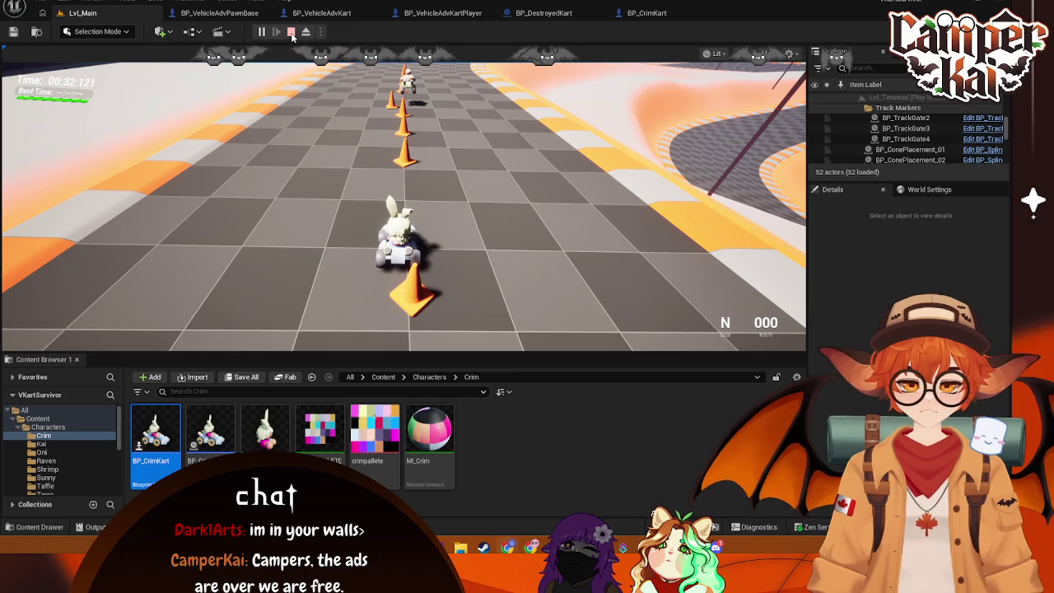
{"action": "left_click", "coordinate": [291, 33]}
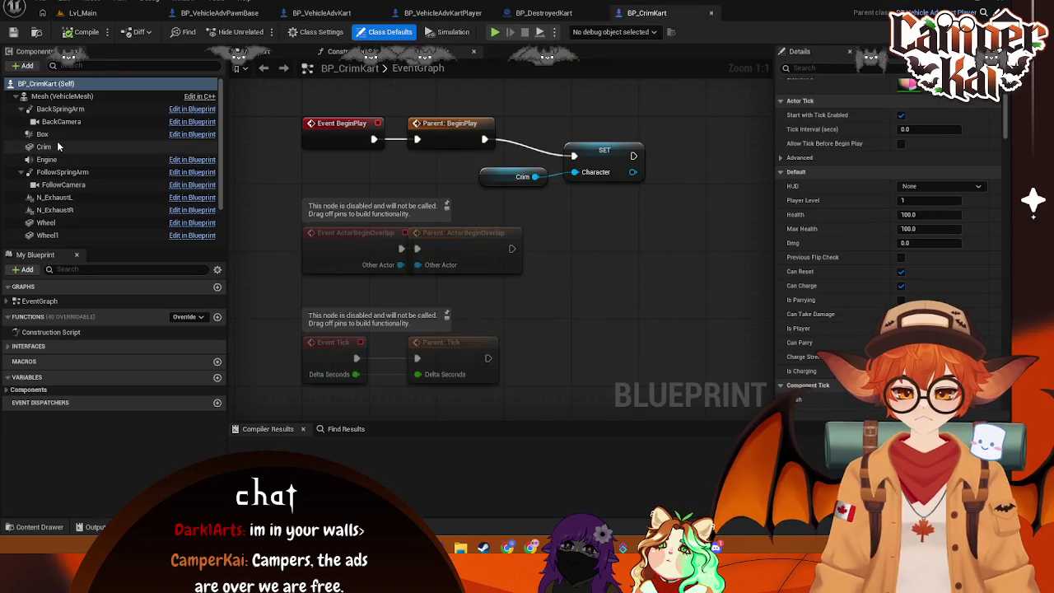
Step: Inspect BP_CrimKart's Box collision in the Viewport, then move via BP_DestroyedKart and BP_VehicleAdvKartPlayer to BP_VehicleAdvKart
{"action": "left_click", "coordinate": [42, 134]}
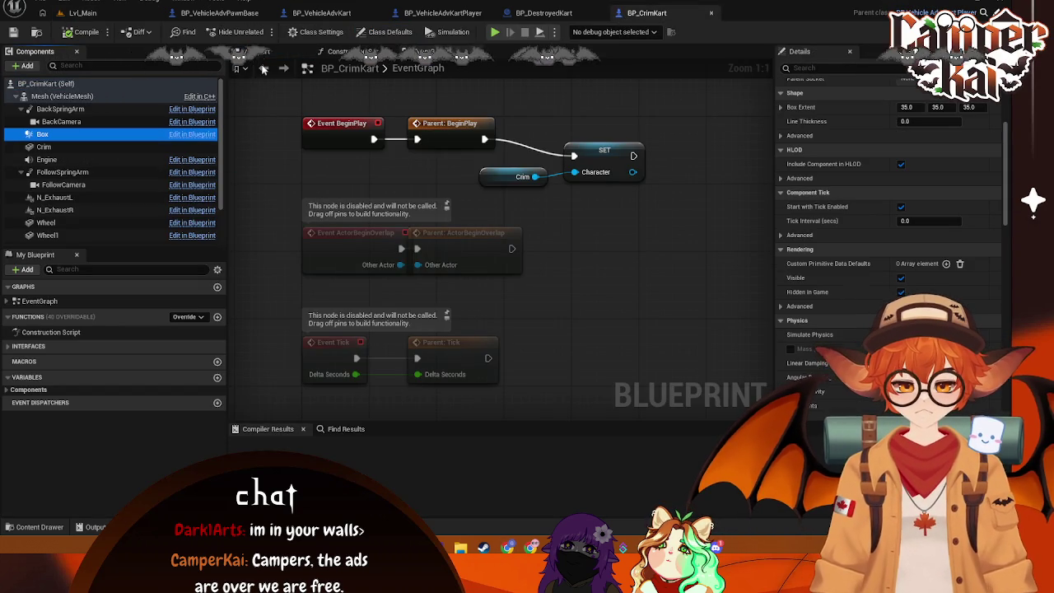
{"action": "left_click", "coordinate": [260, 51]}
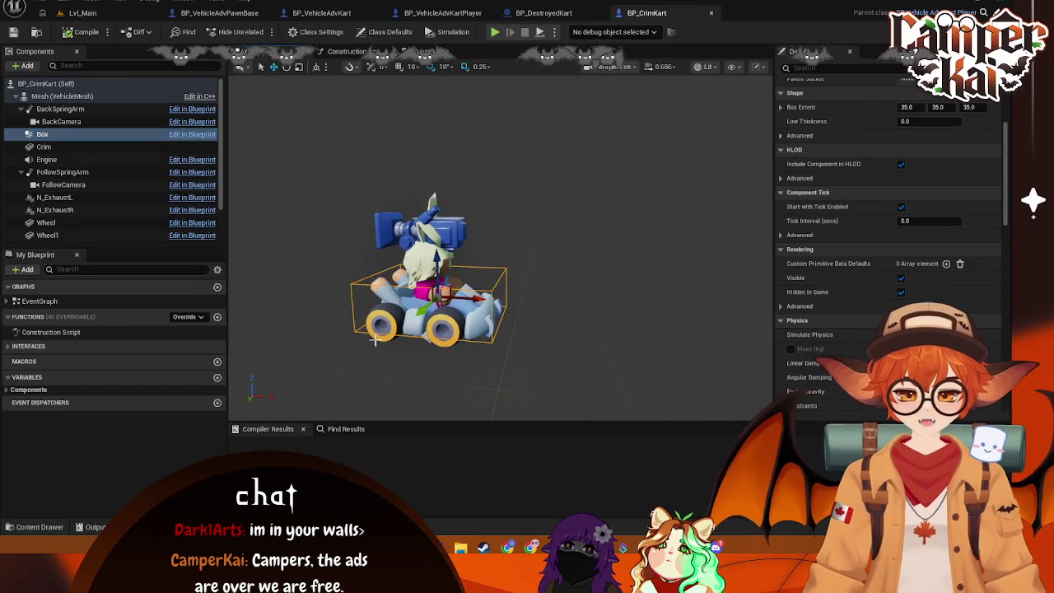
{"action": "left_click", "coordinate": [544, 13]}
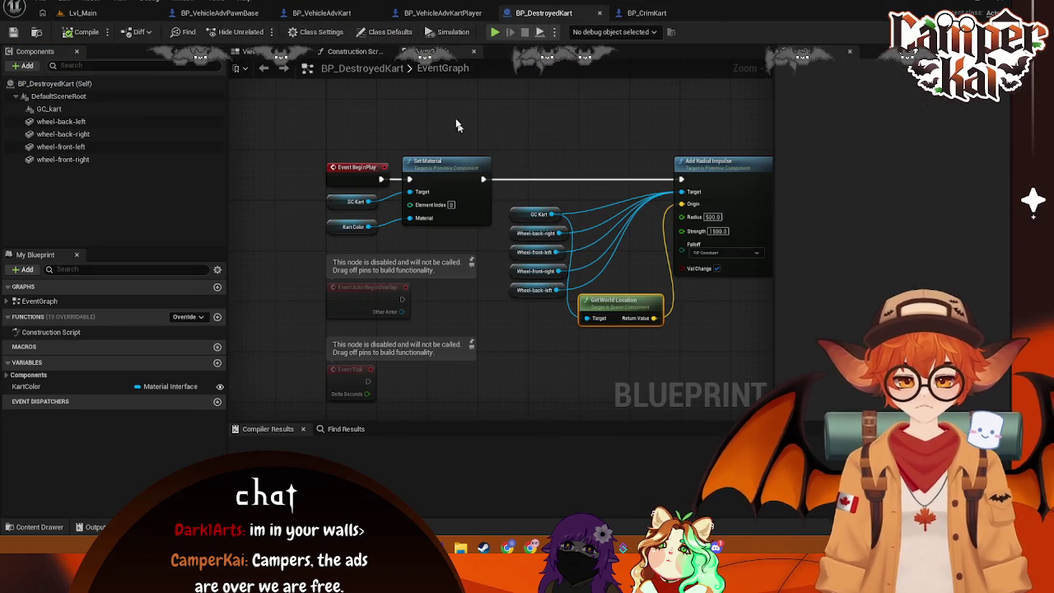
{"action": "left_click", "coordinate": [459, 11]}
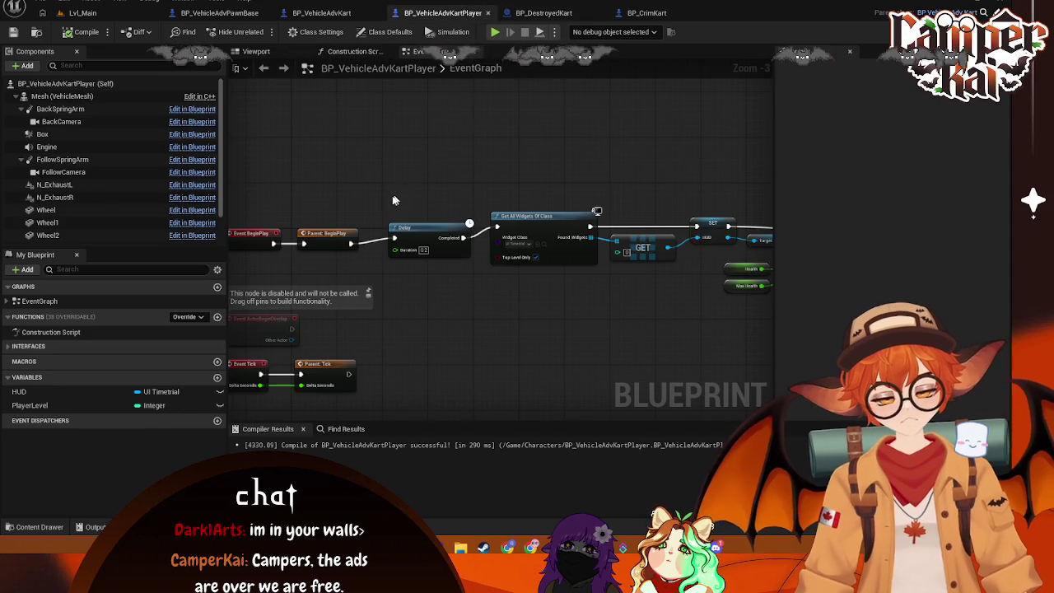
{"action": "left_click", "coordinate": [321, 13]}
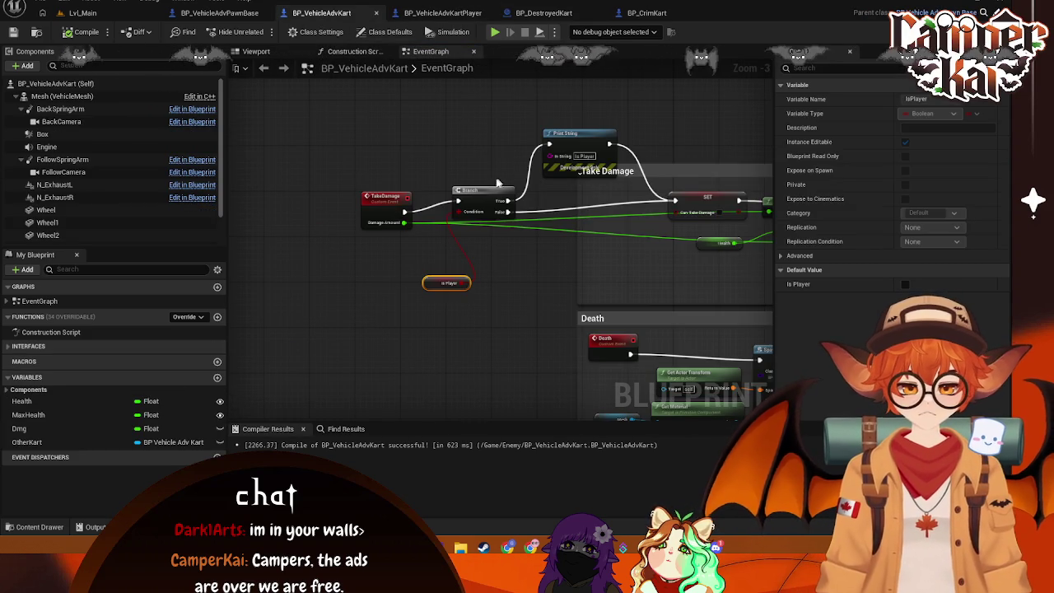
Step: Delete the Is Player test Branch, Print String and getter, and move TakeDamage back into its comment
{"action": "mouse_move", "coordinate": [576, 276]}
{"action": "left_mouse_down"}
{"action": "mouse_move", "coordinate": [532, 115]}
{"action": "mouse_move", "coordinate": [439, 138]}
{"action": "mouse_move", "coordinate": [559, 305]}
{"action": "left_mouse_up"}
{"action": "key", "text": "Delete"}
{"action": "left_click_drag", "start_coordinate": [390, 201], "coordinate": [620, 195]}
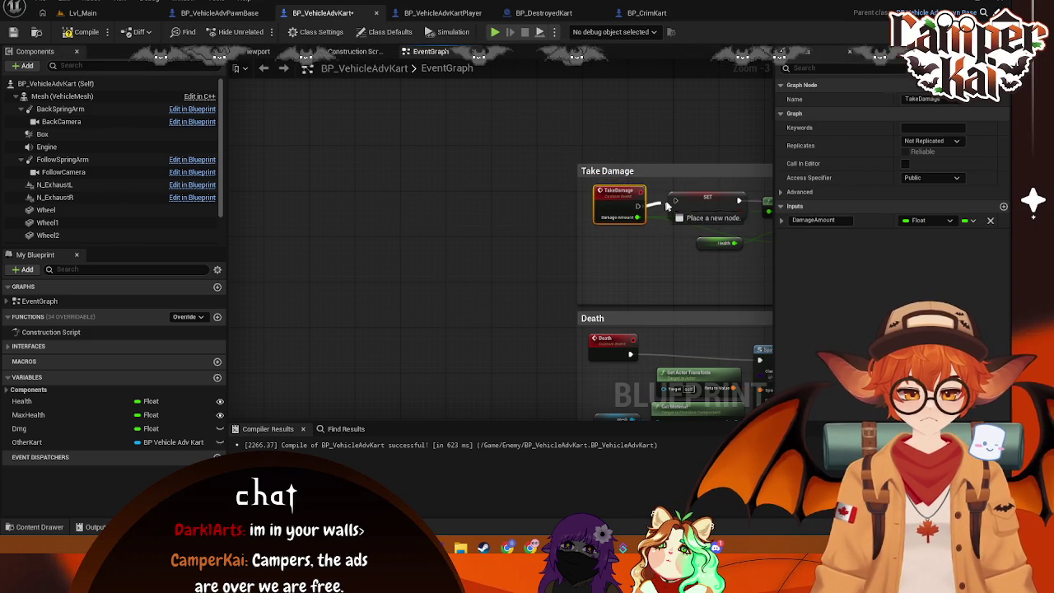
Step: Remove the Can Take Damage Branch and its getters, wiring the overlap Branch's True straight into Take Damage
{"action": "mouse_move", "coordinate": [491, 313]}
{"action": "left_mouse_down"}
{"action": "mouse_move", "coordinate": [357, 173]}
{"action": "mouse_move", "coordinate": [588, 267]}
{"action": "left_mouse_up"}
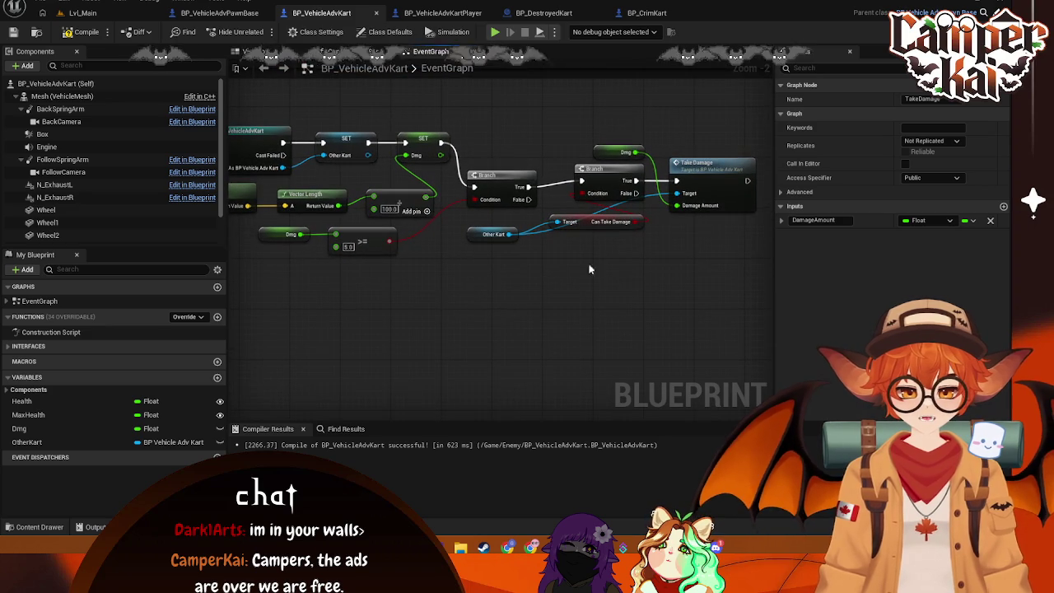
{"action": "left_click", "coordinate": [605, 171]}
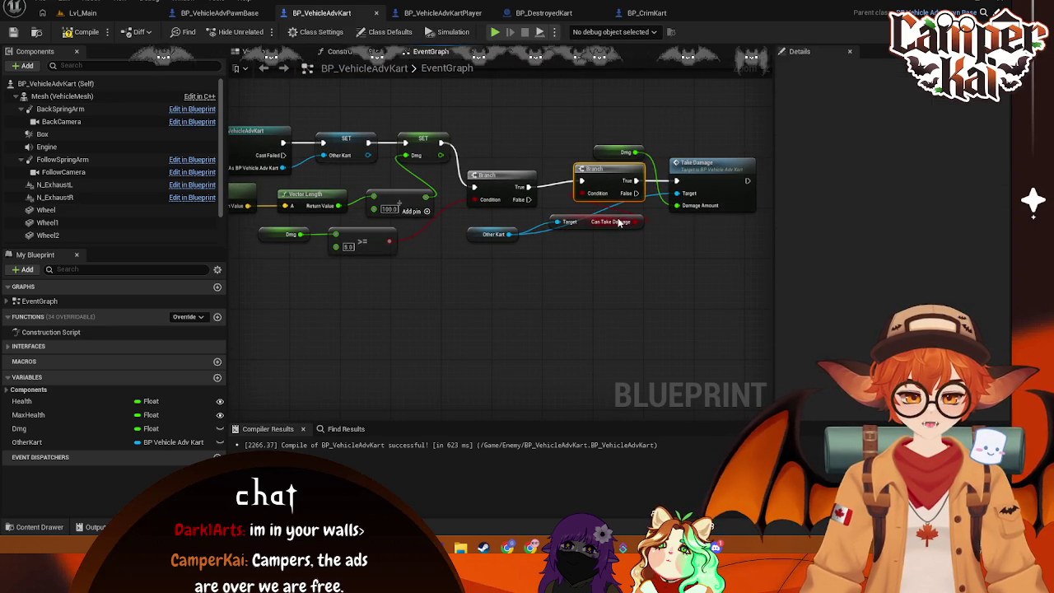
{"action": "key", "text": "Delete"}
{"action": "left_click_drag", "start_coordinate": [625, 266], "coordinate": [498, 228]}
{"action": "key", "text": "Delete"}
{"action": "mouse_move", "coordinate": [529, 187]}
{"action": "left_mouse_down"}
{"action": "mouse_move", "coordinate": [676, 180]}
{"action": "mouse_move", "coordinate": [602, 173]}
{"action": "mouse_move", "coordinate": [614, 150]}
{"action": "mouse_move", "coordinate": [508, 151]}
{"action": "left_mouse_up"}
Step: Add an OtherKart getter as Take Damage's Target and compile BP_VehicleAdvKart
{"action": "mouse_move", "coordinate": [502, 202]}
{"action": "left_mouse_down"}
{"action": "mouse_move", "coordinate": [508, 238]}
{"action": "mouse_move", "coordinate": [587, 241]}
{"action": "left_mouse_up"}
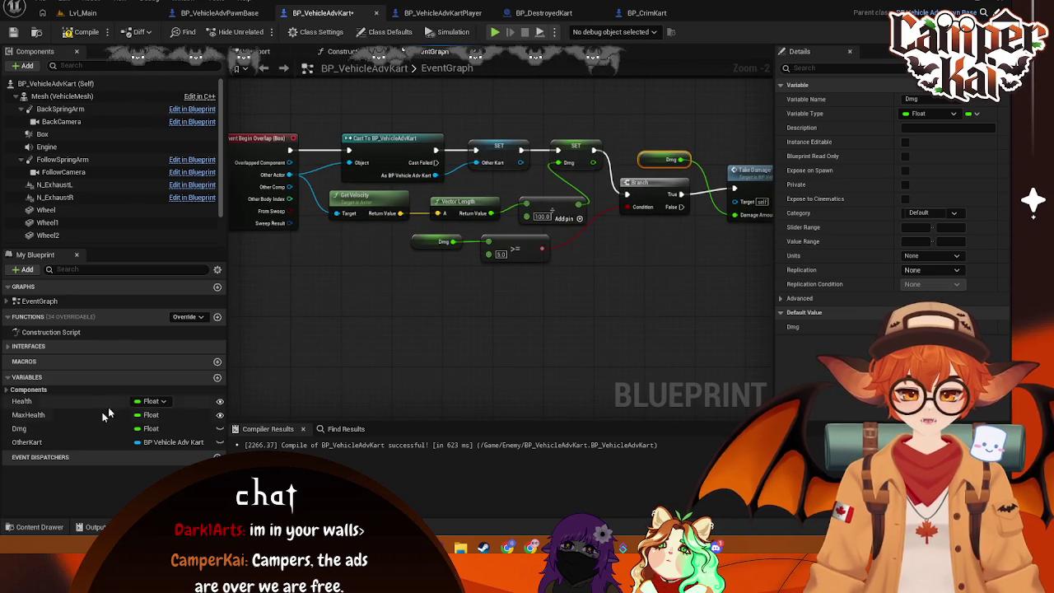
{"action": "left_click", "coordinate": [27, 443]}
{"action": "left_click_drag", "start_coordinate": [681, 279], "coordinate": [594, 292]}
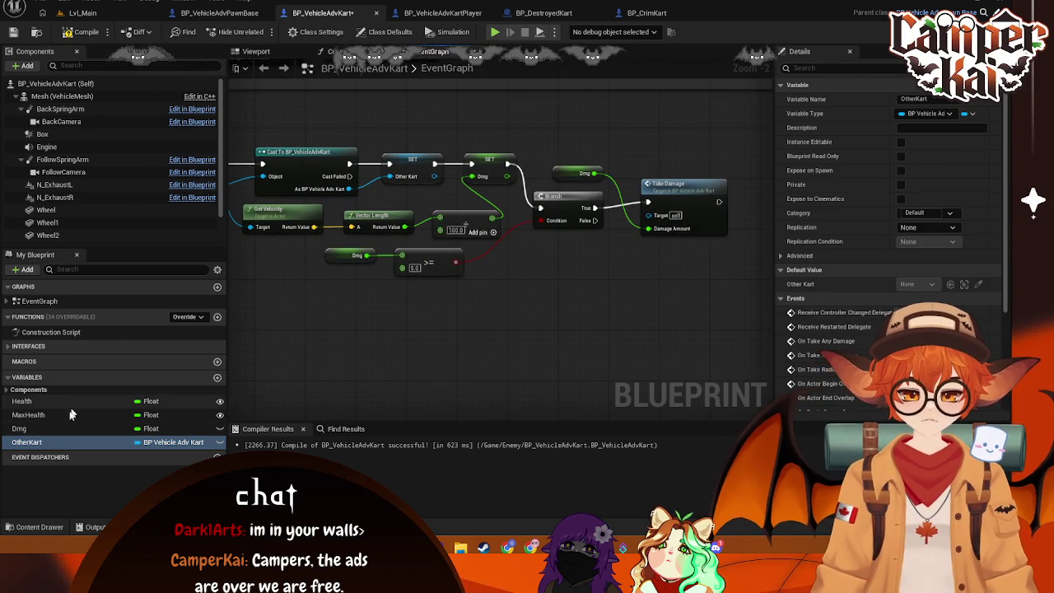
{"action": "mouse_move", "coordinate": [29, 442]}
{"action": "left_mouse_down"}
{"action": "mouse_move", "coordinate": [574, 245]}
{"action": "mouse_move", "coordinate": [576, 278]}
{"action": "mouse_move", "coordinate": [560, 259]}
{"action": "mouse_move", "coordinate": [649, 215]}
{"action": "left_mouse_up"}
{"action": "left_click", "coordinate": [568, 280]}
{"action": "left_click_drag", "start_coordinate": [561, 257], "coordinate": [574, 245]}
{"action": "left_click", "coordinate": [454, 228]}
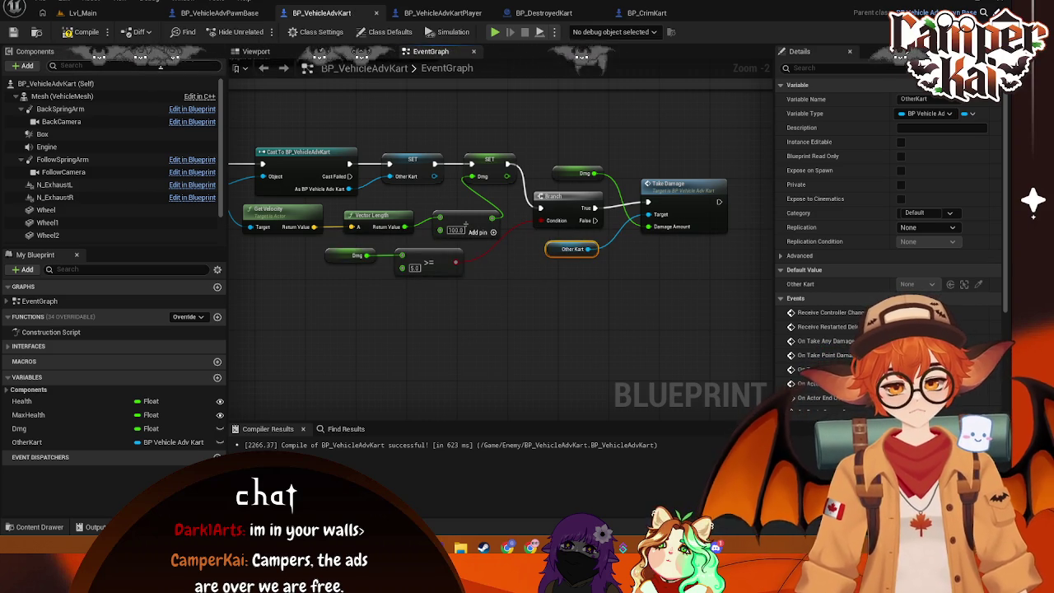
{"action": "left_click", "coordinate": [82, 31]}
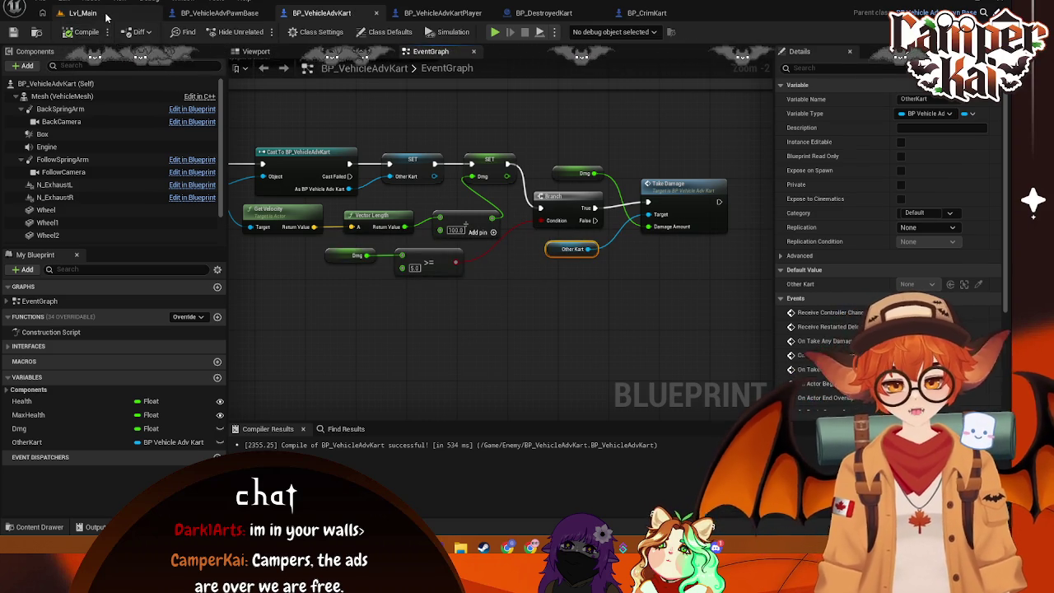
Step: Race as the Crim kart in PIE, watching BP_CrimKart0's Is Parrying and Can Take Damage values, then stop
{"action": "left_click", "coordinate": [105, 14]}
{"action": "left_click", "coordinate": [261, 33]}
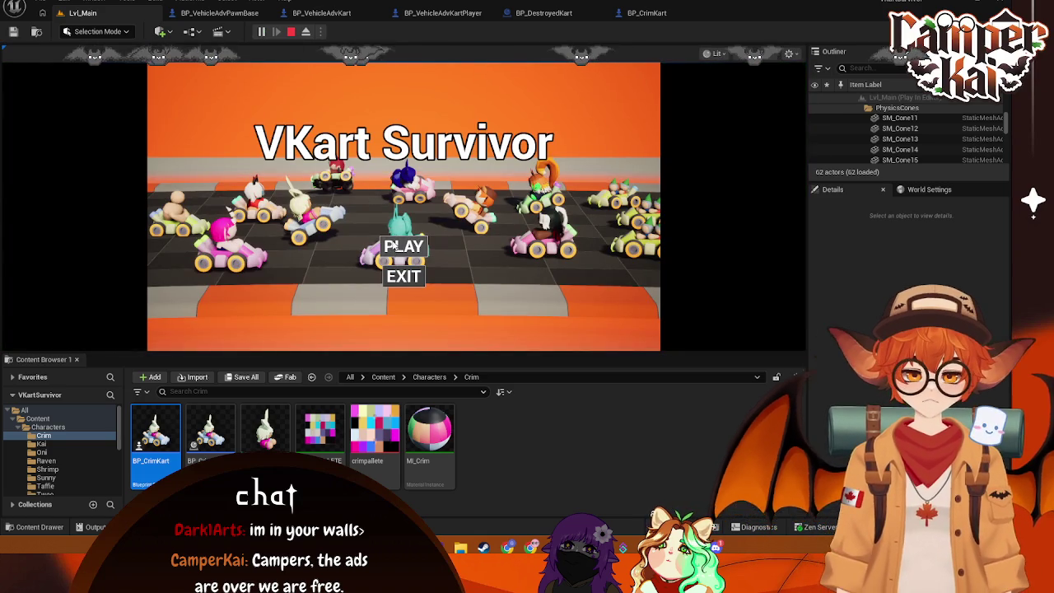
{"action": "left_click", "coordinate": [398, 248]}
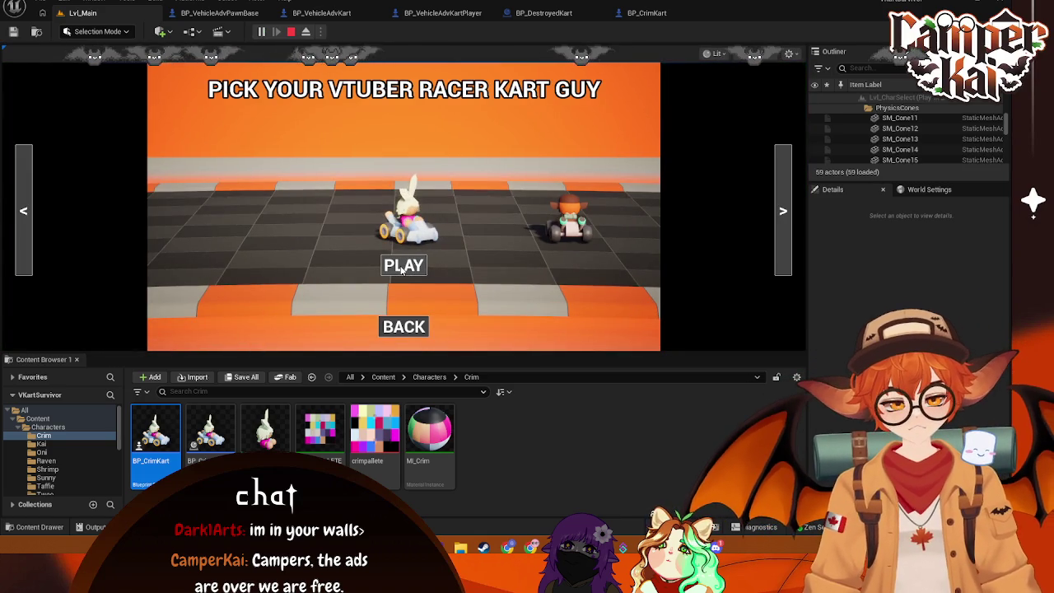
{"action": "left_click", "coordinate": [402, 266]}
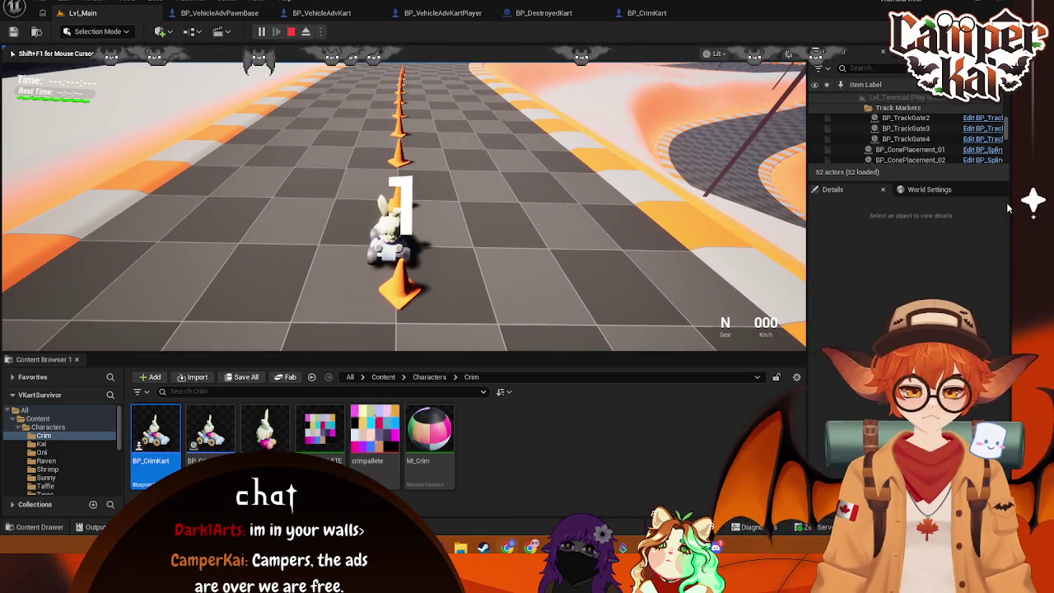
{"action": "left_click", "coordinate": [897, 120]}
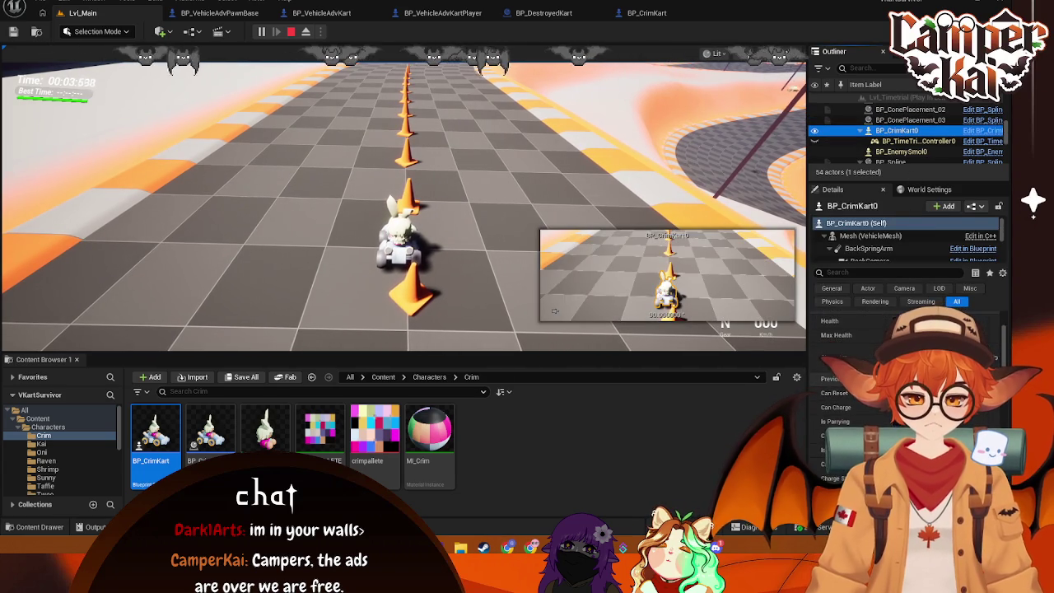
{"action": "left_click", "coordinate": [571, 315]}
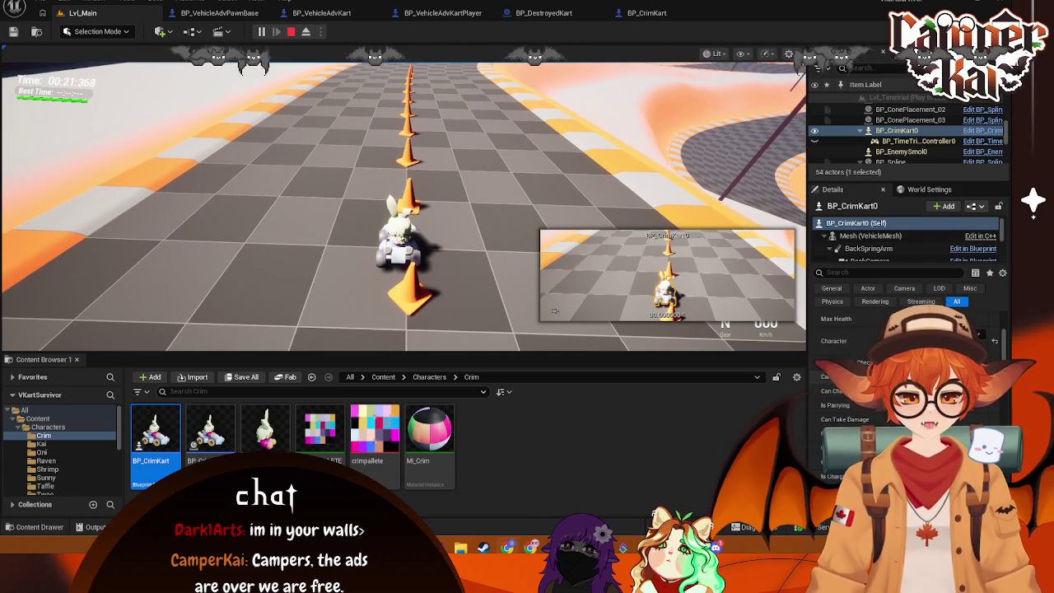
{"action": "left_click", "coordinate": [444, 259]}
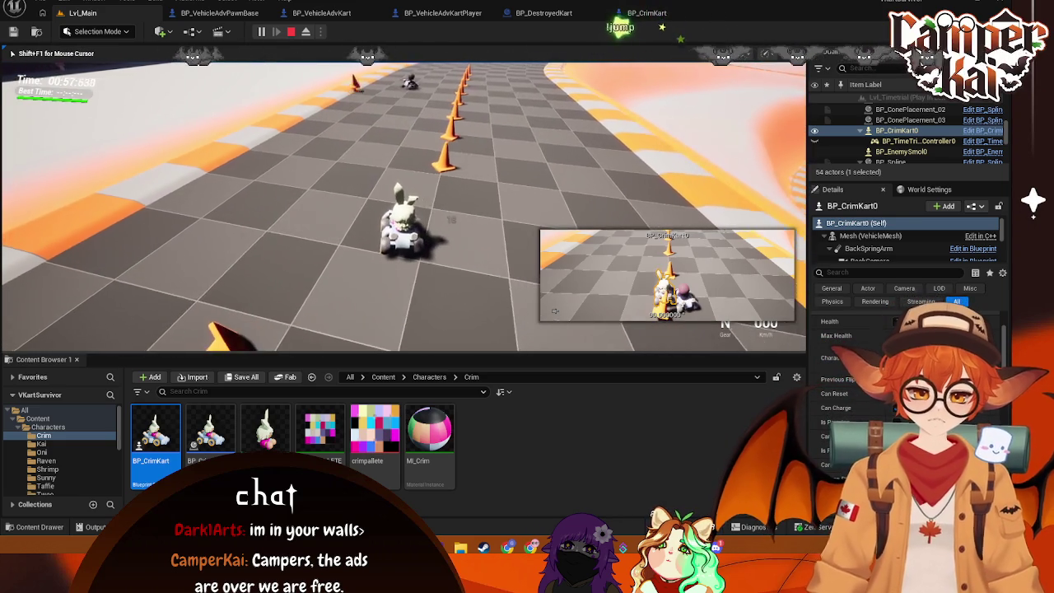
{"action": "key", "text": "Escape"}
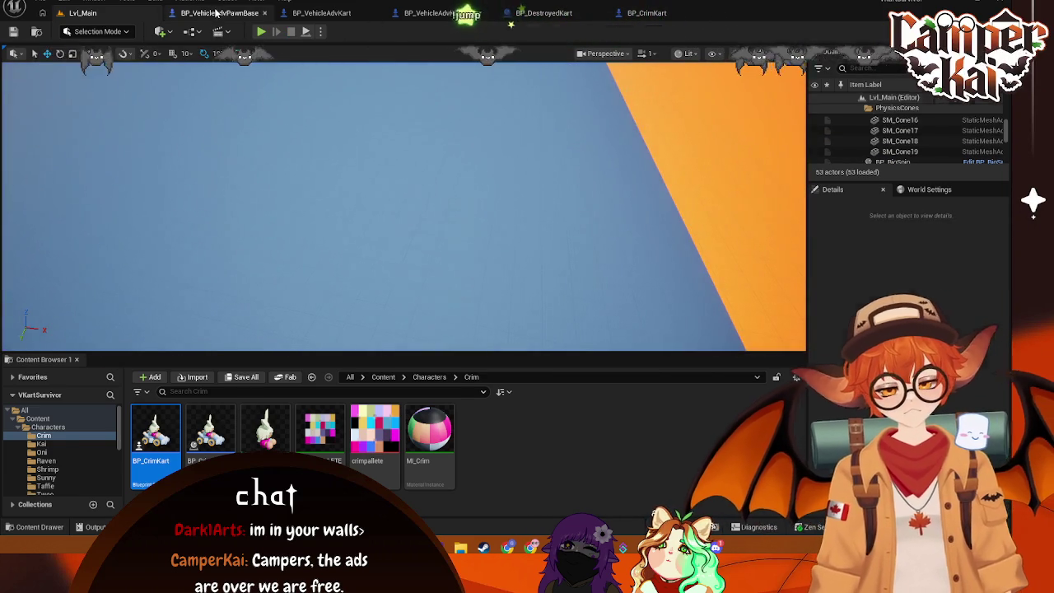
Step: Close the BP_VehicleAdvKartPlayer, BP_DestroyedKart, BP_CrimKart and BP_VehicleAdvPawnBase tabs after reviewing Boost and Parry logic
{"action": "left_click", "coordinate": [219, 12]}
{"action": "left_click", "coordinate": [313, 12]}
{"action": "left_click", "coordinate": [442, 13]}
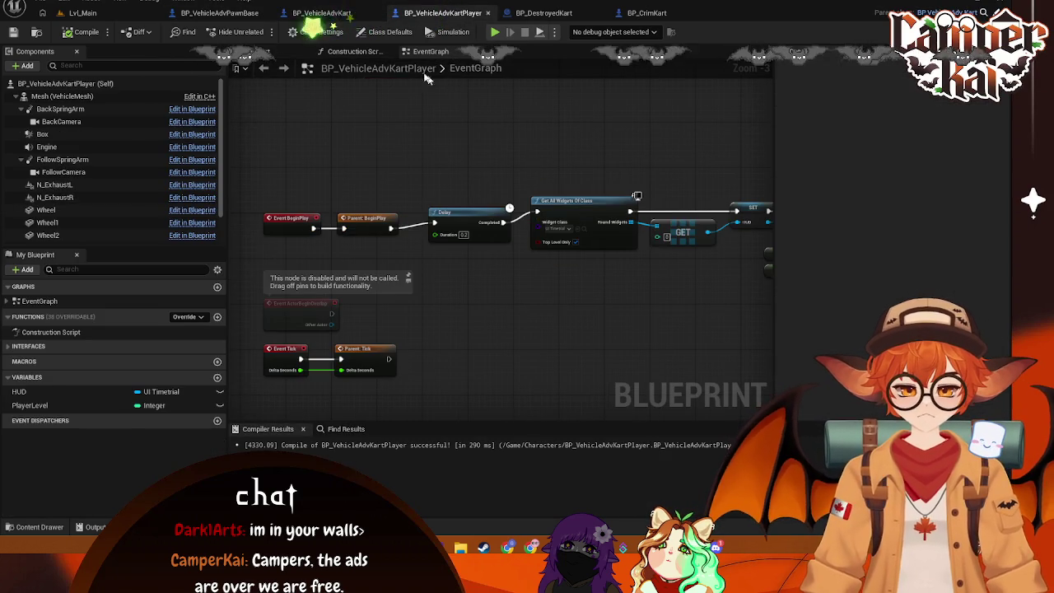
{"action": "left_click", "coordinate": [348, 13]}
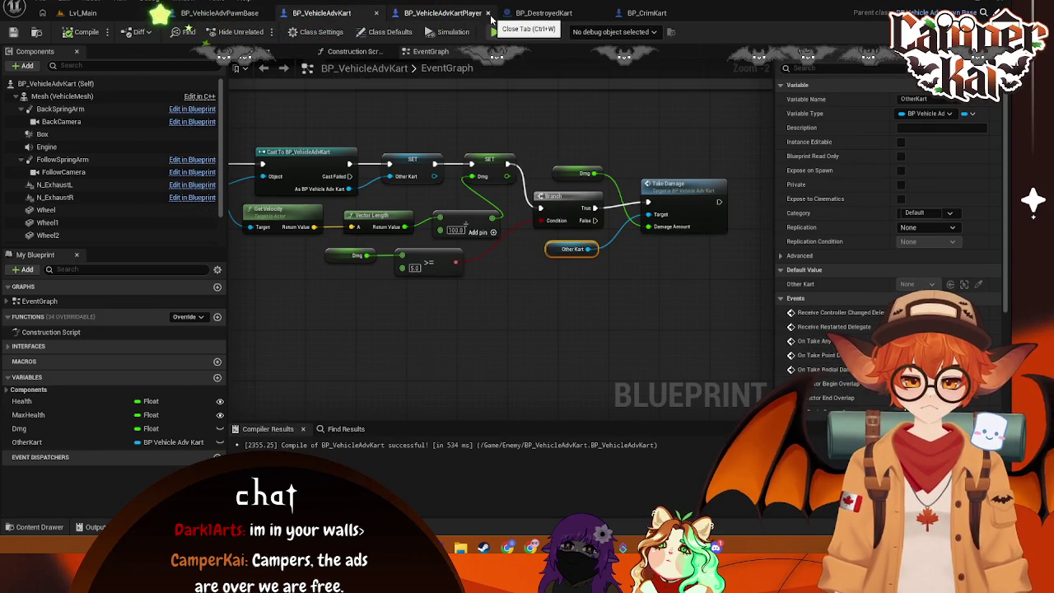
{"action": "left_click", "coordinate": [488, 13]}
{"action": "left_click", "coordinate": [488, 13]}
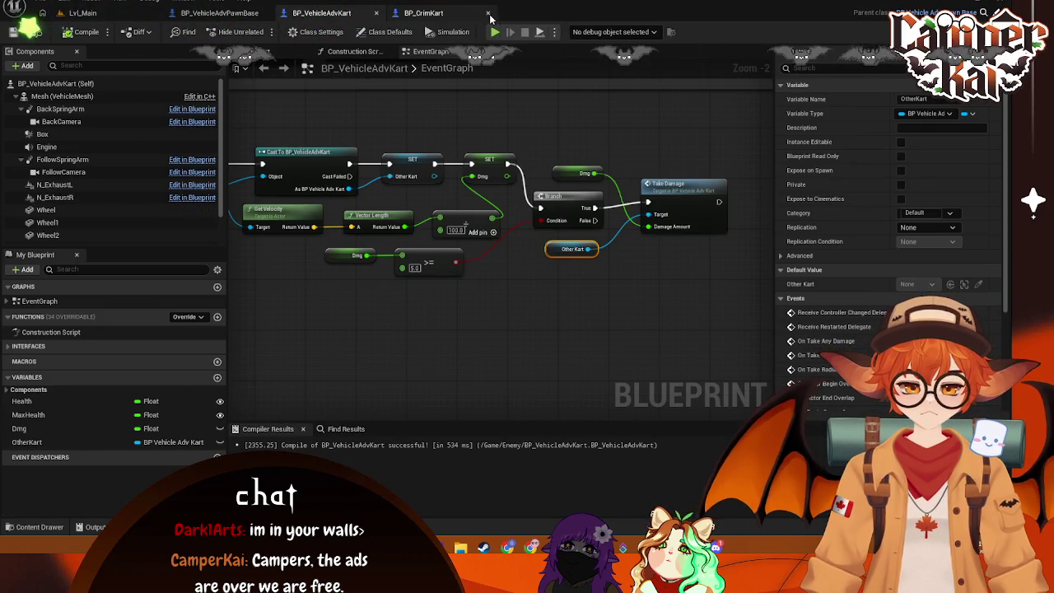
{"action": "left_click", "coordinate": [488, 13]}
{"action": "left_click", "coordinate": [222, 13]}
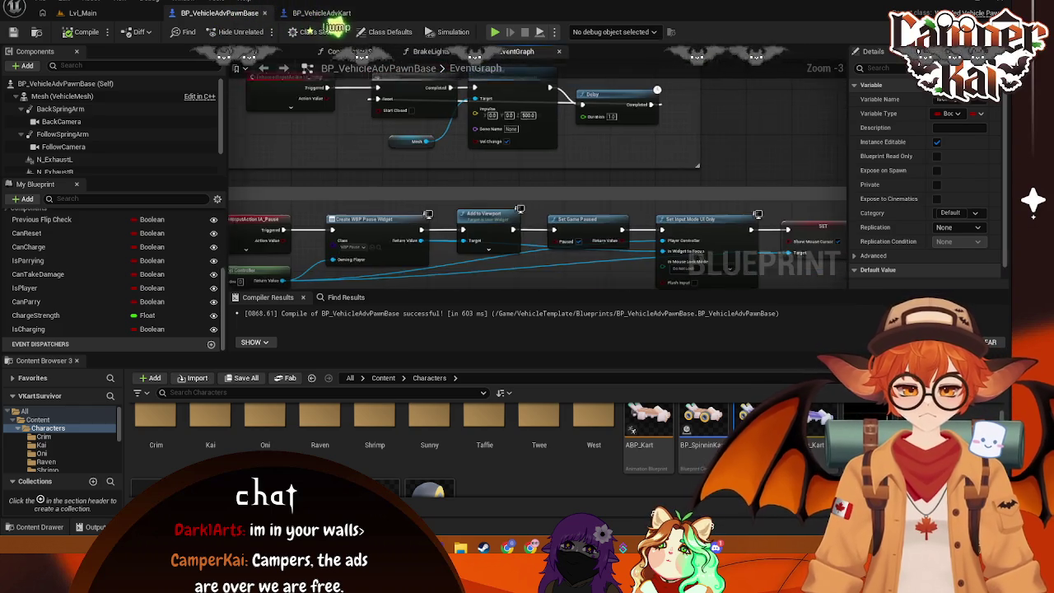
{"action": "mouse_move", "coordinate": [339, 140]}
{"action": "left_mouse_down"}
{"action": "mouse_move", "coordinate": [432, 145]}
{"action": "mouse_move", "coordinate": [451, 167]}
{"action": "mouse_move", "coordinate": [454, 93]}
{"action": "left_mouse_up"}
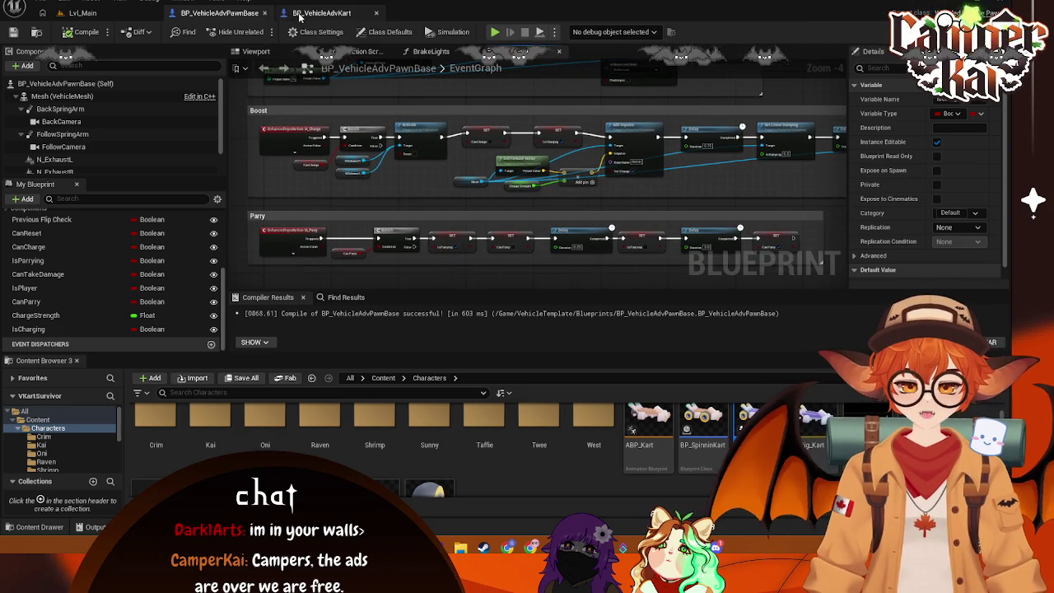
{"action": "left_click", "coordinate": [263, 15]}
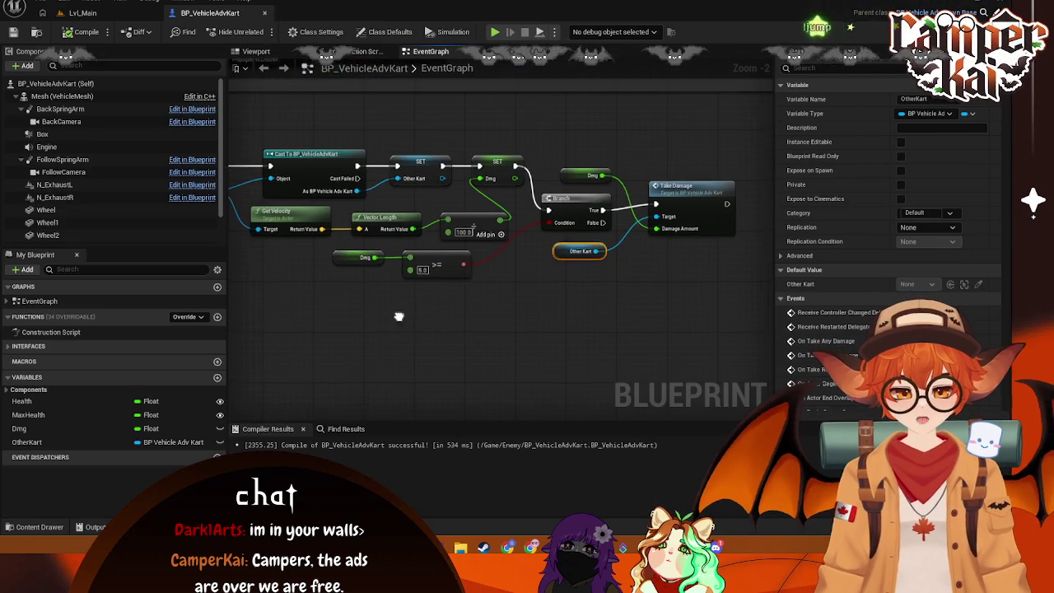
Step: Delete the Other Kart getter so Take Damage targets self, save, and return to Lvl_Main
{"action": "left_click", "coordinate": [540, 305]}
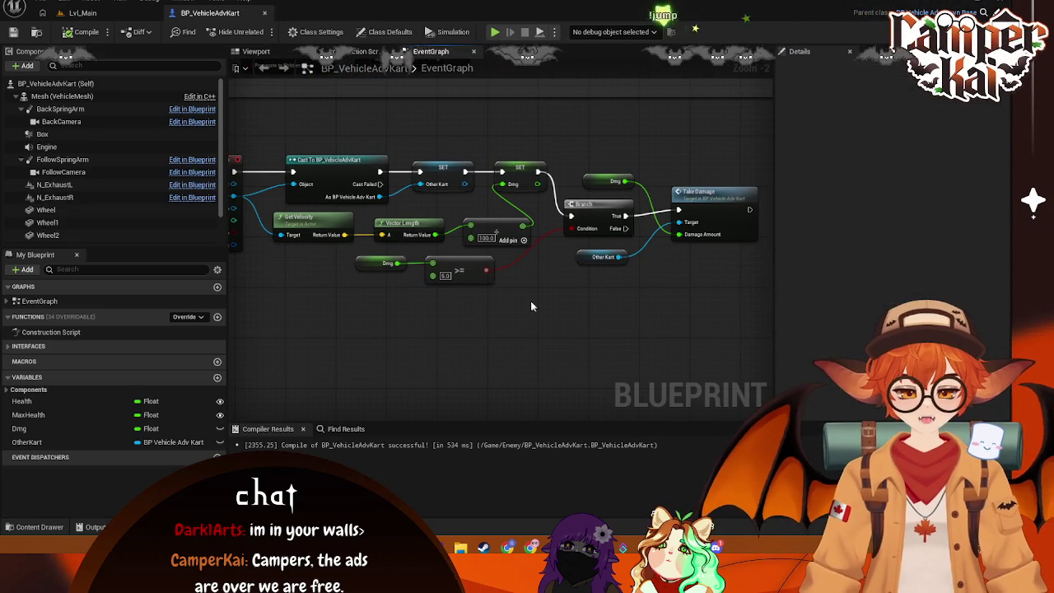
{"action": "left_click_drag", "start_coordinate": [529, 302], "coordinate": [544, 298]}
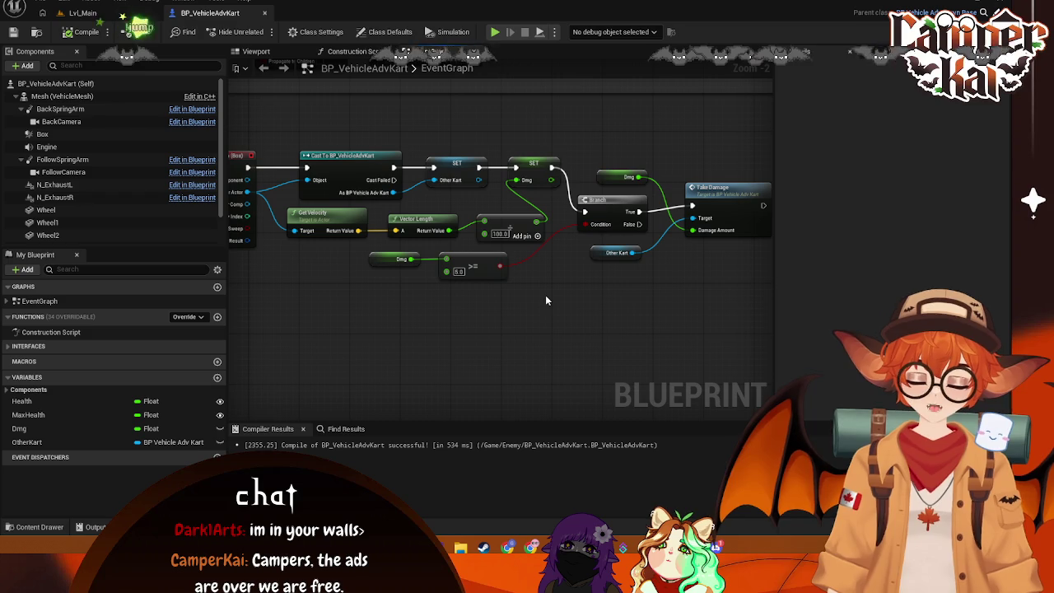
{"action": "left_click", "coordinate": [595, 252]}
{"action": "key", "text": "Delete"}
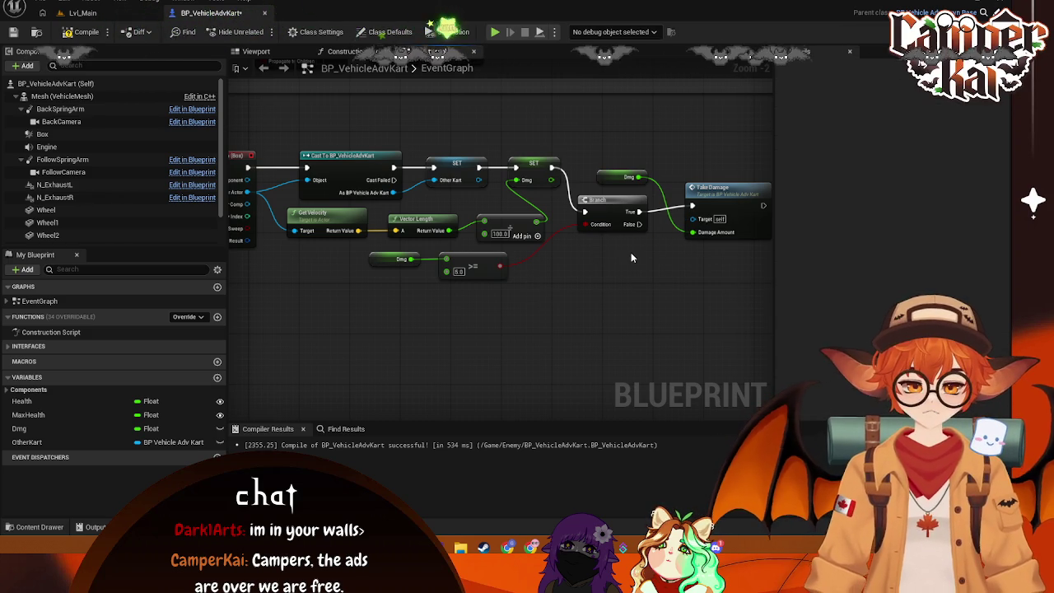
{"action": "left_click_drag", "start_coordinate": [724, 188], "coordinate": [700, 181]}
{"action": "key", "text": "ctrl+s"}
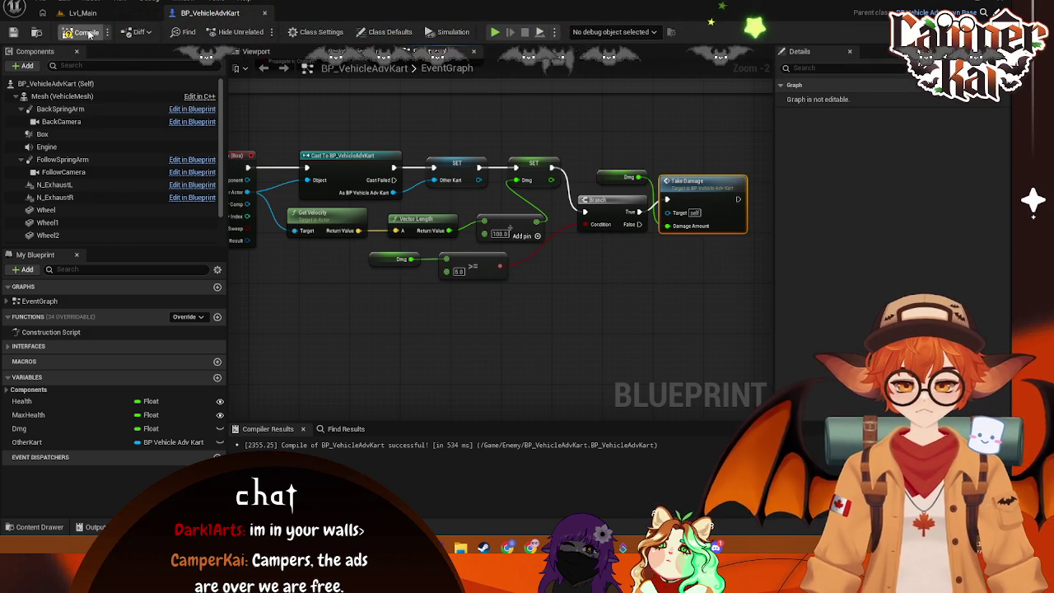
{"action": "left_click", "coordinate": [82, 13]}
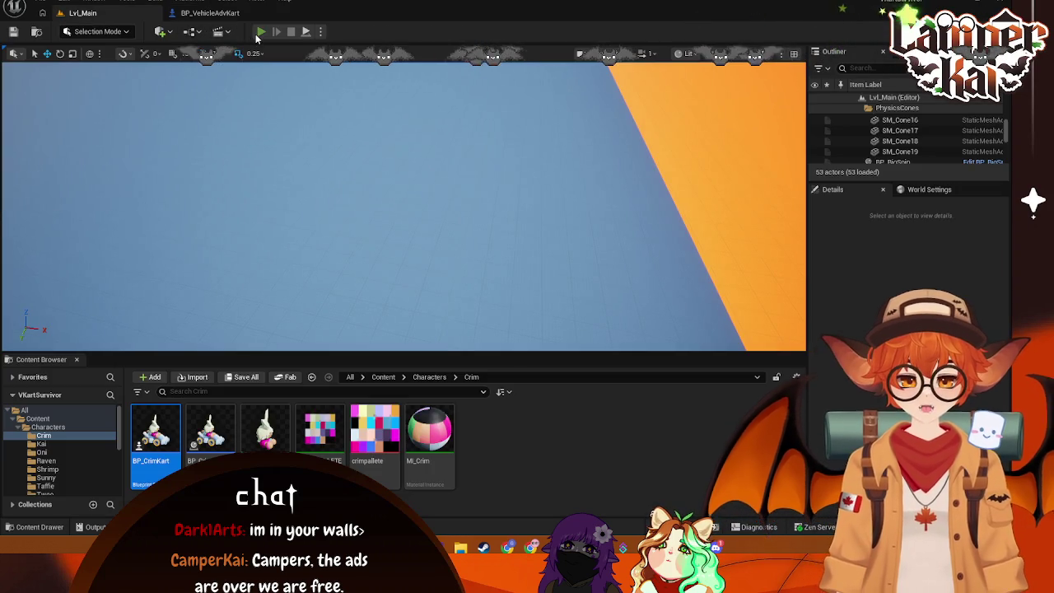
{"action": "left_click", "coordinate": [258, 33]}
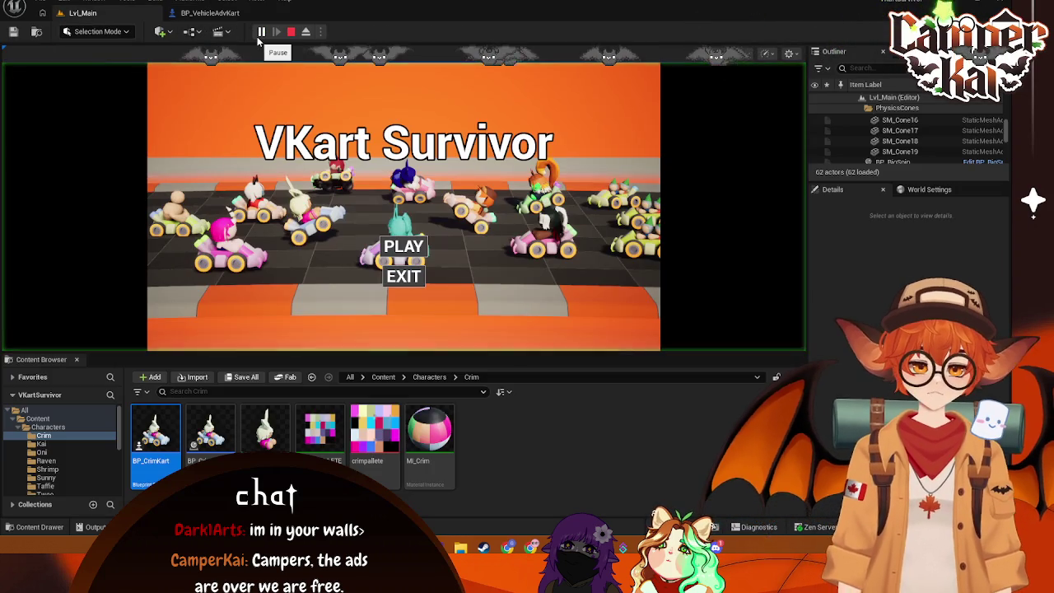
{"action": "left_click", "coordinate": [402, 251]}
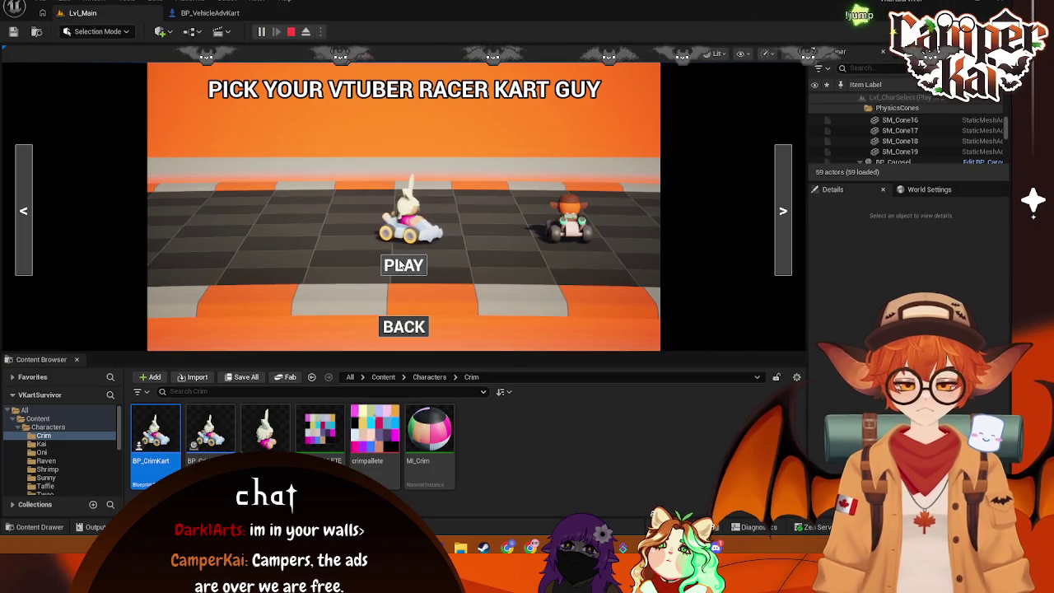
{"action": "left_click", "coordinate": [402, 263]}
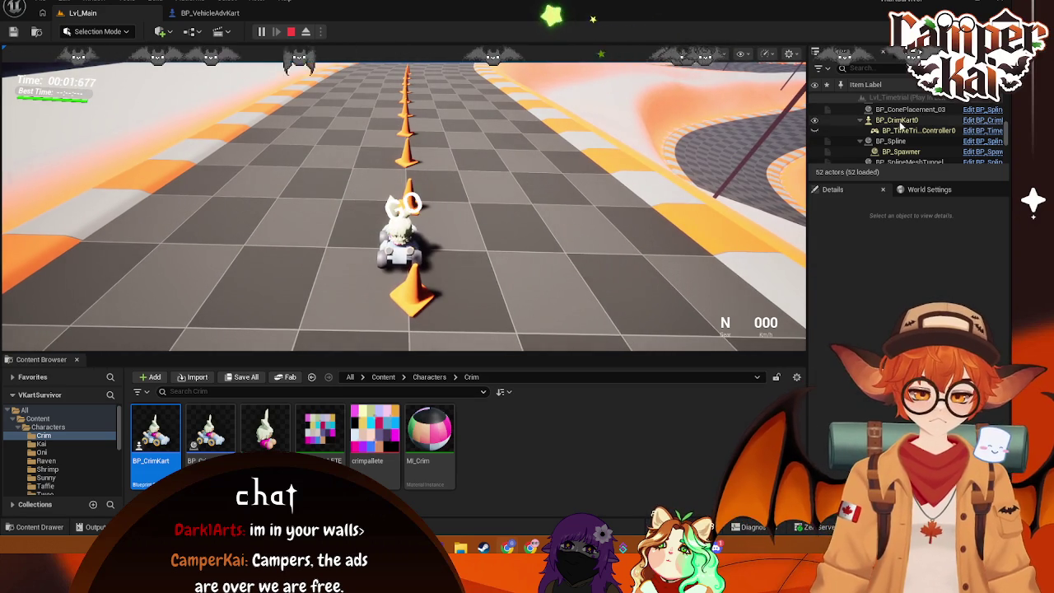
{"action": "left_click", "coordinate": [896, 119]}
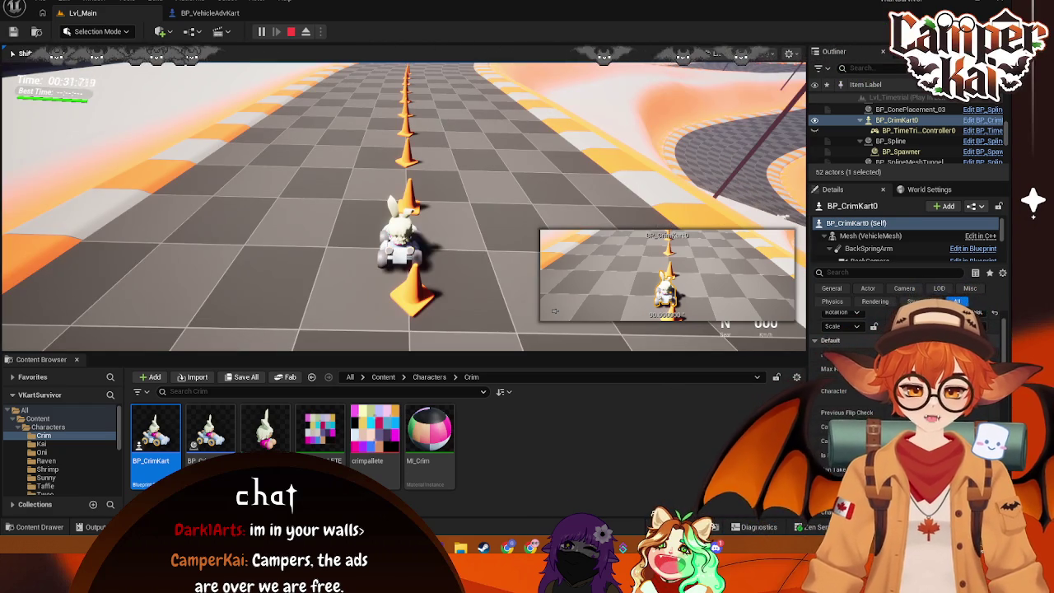
{"action": "key", "text": "s"}
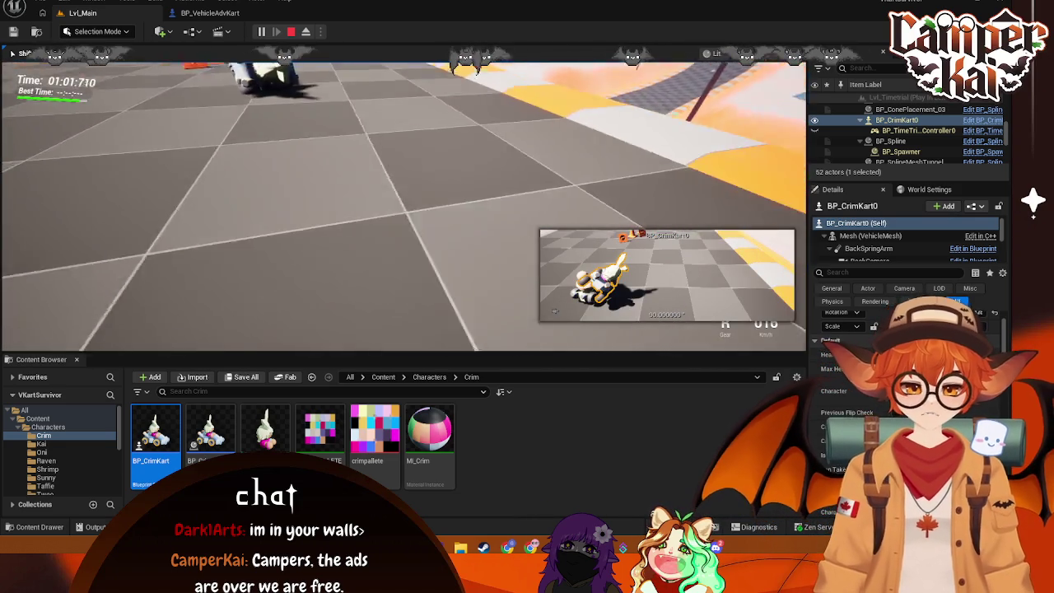
{"action": "key", "text": "Escape"}
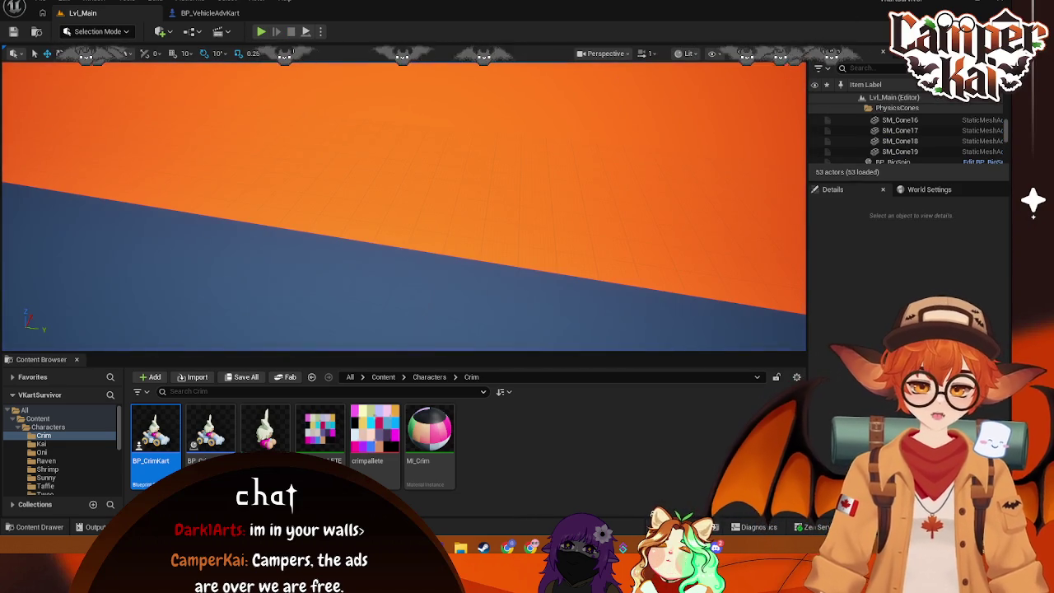
Step: In BP_VehicleAdvKart, move the Dmg and Take Damage nodes right to make room
{"action": "left_click", "coordinate": [185, 14]}
{"action": "mouse_move", "coordinate": [558, 257]}
{"action": "left_mouse_down"}
{"action": "mouse_move", "coordinate": [592, 271]}
{"action": "mouse_move", "coordinate": [489, 261]}
{"action": "mouse_move", "coordinate": [470, 238]}
{"action": "left_mouse_up"}
{"action": "left_click_drag", "start_coordinate": [492, 185], "coordinate": [438, 178]}
{"action": "left_click_drag", "start_coordinate": [530, 173], "coordinate": [644, 173]}
{"action": "mouse_move", "coordinate": [507, 246]}
{"action": "left_mouse_down"}
{"action": "mouse_move", "coordinate": [602, 235]}
{"action": "mouse_move", "coordinate": [384, 233]}
{"action": "mouse_move", "coordinate": [545, 231]}
{"action": "left_mouse_up"}
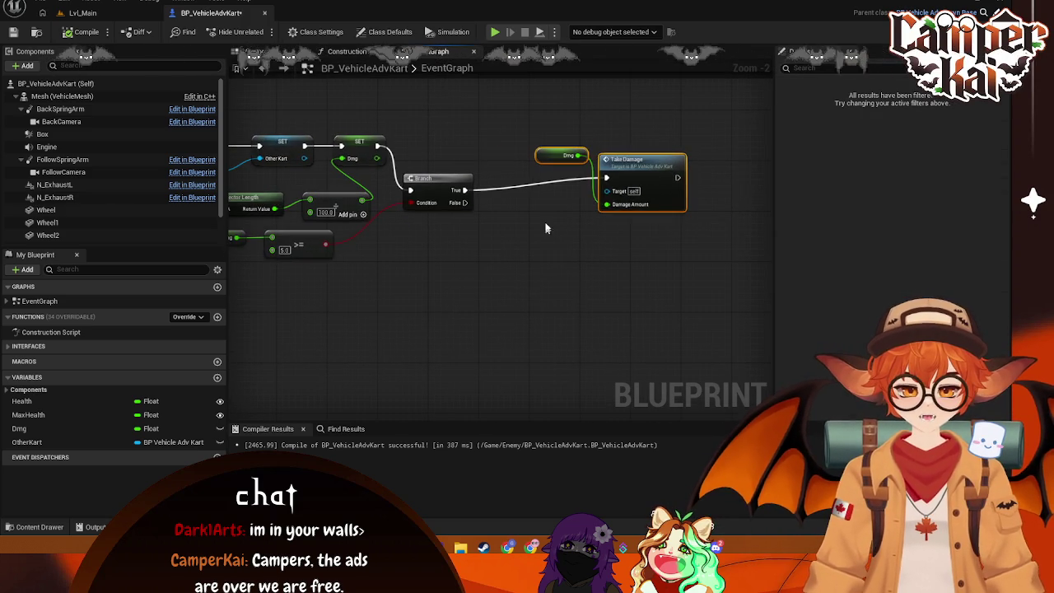
{"action": "left_click_drag", "start_coordinate": [626, 168], "coordinate": [676, 168]}
Step: Add a second Branch after the first and feed Can Take Damage into its condition
{"action": "left_click_drag", "start_coordinate": [466, 191], "coordinate": [540, 188]}
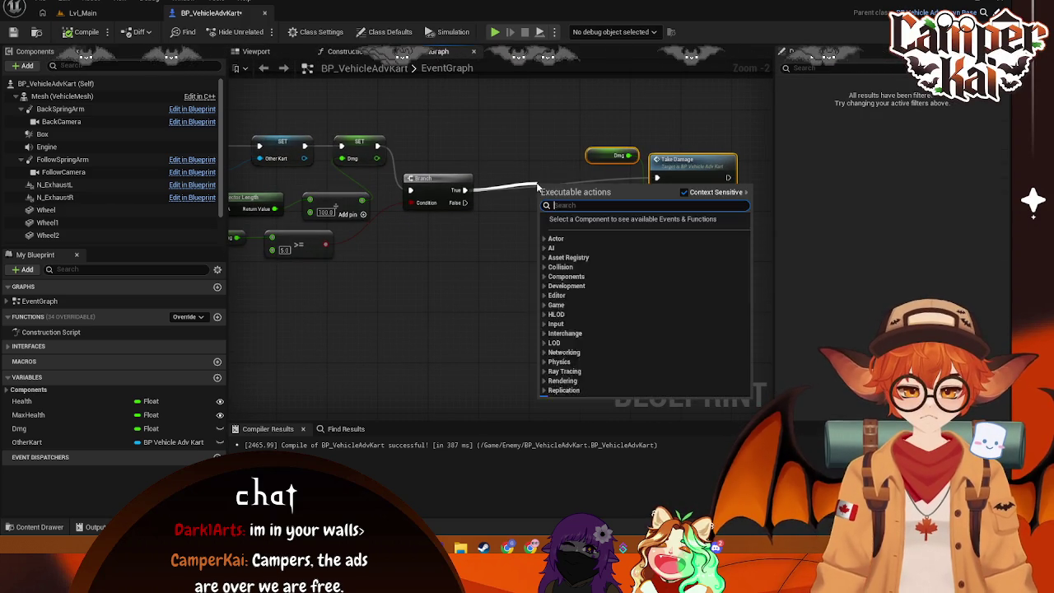
{"action": "type", "text": "can take"}
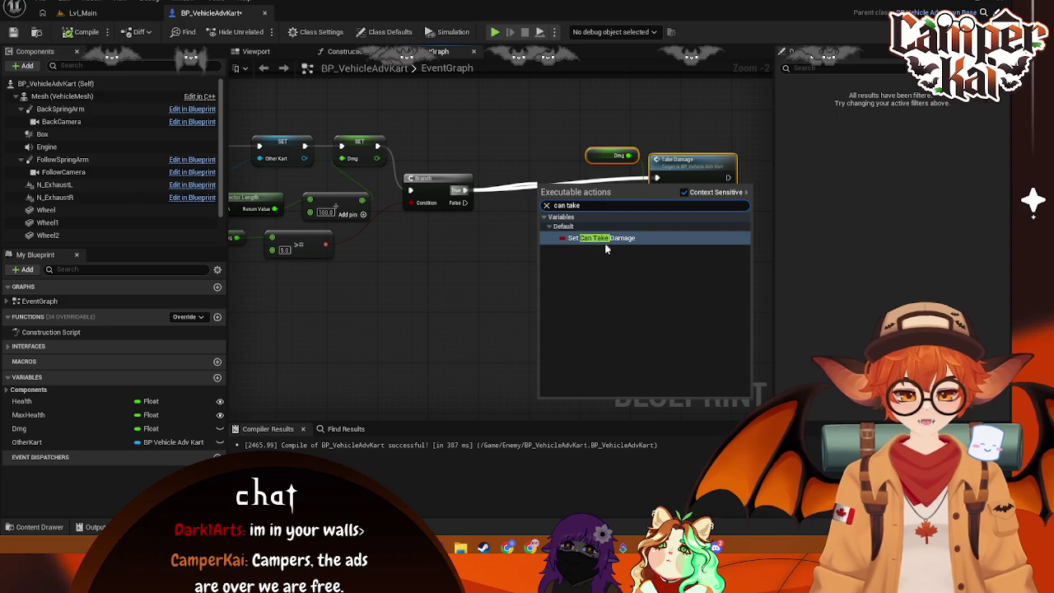
{"action": "key", "text": "ctrl+a"}
{"action": "key", "text": "BackSpace"}
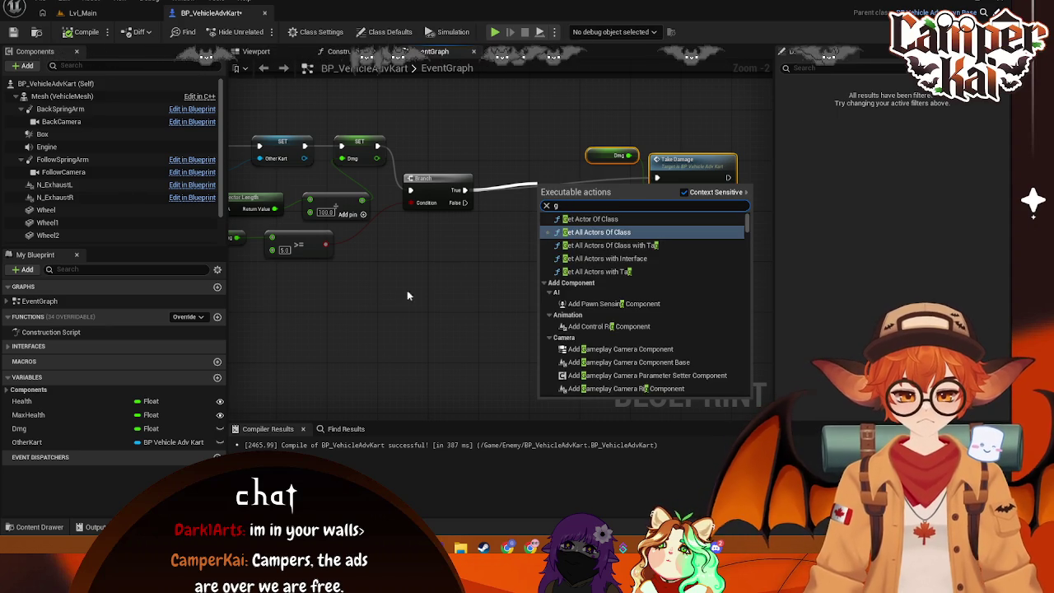
{"action": "left_click", "coordinate": [459, 270]}
{"action": "left_click_drag", "start_coordinate": [465, 190], "coordinate": [516, 190]}
{"action": "type", "text": "bra"}
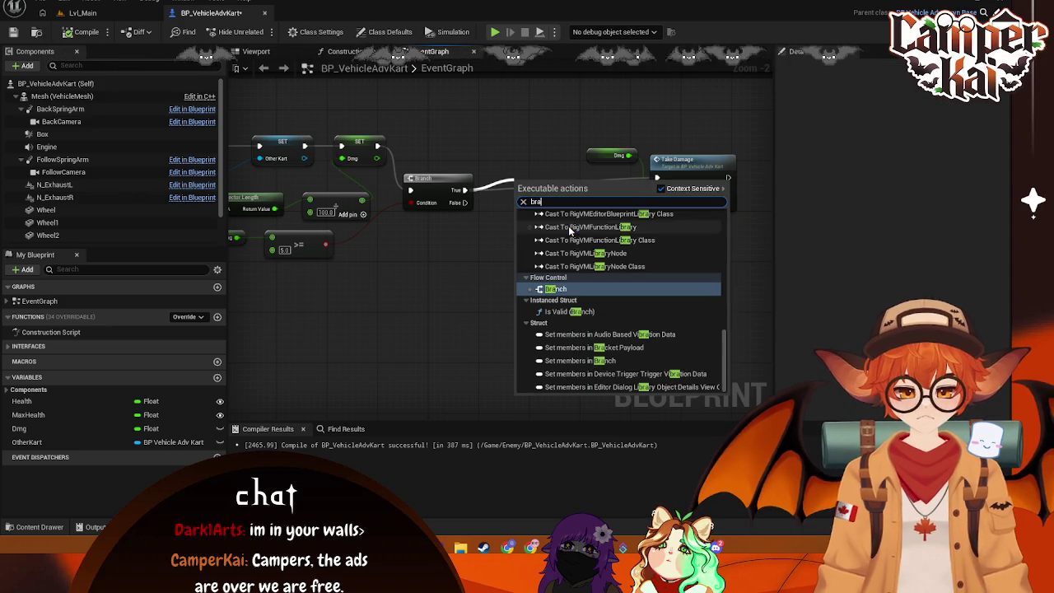
{"action": "key", "text": "Return"}
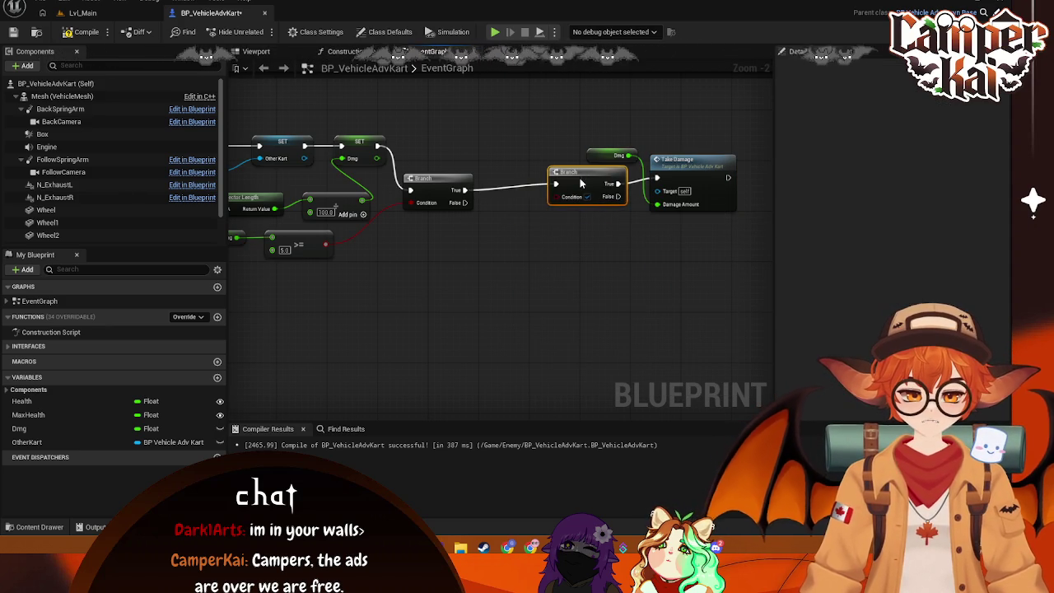
{"action": "mouse_move", "coordinate": [549, 202]}
{"action": "left_mouse_down"}
{"action": "mouse_move", "coordinate": [529, 235]}
{"action": "mouse_move", "coordinate": [506, 229]}
{"action": "mouse_move", "coordinate": [555, 233]}
{"action": "left_mouse_up"}
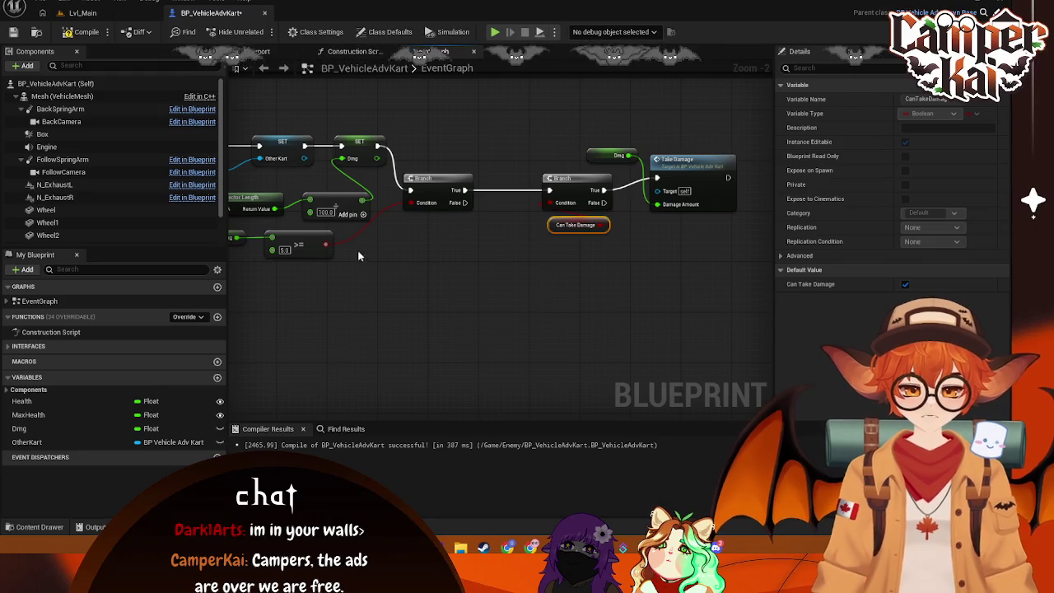
Step: Line up the comparison, Dmg, Can Take Damage branch and Take Damage, then save the blueprint
{"action": "left_click_drag", "start_coordinate": [430, 256], "coordinate": [566, 240]}
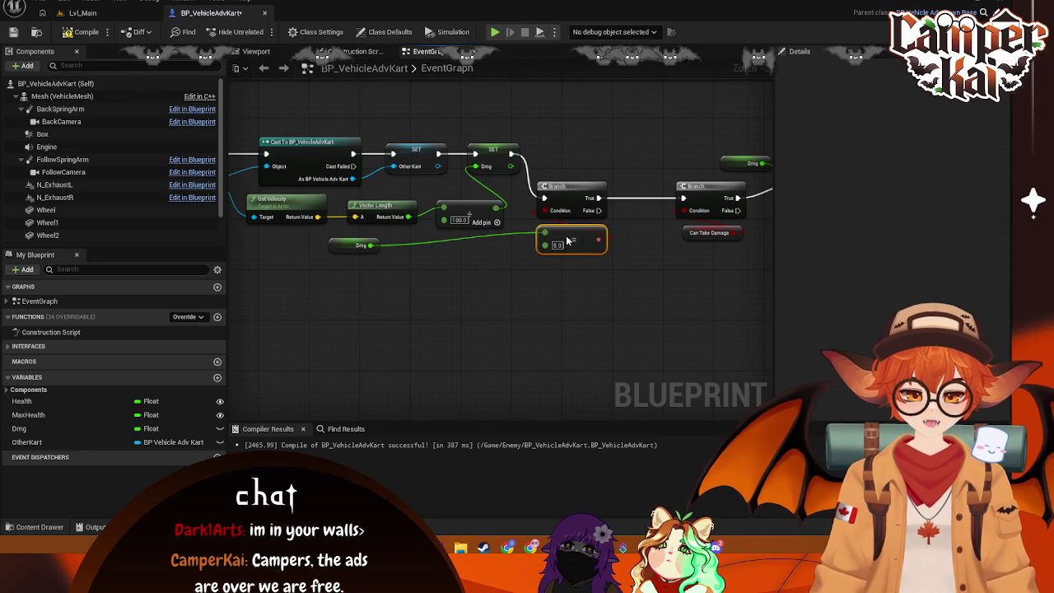
{"action": "mouse_move", "coordinate": [356, 246]}
{"action": "left_mouse_down"}
{"action": "mouse_move", "coordinate": [566, 272]}
{"action": "mouse_move", "coordinate": [559, 276]}
{"action": "left_mouse_up"}
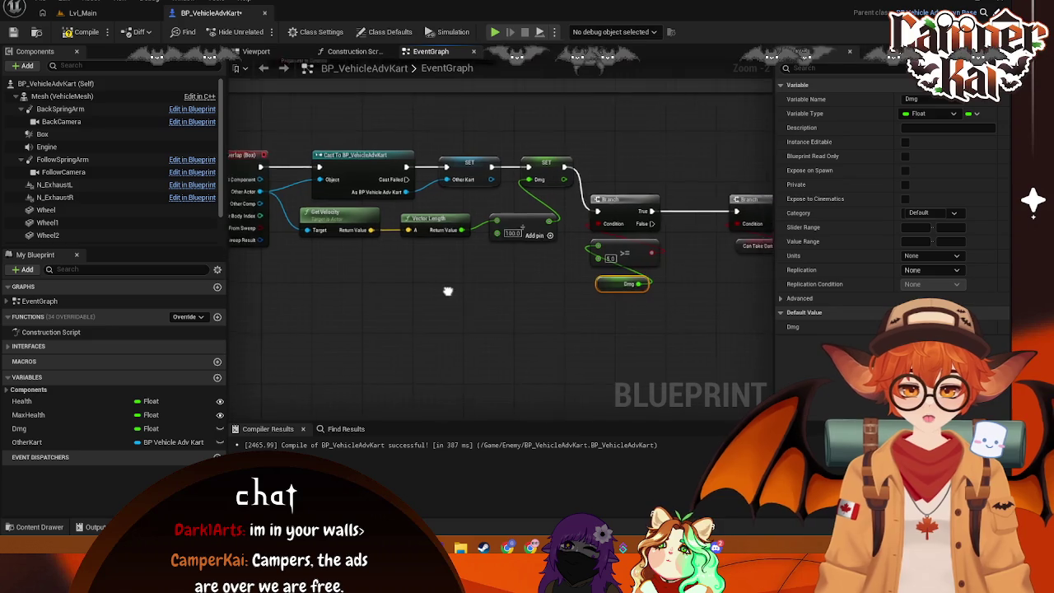
{"action": "mouse_move", "coordinate": [512, 187]}
{"action": "left_mouse_down"}
{"action": "mouse_move", "coordinate": [428, 302]}
{"action": "mouse_move", "coordinate": [455, 238]}
{"action": "left_mouse_up"}
{"action": "left_click", "coordinate": [579, 156]}
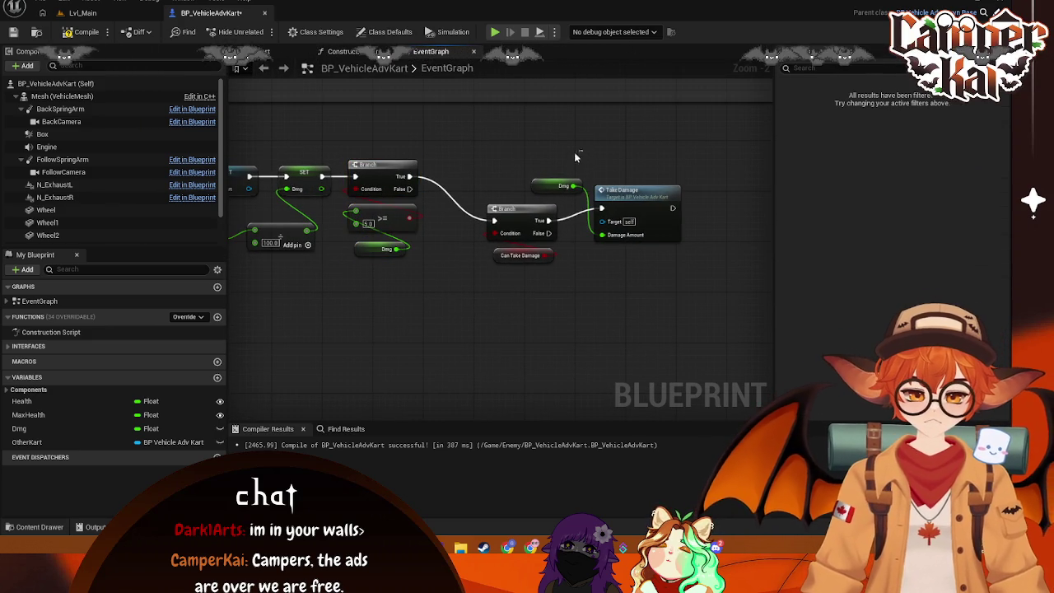
{"action": "left_click_drag", "start_coordinate": [484, 196], "coordinate": [522, 272]}
{"action": "left_click_drag", "start_coordinate": [521, 221], "coordinate": [556, 222]}
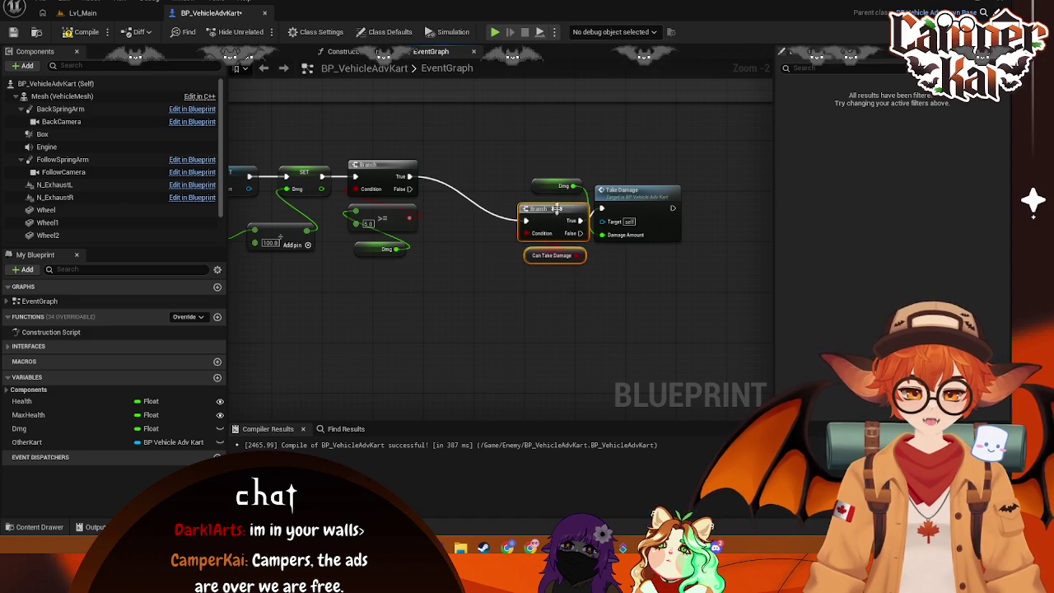
{"action": "left_click", "coordinate": [552, 189]}
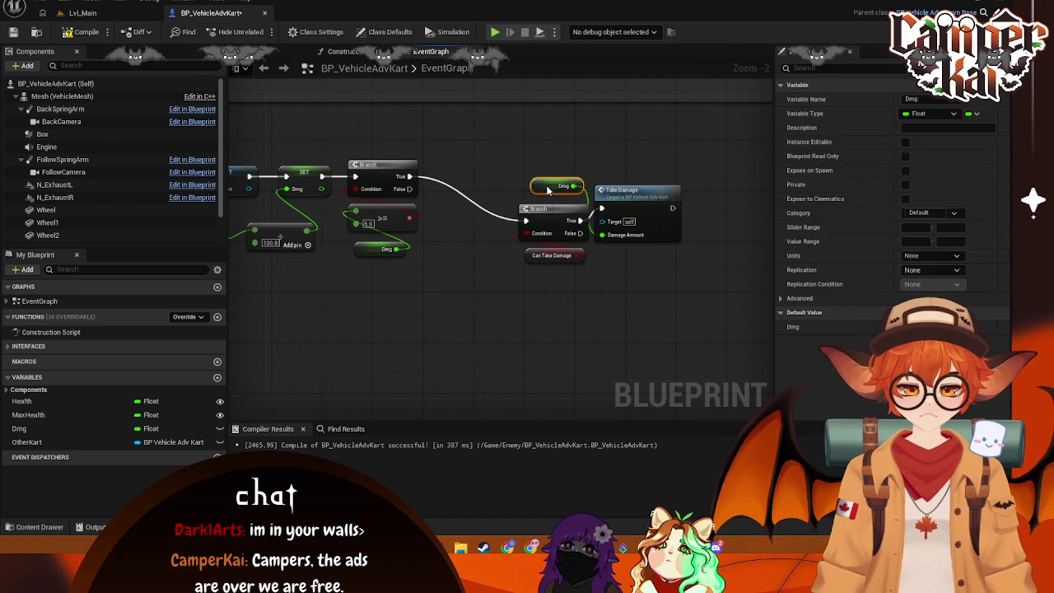
{"action": "left_click_drag", "start_coordinate": [651, 194], "coordinate": [652, 206]}
{"action": "left_click_drag", "start_coordinate": [714, 175], "coordinate": [535, 290]}
{"action": "left_click_drag", "start_coordinate": [568, 225], "coordinate": [542, 193]}
{"action": "key", "text": "ctrl+s"}
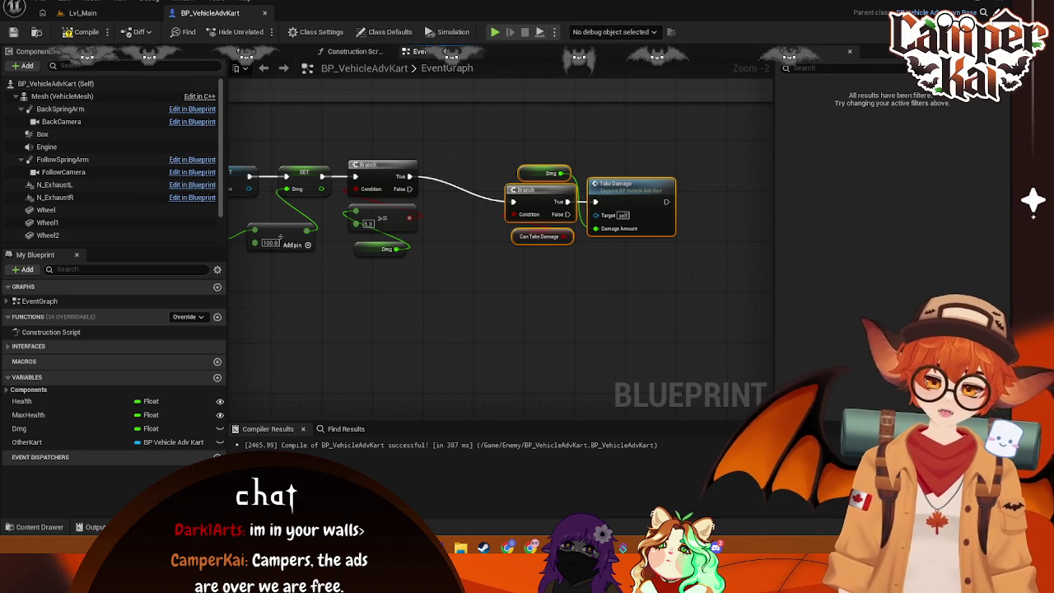
{"action": "left_click", "coordinate": [140, 13]}
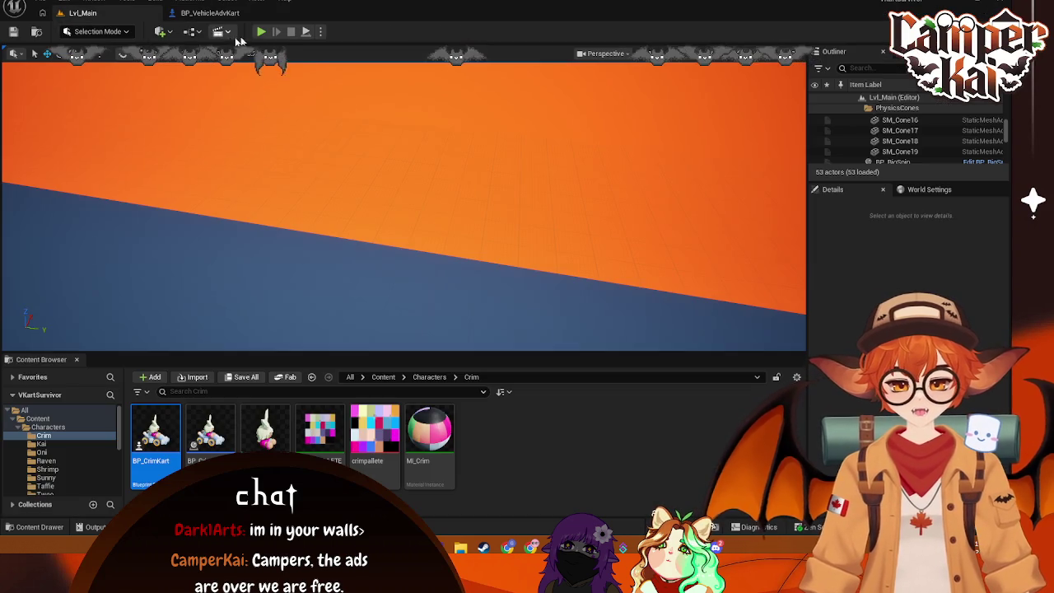
{"action": "left_click", "coordinate": [261, 32]}
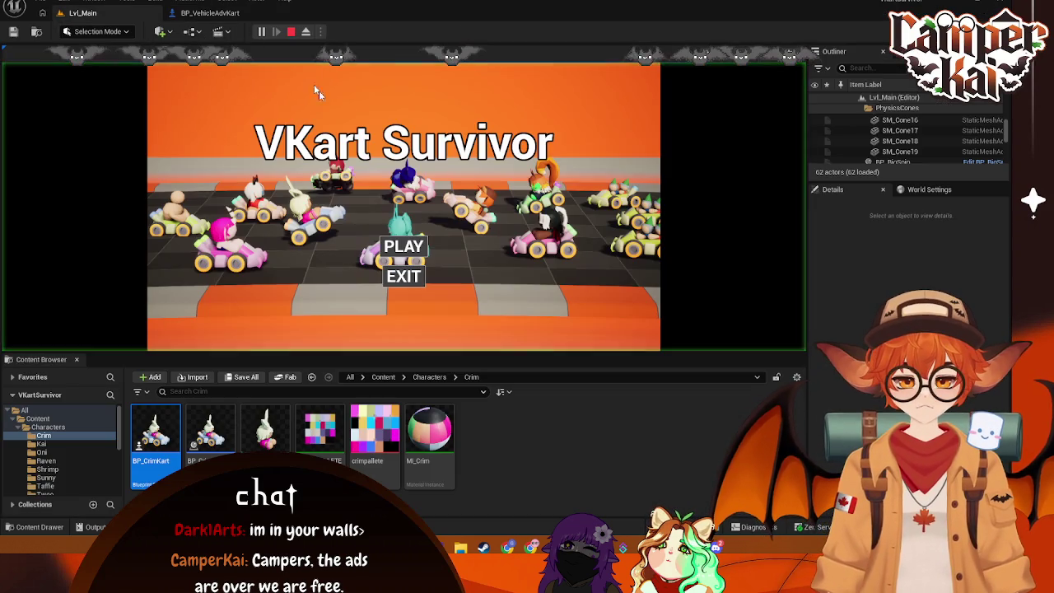
{"action": "left_click", "coordinate": [415, 250]}
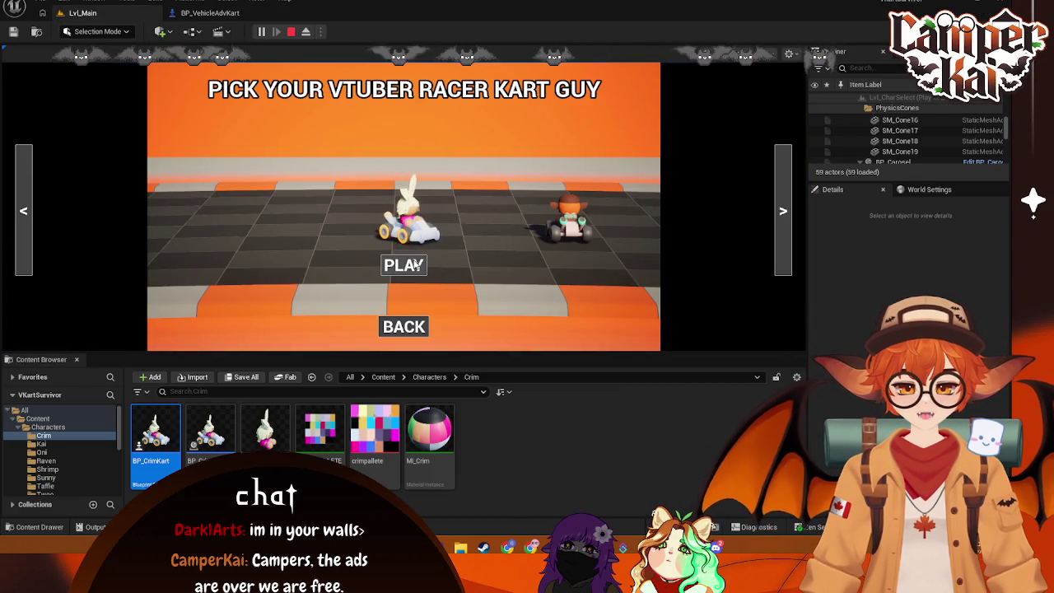
{"action": "left_click", "coordinate": [416, 262]}
{"action": "key", "text": "shift+F1"}
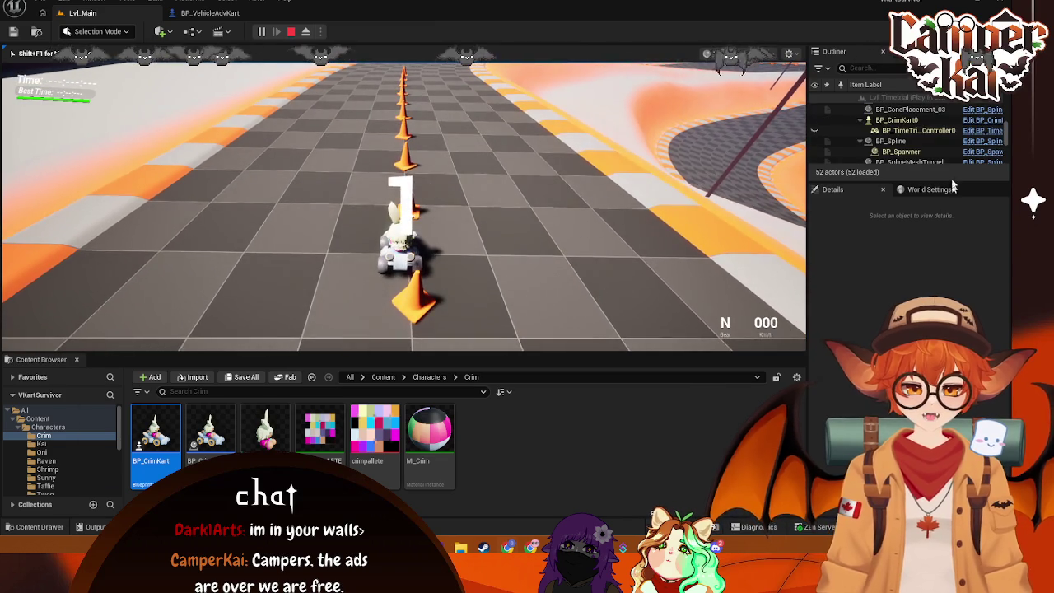
{"action": "left_click", "coordinate": [905, 121]}
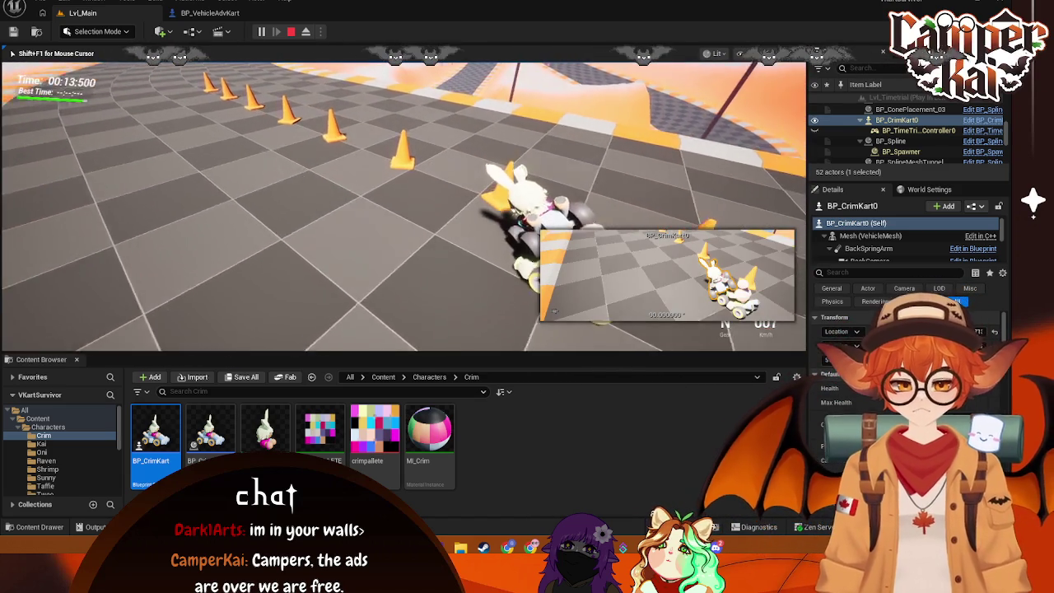
{"action": "key", "text": "Escape"}
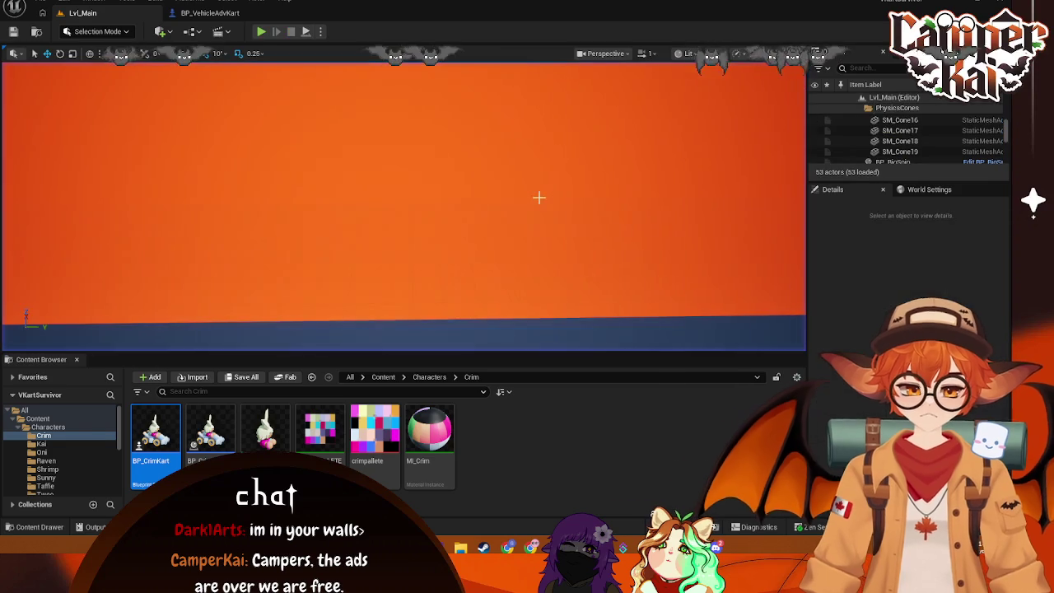
Step: Shift the Can Take Damage branch and Take Damage right to make room
{"action": "left_click", "coordinate": [207, 12]}
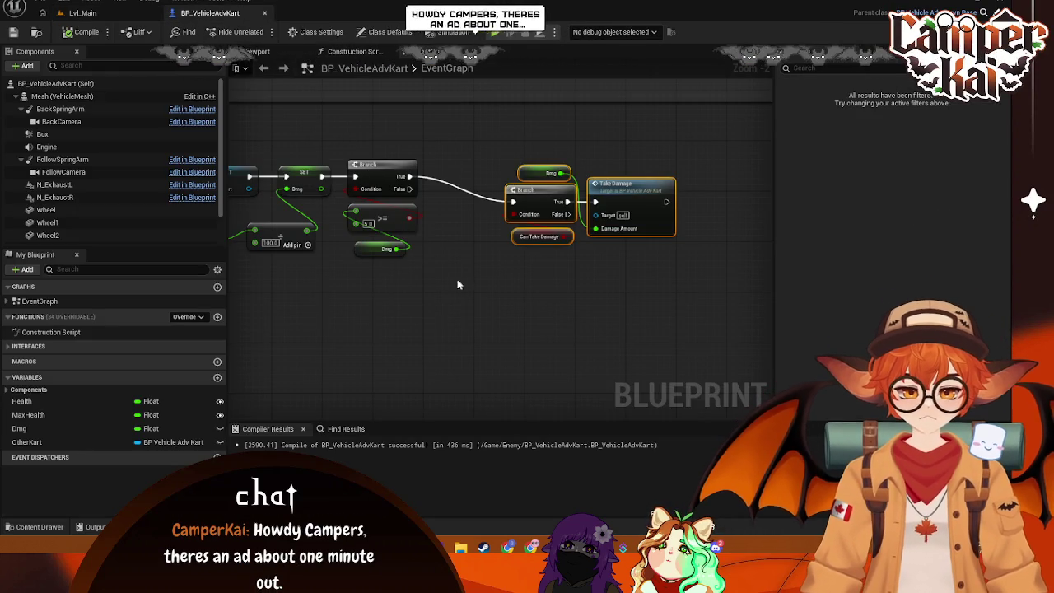
{"action": "left_click_drag", "start_coordinate": [443, 289], "coordinate": [482, 295]}
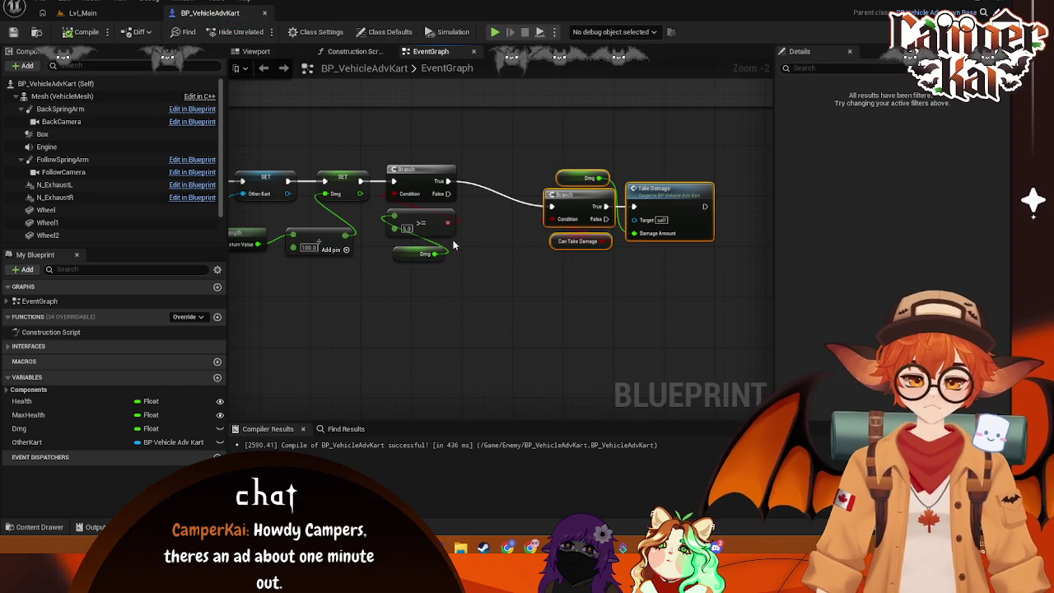
{"action": "left_click_drag", "start_coordinate": [472, 264], "coordinate": [413, 254]}
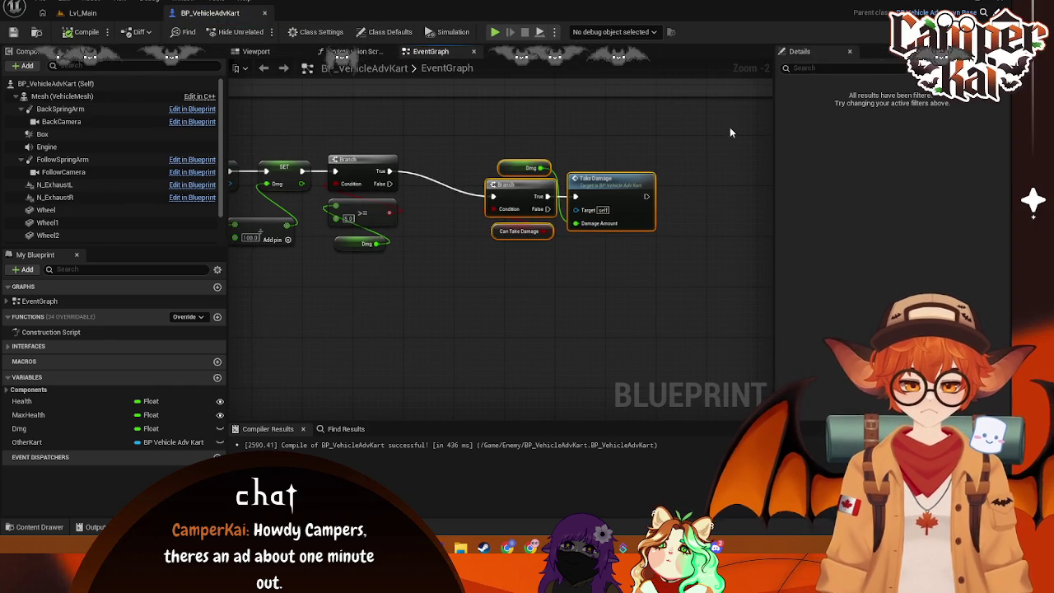
{"action": "left_click_drag", "start_coordinate": [509, 195], "coordinate": [605, 194]}
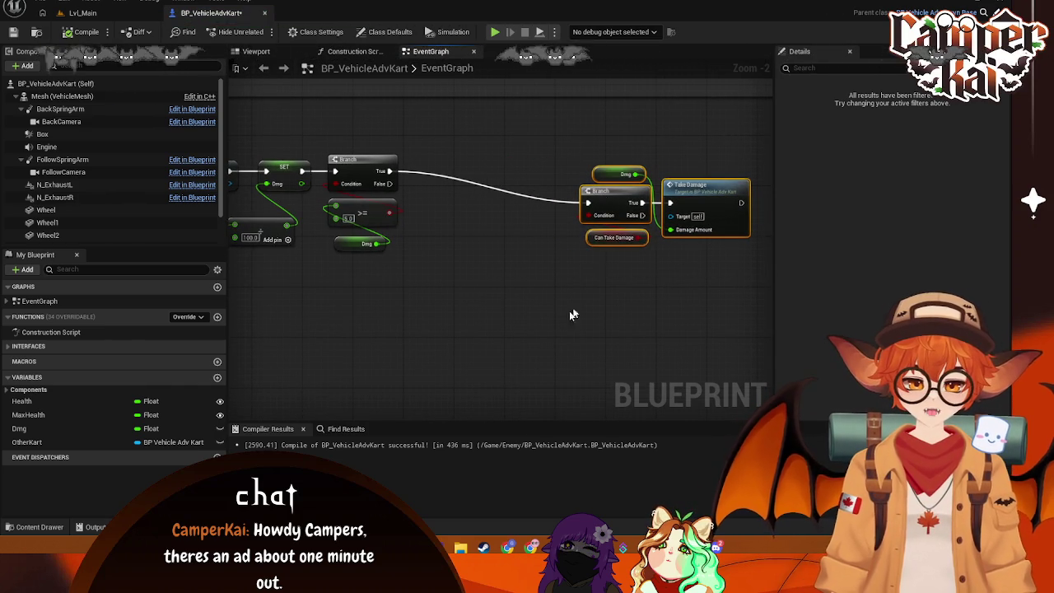
{"action": "scroll", "coordinate": [592, 277], "scroll_direction": "down", "scroll_amount": 2}
{"action": "scroll", "coordinate": [538, 318], "scroll_direction": "up", "scroll_amount": 3}
{"action": "left_click_drag", "start_coordinate": [541, 194], "coordinate": [630, 195]}
Step: Insert a Set Can Take Damage node between the branch's True output and Take Damage
{"action": "left_click_drag", "start_coordinate": [464, 206], "coordinate": [490, 206]}
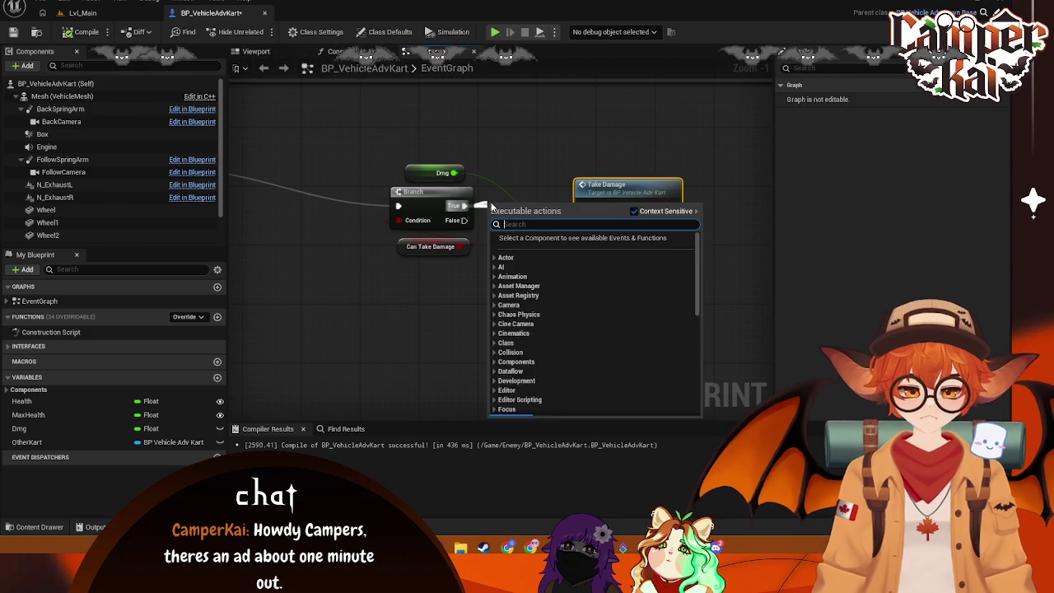
{"action": "type", "text": "set can take"}
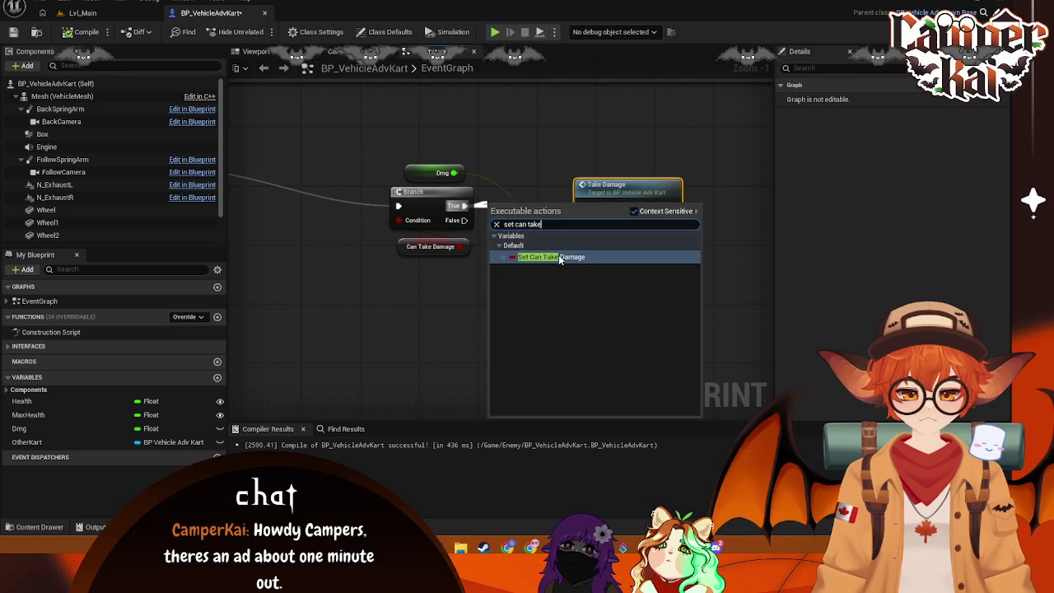
{"action": "left_click", "coordinate": [558, 256]}
{"action": "mouse_move", "coordinate": [614, 193]}
{"action": "left_mouse_down"}
{"action": "mouse_move", "coordinate": [652, 196]}
{"action": "mouse_move", "coordinate": [649, 207]}
{"action": "mouse_move", "coordinate": [624, 185]}
{"action": "left_mouse_up"}
{"action": "left_click", "coordinate": [527, 210]}
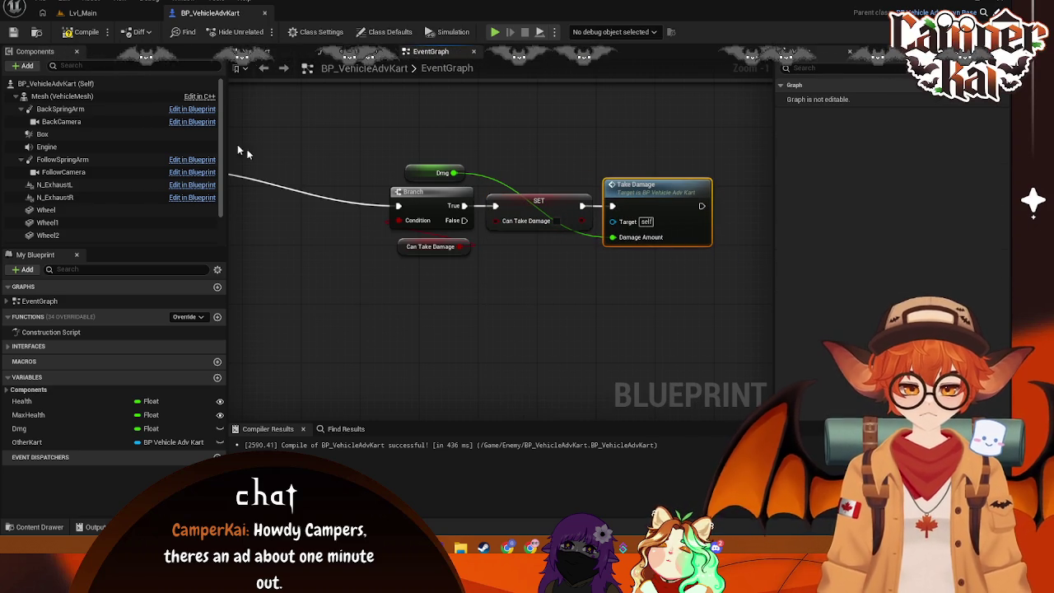
{"action": "left_click", "coordinate": [91, 13]}
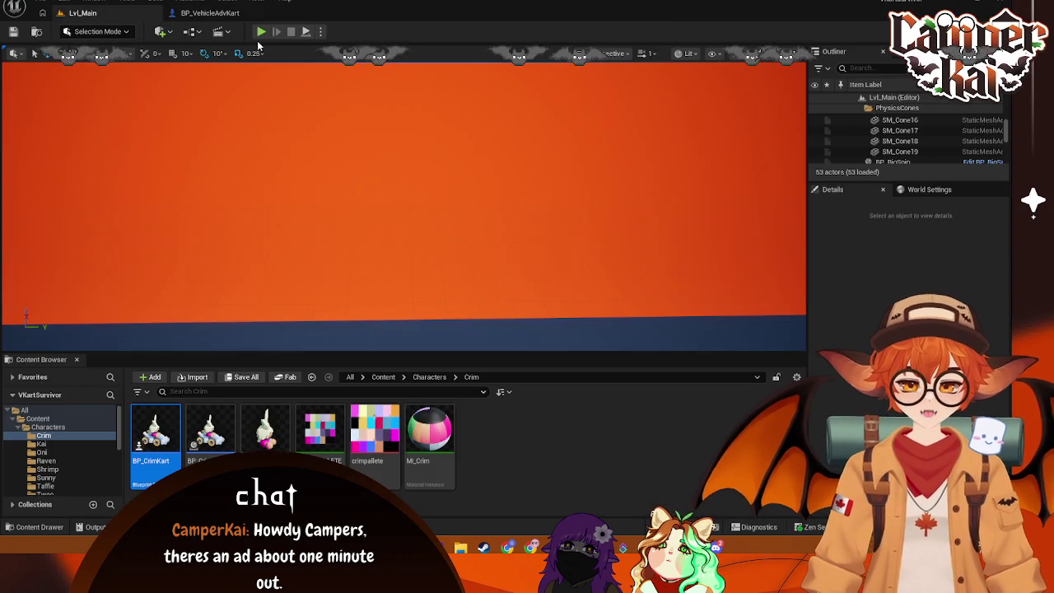
Step: Play-test Lvl_Main through the title and kart menus, selecting BP_CrimKart0 in the Outliner
{"action": "left_click", "coordinate": [260, 32]}
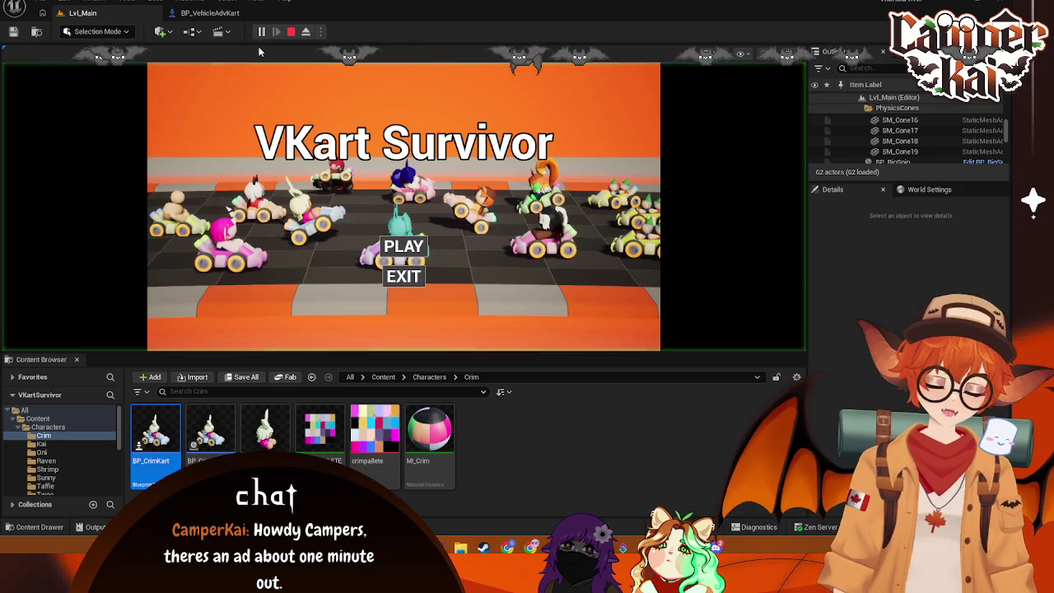
{"action": "left_click", "coordinate": [411, 257]}
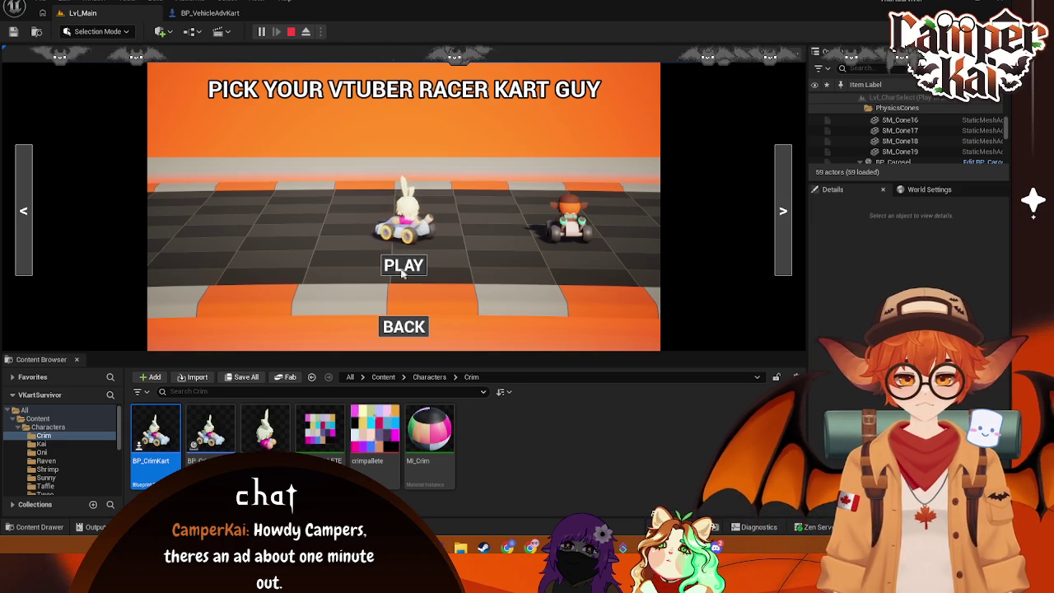
{"action": "left_click", "coordinate": [403, 268]}
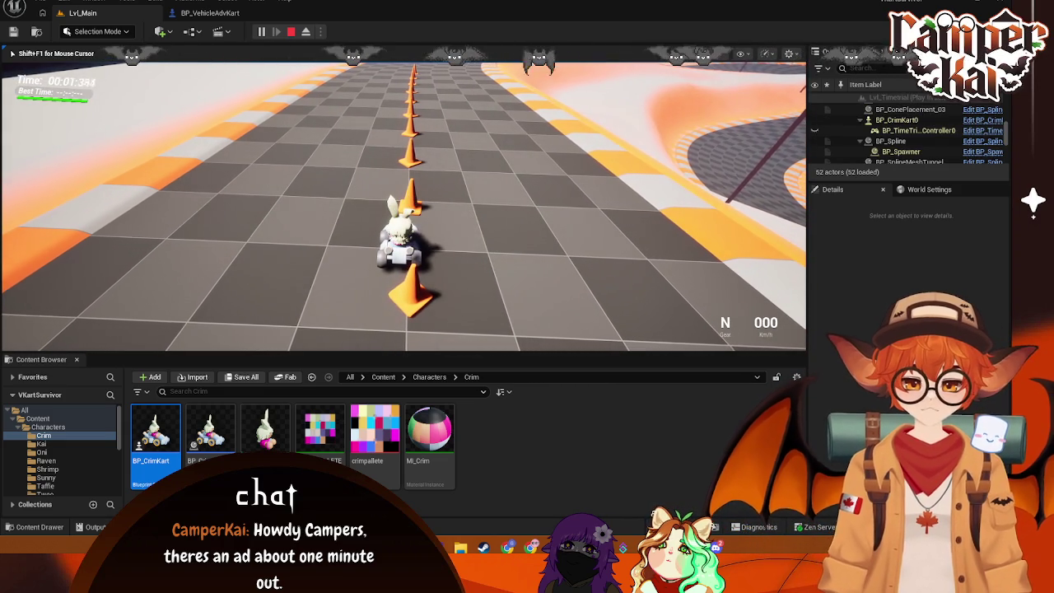
{"action": "key", "text": "shift+F1"}
{"action": "left_click", "coordinate": [895, 121]}
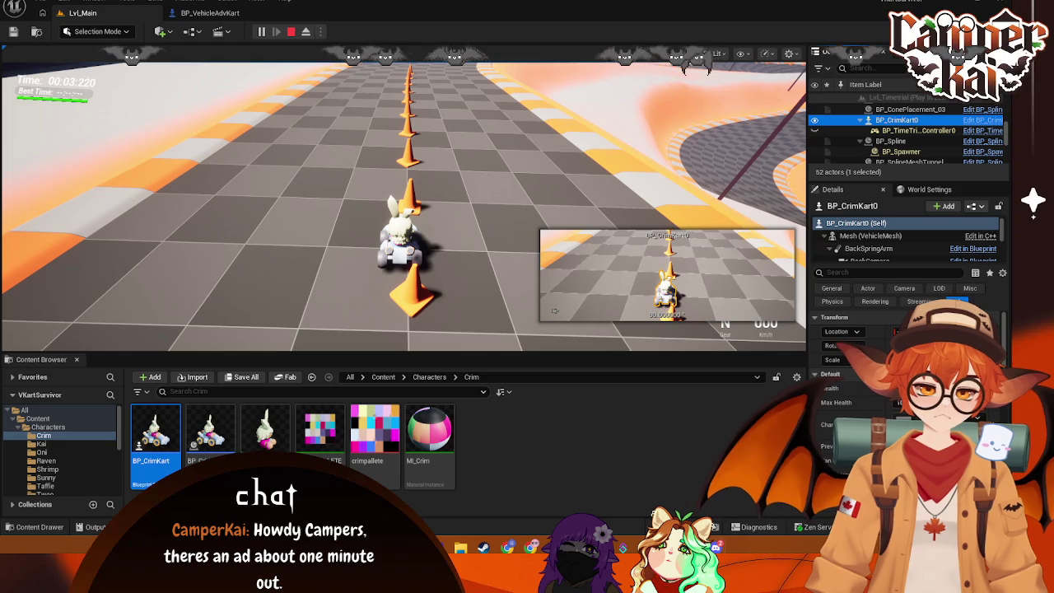
{"action": "left_click", "coordinate": [508, 182]}
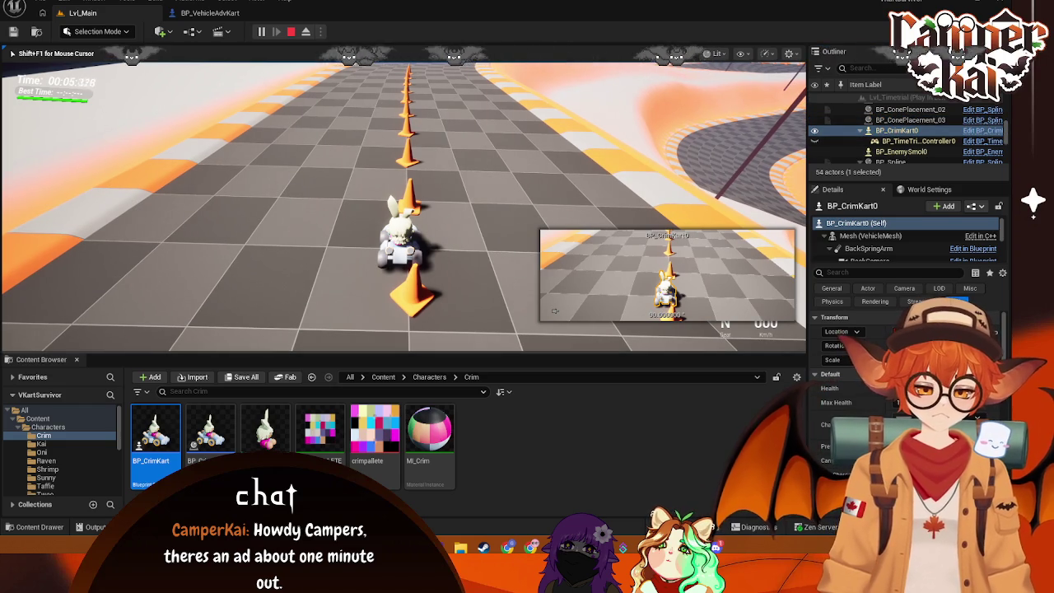
{"action": "key", "text": "shift+F1"}
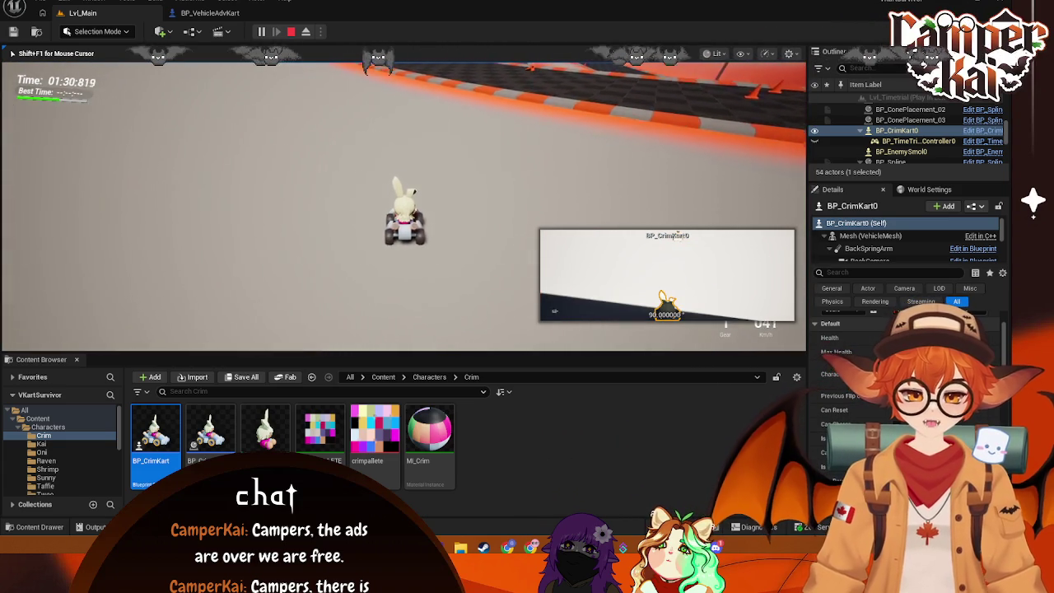
Step: Drive the kart with W and S toward the other karts, then stop the play session
{"action": "key", "text": "w"}
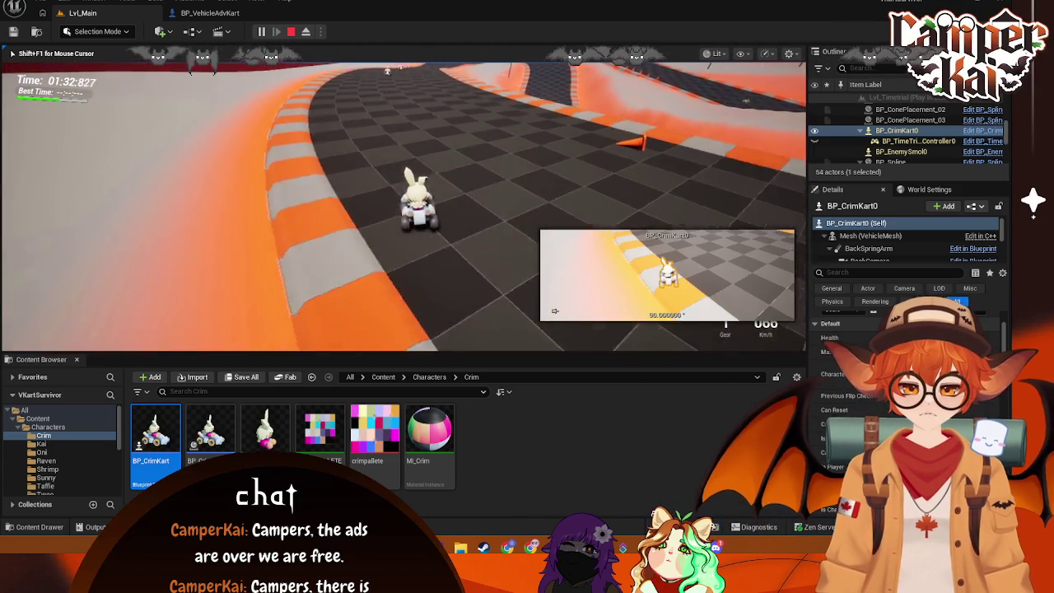
{"action": "key", "text": "s"}
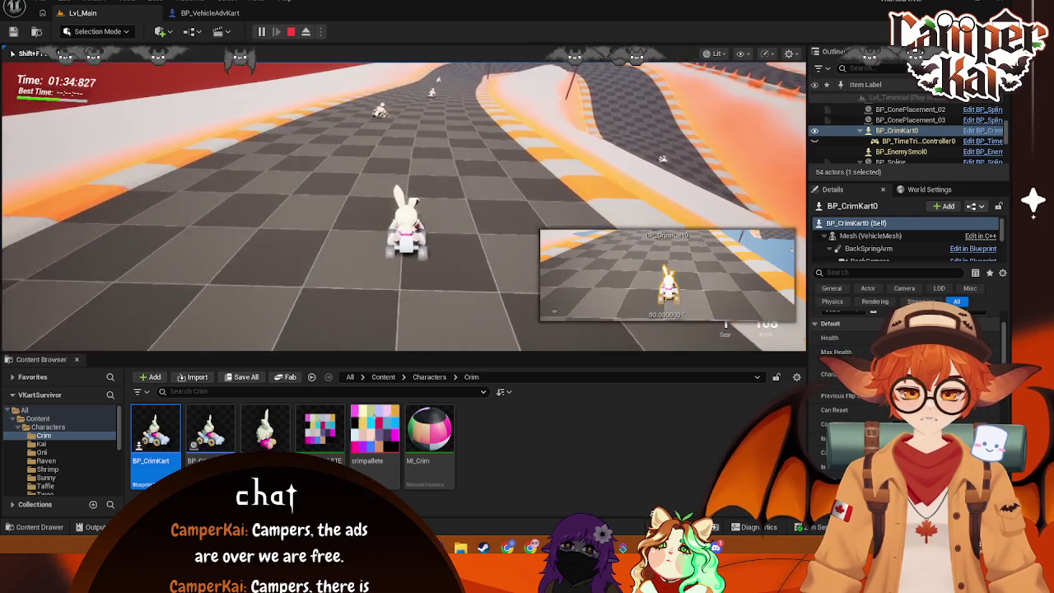
{"action": "key", "text": "w"}
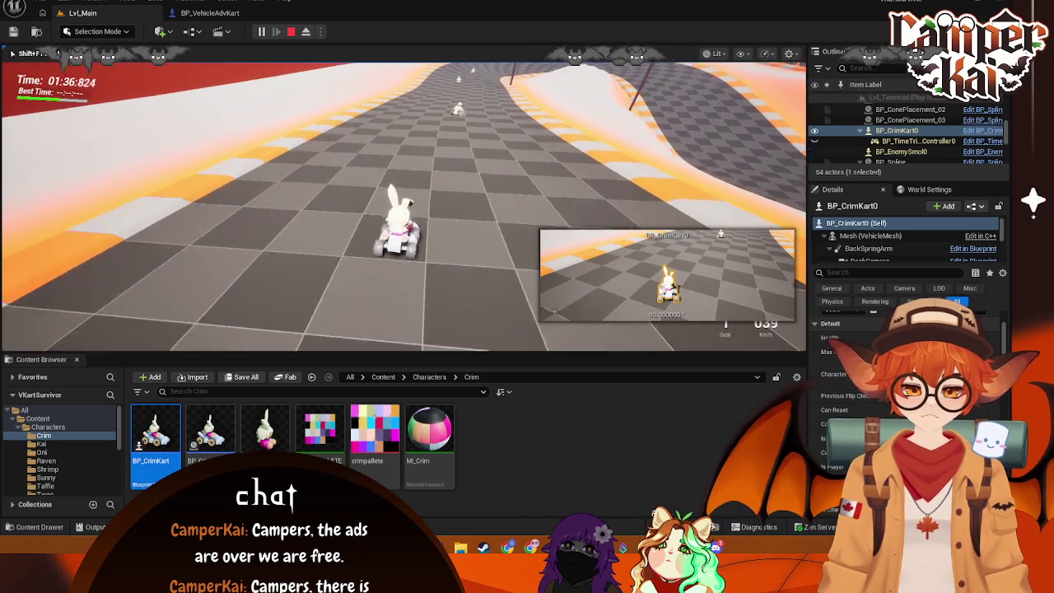
{"action": "key", "text": "w"}
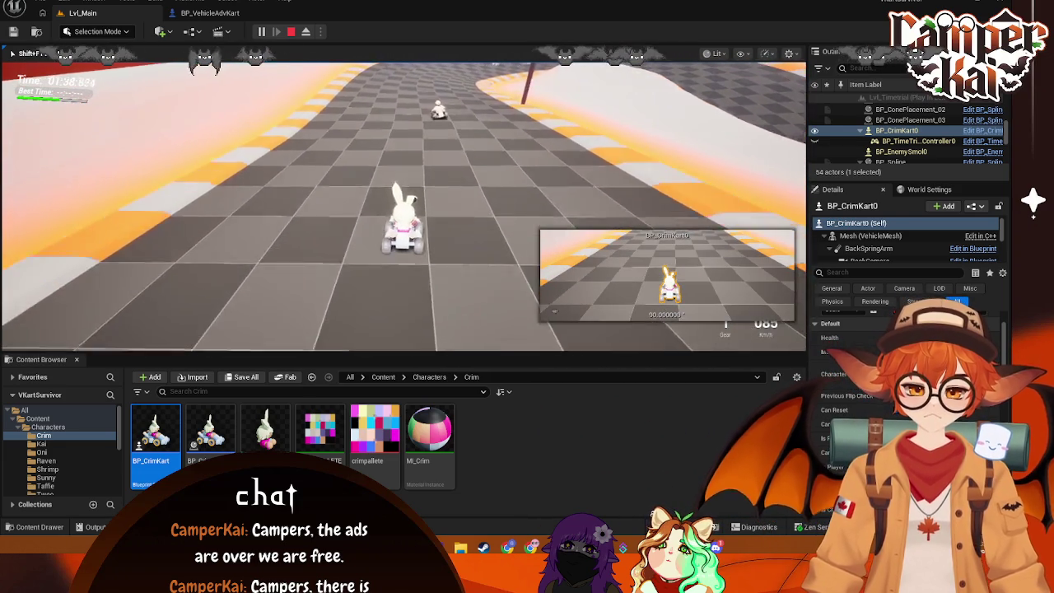
{"action": "key", "text": "s"}
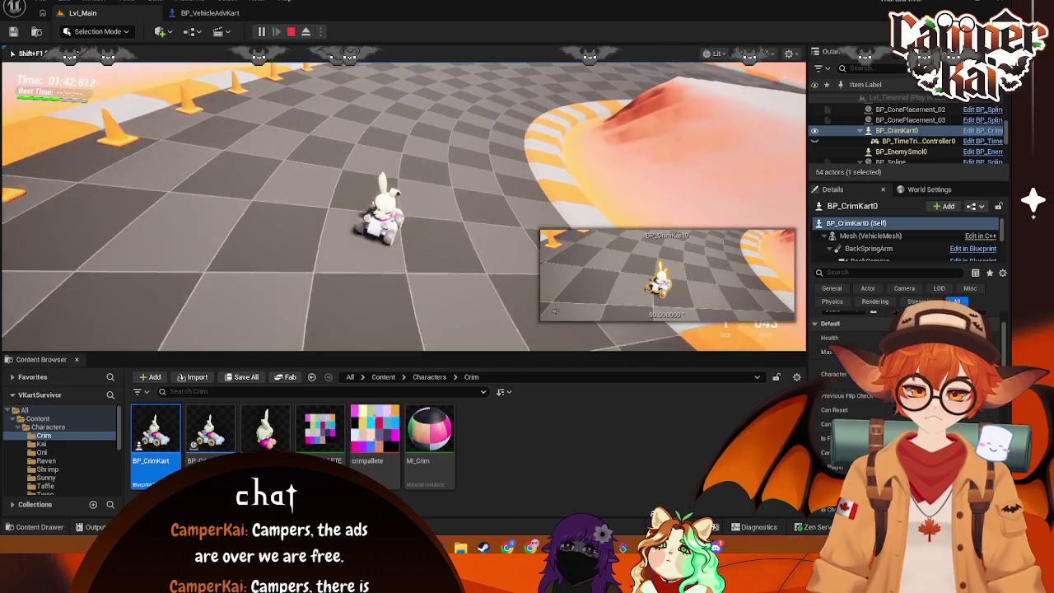
{"action": "key", "text": "Escape"}
{"action": "left_click", "coordinate": [215, 13]}
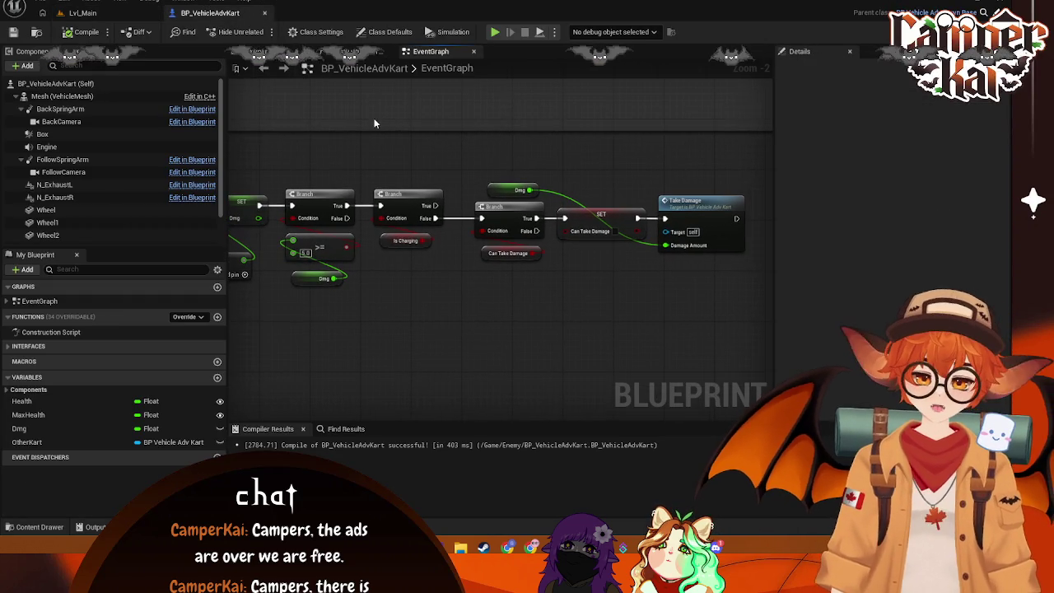
Step: Box-select the Take Damage section's nodes and pan down to the overlap damage chain
{"action": "left_click", "coordinate": [82, 13]}
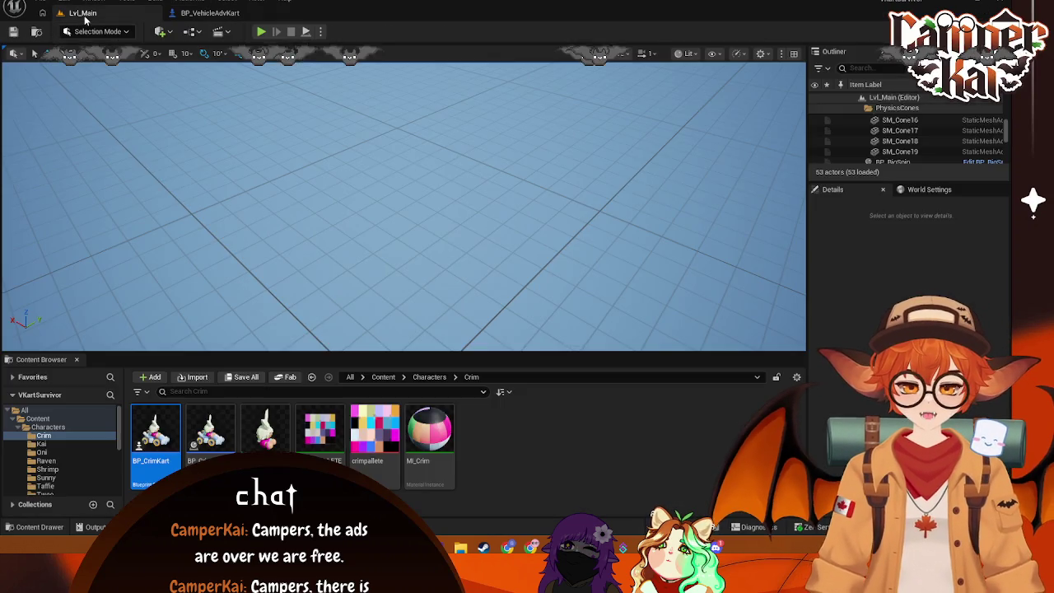
{"action": "left_click", "coordinate": [221, 15]}
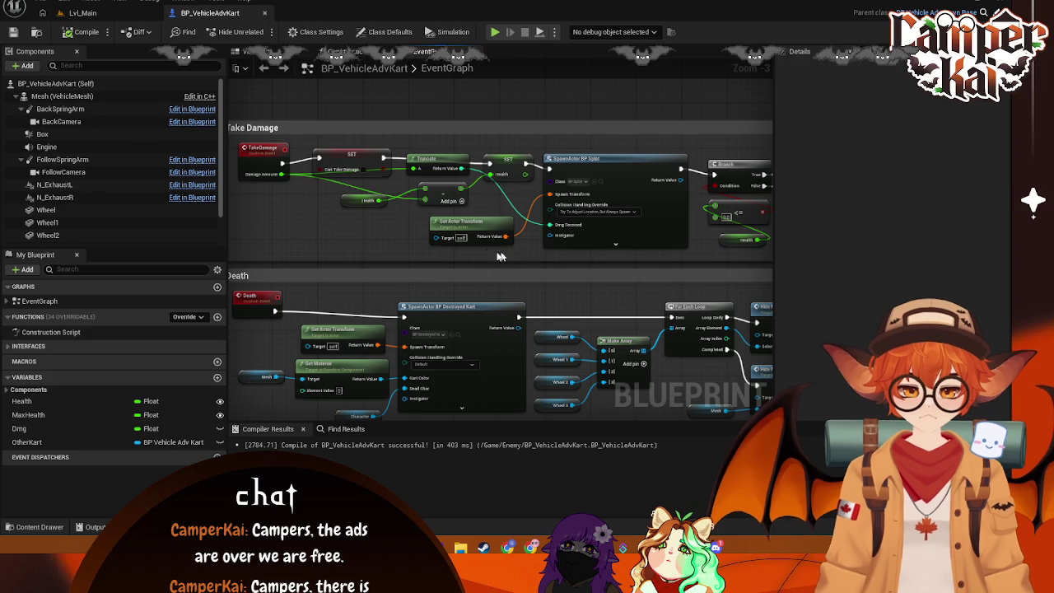
{"action": "mouse_move", "coordinate": [231, 137]}
{"action": "left_mouse_down"}
{"action": "mouse_move", "coordinate": [280, 165]}
{"action": "mouse_move", "coordinate": [639, 250]}
{"action": "mouse_move", "coordinate": [759, 262]}
{"action": "left_mouse_up"}
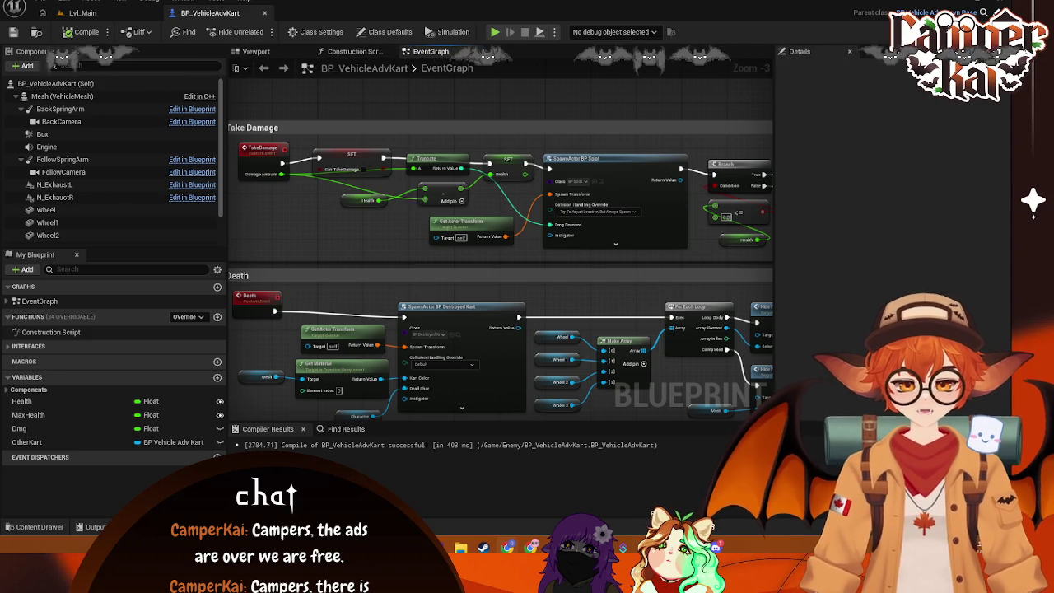
{"action": "scroll", "coordinate": [471, 130], "scroll_direction": "down", "scroll_amount": 5}
{"action": "left_click_drag", "start_coordinate": [471, 130], "coordinate": [498, 290]}
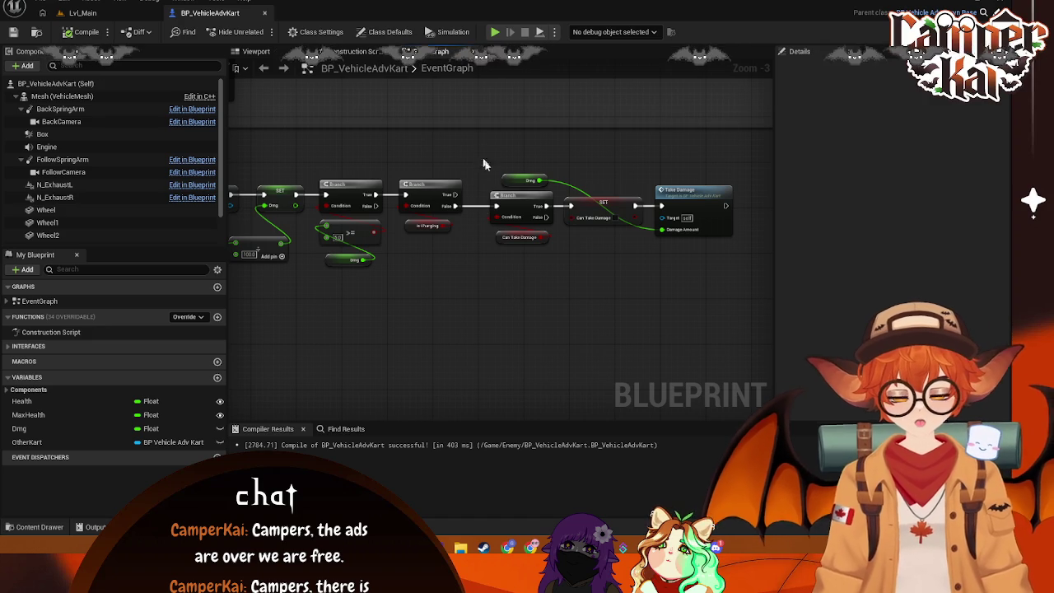
Step: Select the Is Charging, Can Take Damage, SET and Take Damage nodes and shift them right
{"action": "mouse_move", "coordinate": [481, 165]}
{"action": "left_mouse_down"}
{"action": "mouse_move", "coordinate": [594, 270]}
{"action": "mouse_move", "coordinate": [722, 280]}
{"action": "left_mouse_up"}
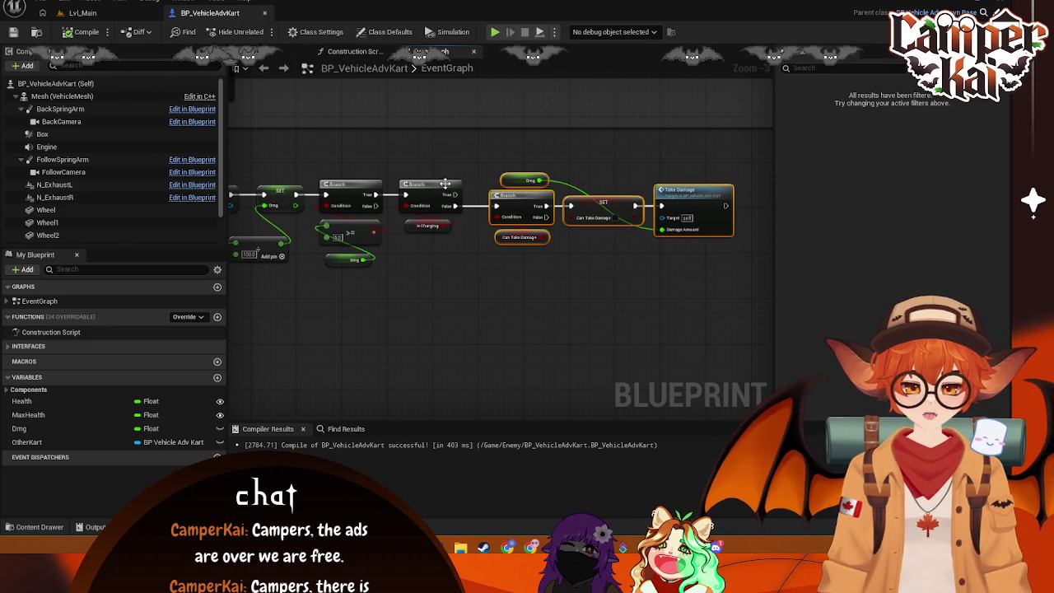
{"action": "left_click", "coordinate": [725, 165]}
{"action": "left_click_drag", "start_coordinate": [725, 164], "coordinate": [555, 252]}
{"action": "left_click_drag", "start_coordinate": [533, 202], "coordinate": [515, 203]}
{"action": "mouse_move", "coordinate": [397, 139]}
{"action": "left_mouse_down"}
{"action": "mouse_move", "coordinate": [636, 287]}
{"action": "mouse_move", "coordinate": [715, 287]}
{"action": "left_mouse_up"}
{"action": "left_click_drag", "start_coordinate": [415, 188], "coordinate": [522, 188]}
{"action": "scroll", "coordinate": [522, 188], "scroll_direction": "down", "scroll_amount": 1}
{"action": "scroll", "coordinate": [565, 264], "scroll_direction": "up", "scroll_amount": 1}
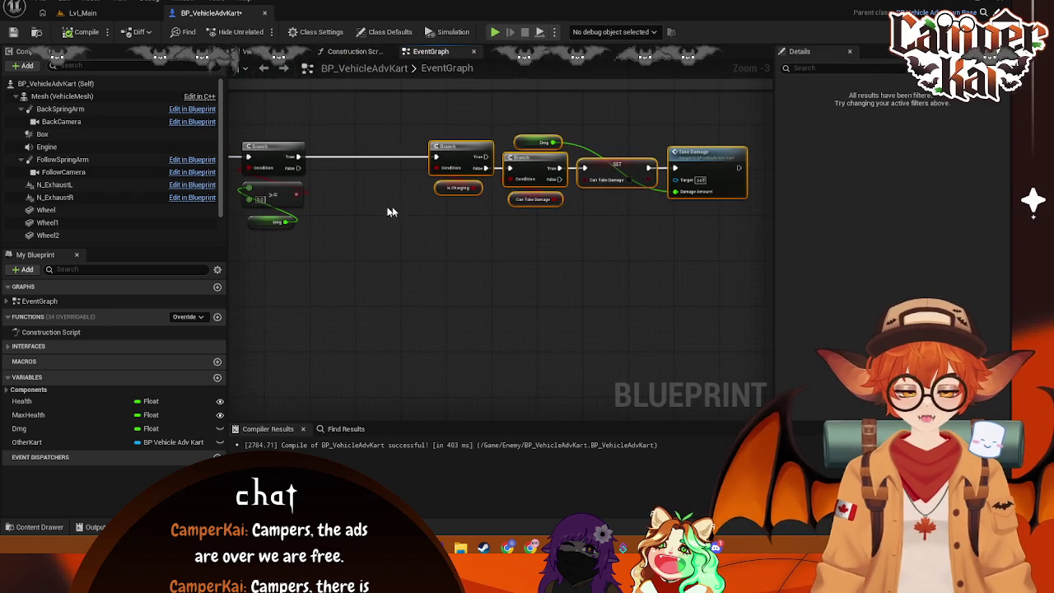
{"action": "mouse_move", "coordinate": [461, 144]}
{"action": "left_mouse_down"}
{"action": "mouse_move", "coordinate": [487, 144]}
{"action": "mouse_move", "coordinate": [478, 144]}
{"action": "left_mouse_up"}
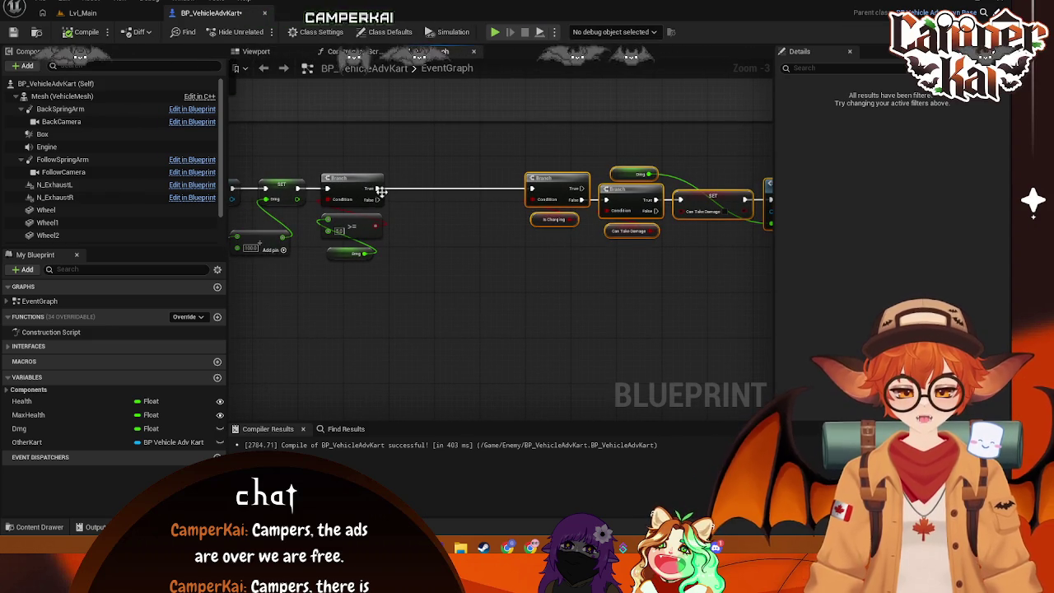
{"action": "left_click_drag", "start_coordinate": [377, 189], "coordinate": [417, 204]}
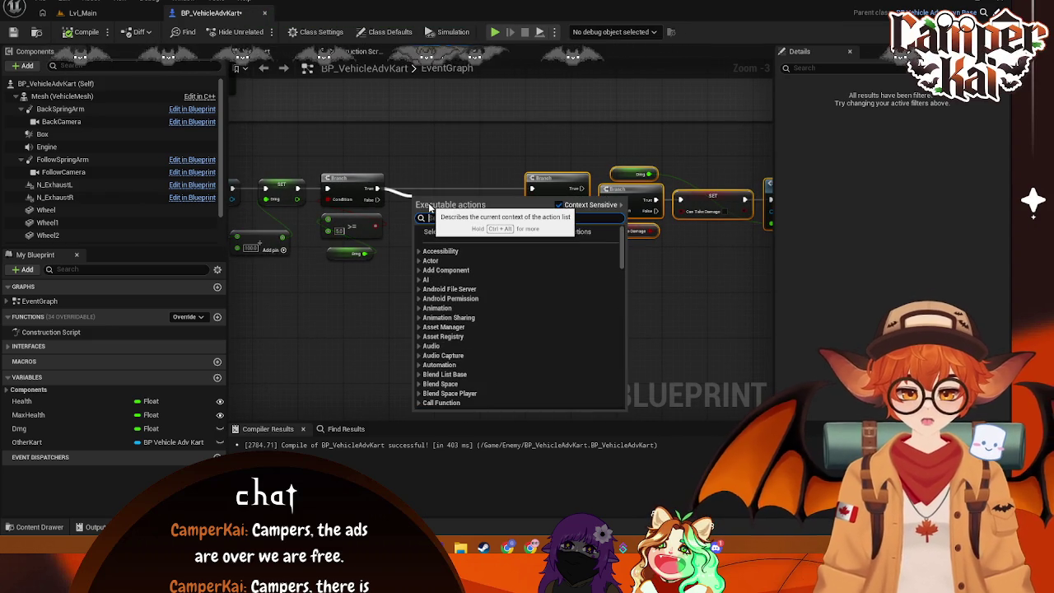
Step: Add a new Branch off the first Branch's True output
{"action": "type", "text": "get"}
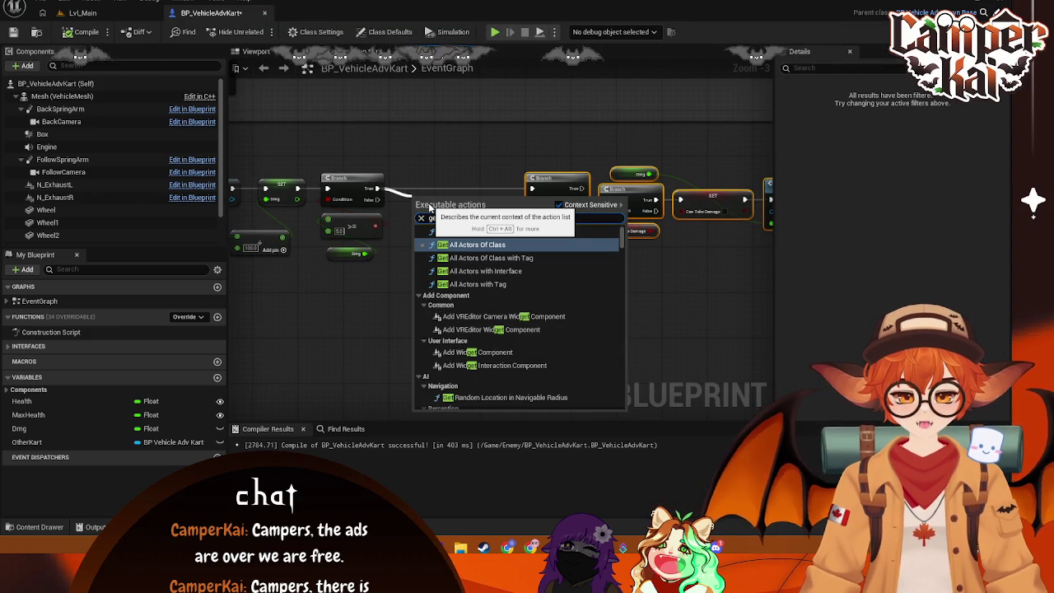
{"action": "left_click", "coordinate": [436, 164]}
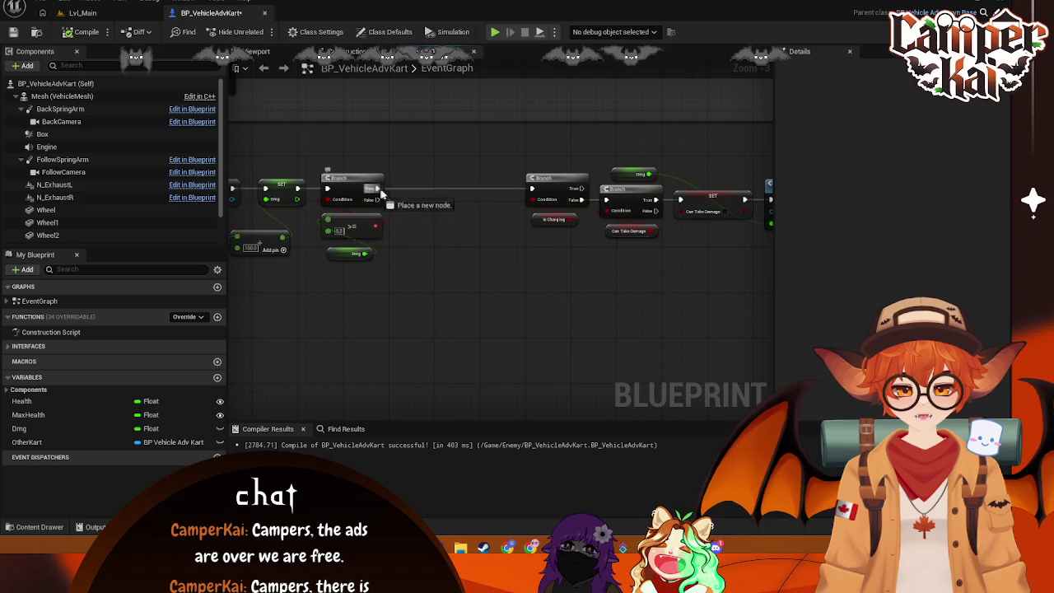
{"action": "left_click_drag", "start_coordinate": [377, 189], "coordinate": [444, 191]}
{"action": "type", "text": "bra"}
{"action": "key", "text": "Return"}
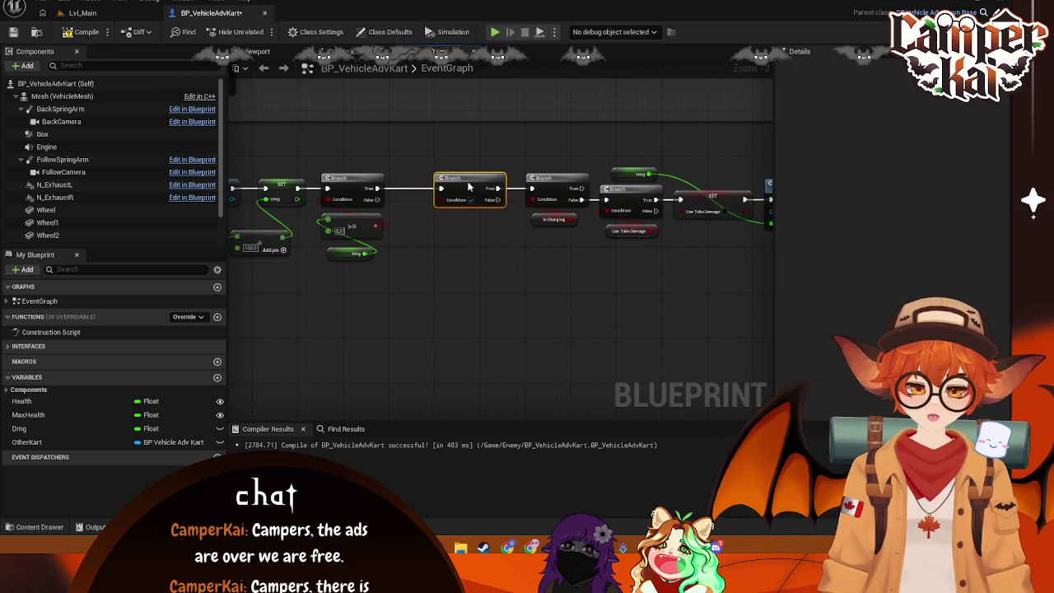
Step: Add an Is Parrying getter and wire it into the new Branch's condition
{"action": "left_click_drag", "start_coordinate": [481, 252], "coordinate": [460, 246]}
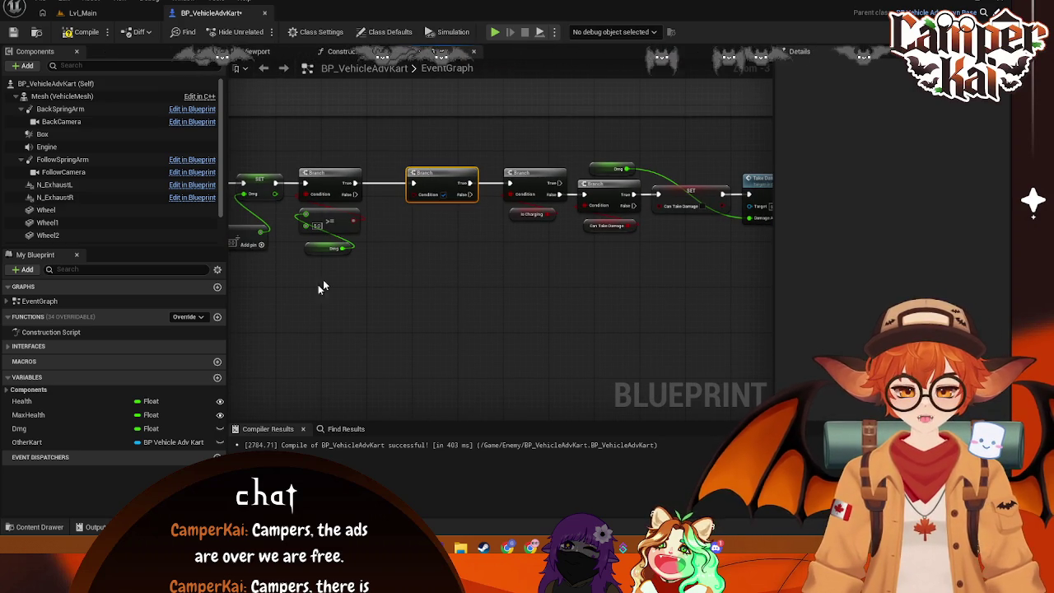
{"action": "left_click_drag", "start_coordinate": [258, 306], "coordinate": [282, 294]}
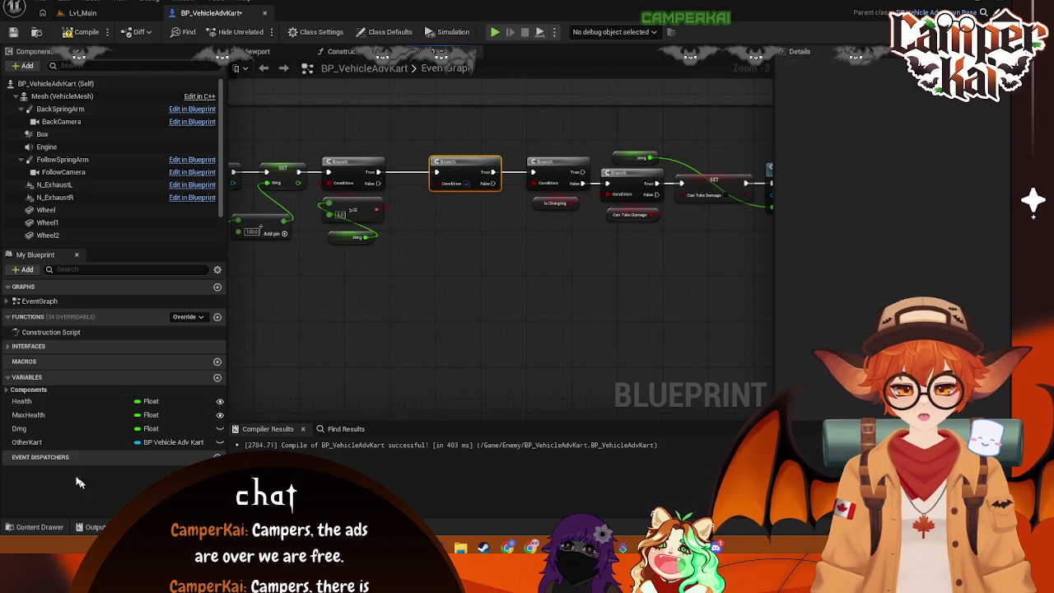
{"action": "mouse_move", "coordinate": [452, 245]}
{"action": "left_mouse_down"}
{"action": "mouse_move", "coordinate": [337, 247]}
{"action": "mouse_move", "coordinate": [403, 252]}
{"action": "left_mouse_up"}
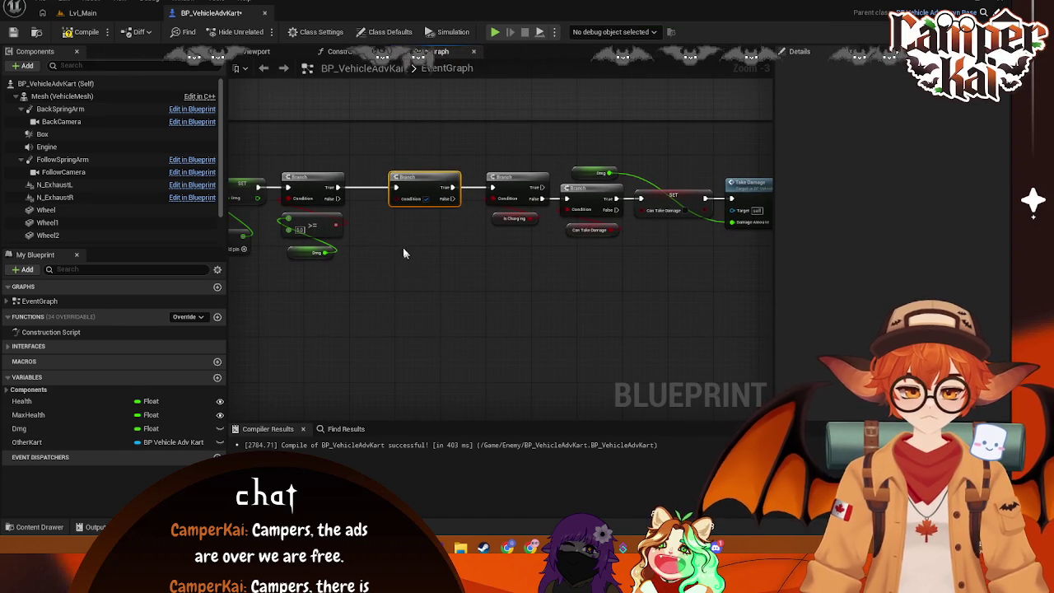
{"action": "right_click", "coordinate": [395, 299]}
{"action": "type", "text": "get is pa"}
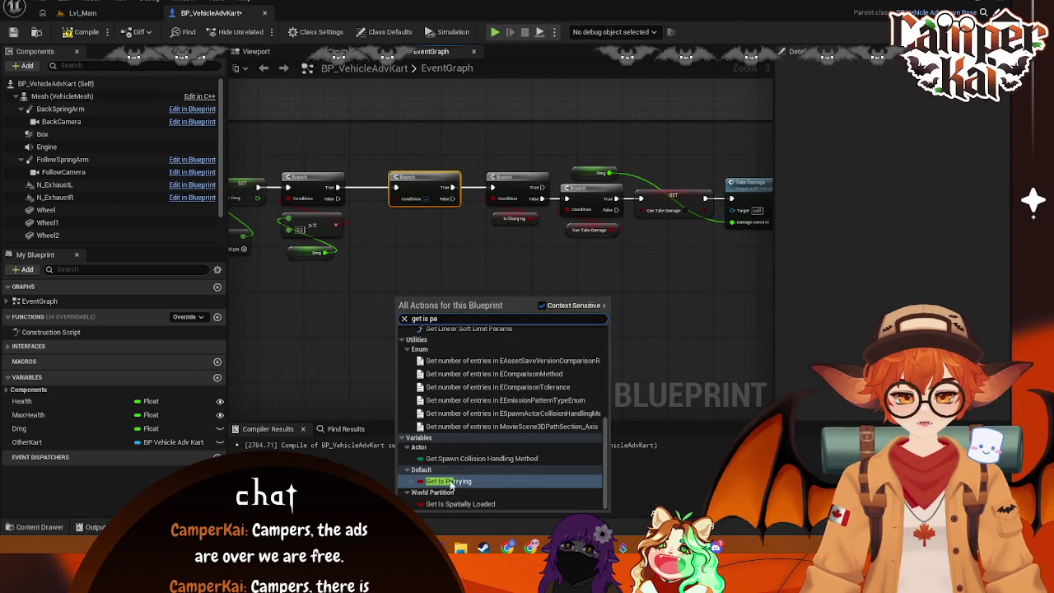
{"action": "left_click", "coordinate": [448, 481]}
{"action": "mouse_move", "coordinate": [436, 303]}
{"action": "left_mouse_down"}
{"action": "mouse_move", "coordinate": [376, 211]}
{"action": "mouse_move", "coordinate": [404, 200]}
{"action": "left_mouse_up"}
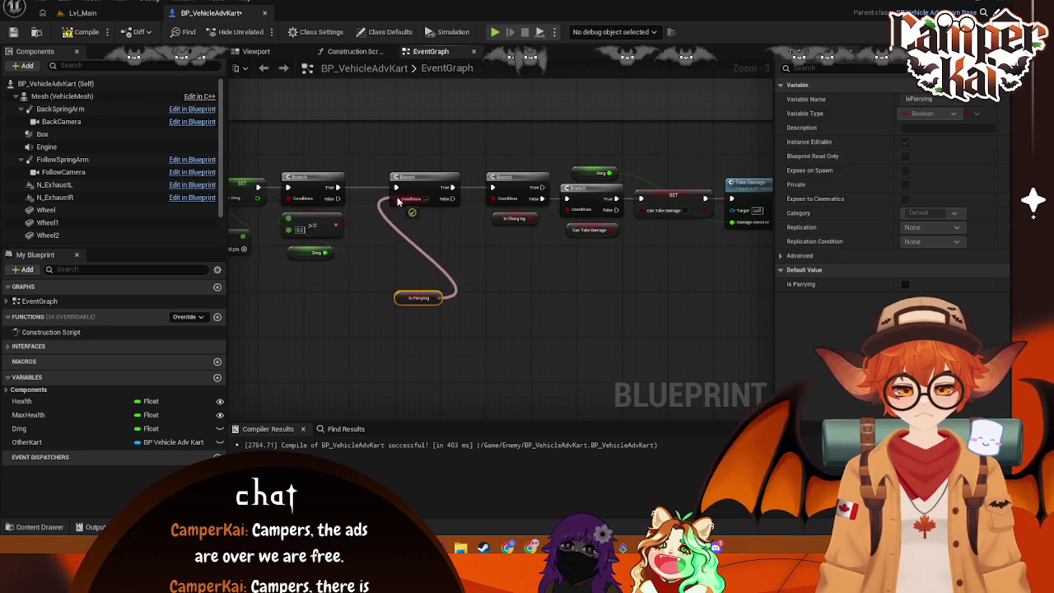
{"action": "mouse_move", "coordinate": [405, 298]}
{"action": "left_mouse_down"}
{"action": "mouse_move", "coordinate": [392, 203]}
{"action": "mouse_move", "coordinate": [412, 177]}
{"action": "mouse_move", "coordinate": [404, 187]}
{"action": "left_mouse_up"}
Step: Connect the Is Parrying False output to the Is Charging branch and break its True link
{"action": "left_click", "coordinate": [427, 188]}
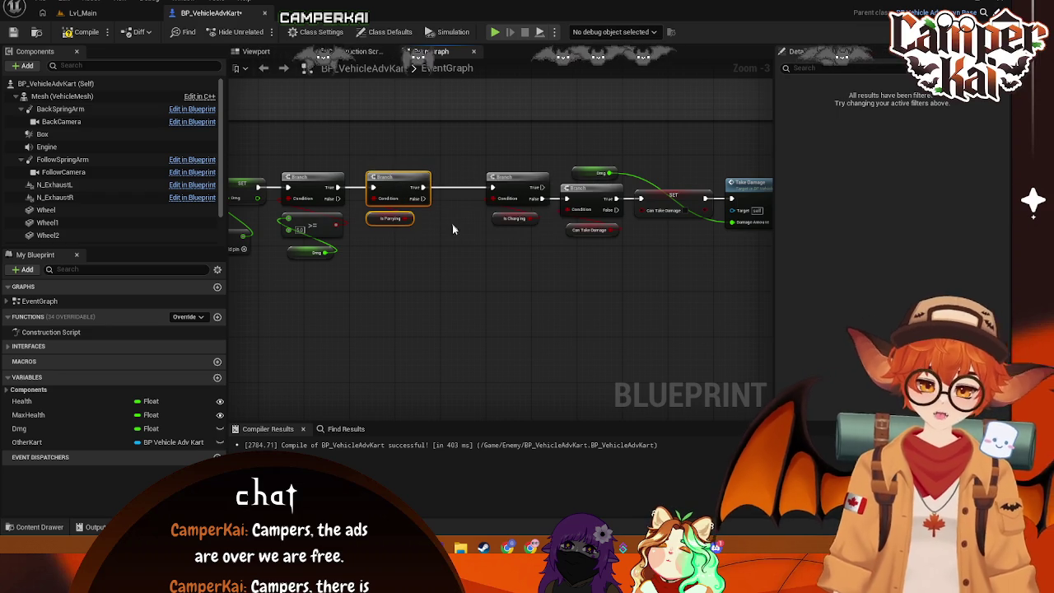
{"action": "mouse_move", "coordinate": [422, 199]}
{"action": "left_mouse_down"}
{"action": "mouse_move", "coordinate": [494, 179]}
{"action": "mouse_move", "coordinate": [491, 188]}
{"action": "left_mouse_up"}
{"action": "right_click", "coordinate": [418, 188]}
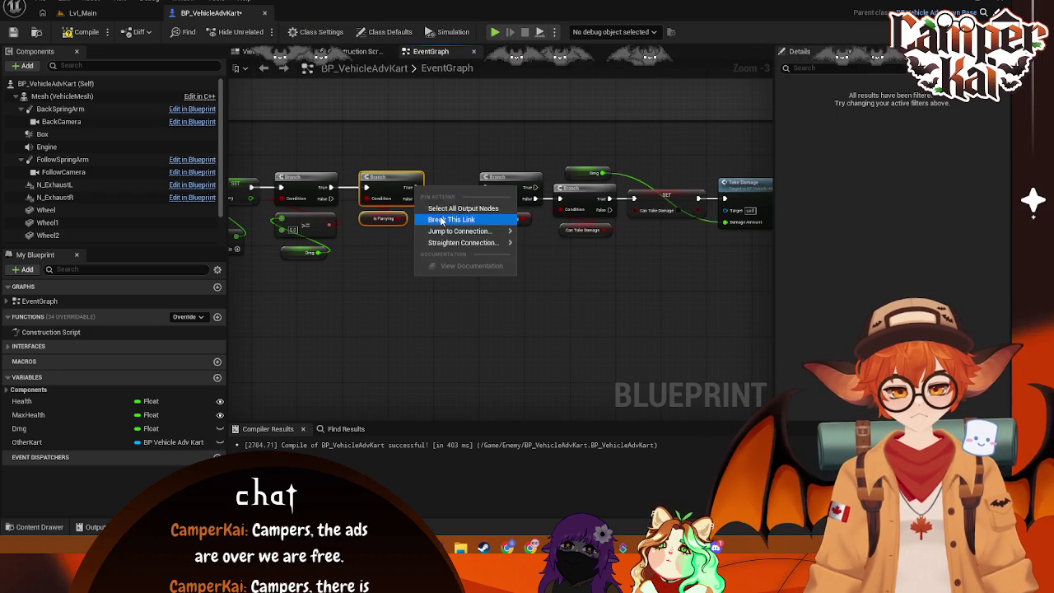
{"action": "left_click", "coordinate": [447, 219]}
Step: Reposition the Is Charging branch and damage nodes, then save the blueprint
{"action": "mouse_move", "coordinate": [419, 115]}
{"action": "left_mouse_down"}
{"action": "mouse_move", "coordinate": [685, 251]}
{"action": "mouse_move", "coordinate": [741, 255]}
{"action": "left_mouse_up"}
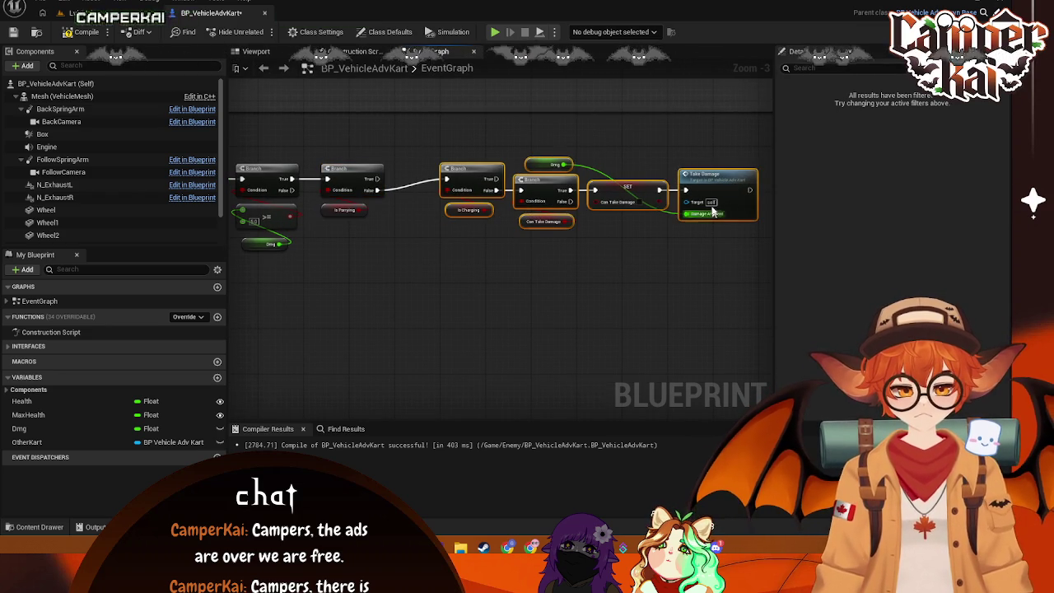
{"action": "left_click_drag", "start_coordinate": [706, 199], "coordinate": [667, 249]}
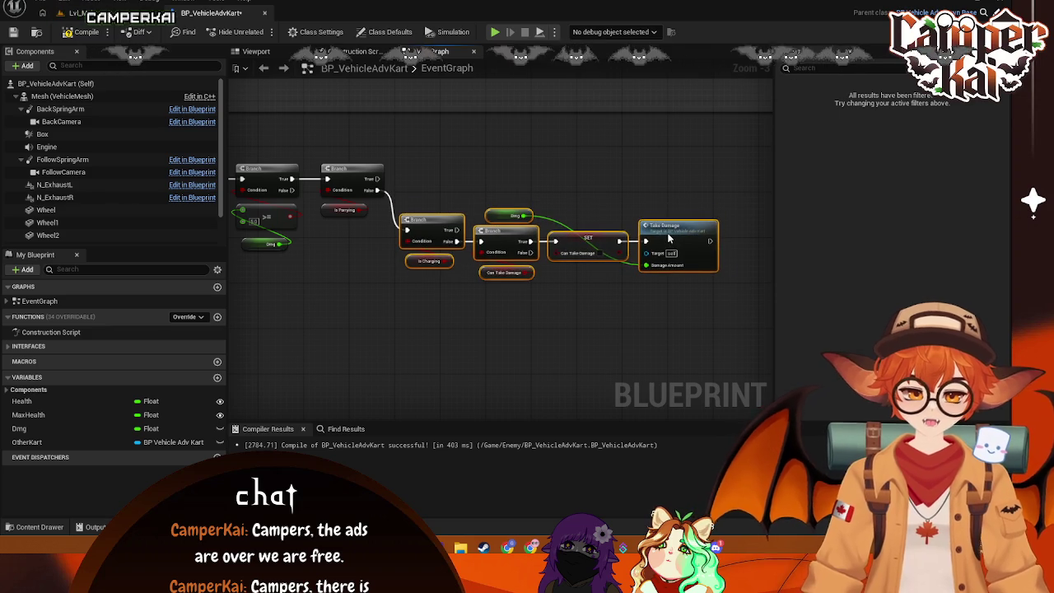
{"action": "left_click", "coordinate": [600, 177]}
{"action": "right_click", "coordinate": [553, 165]}
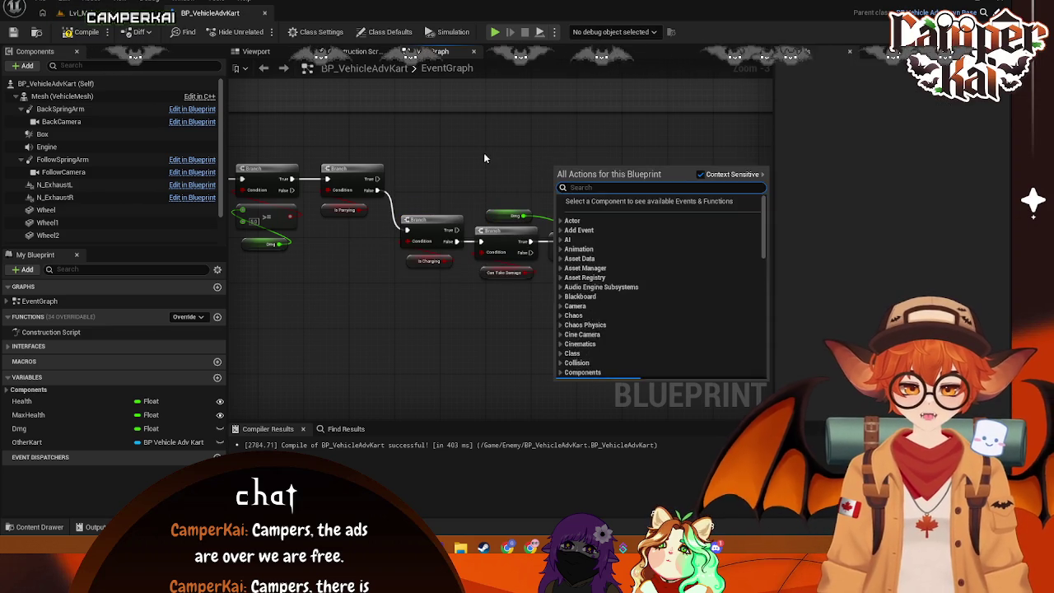
{"action": "right_click", "coordinate": [485, 152]}
{"action": "left_click", "coordinate": [445, 141]}
{"action": "key", "text": "ctrl+s"}
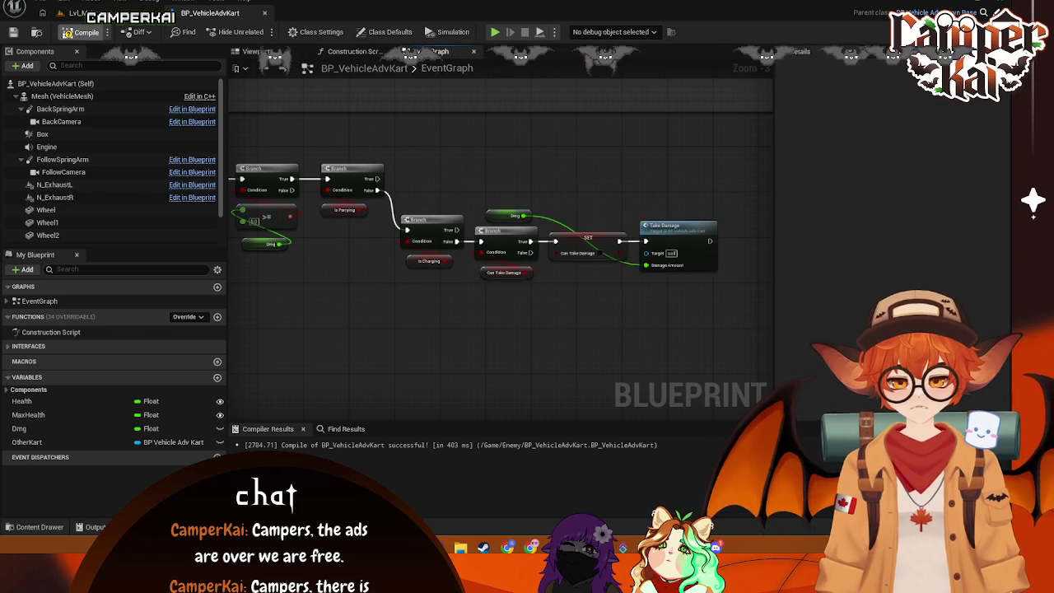
{"action": "left_click", "coordinate": [82, 13]}
{"action": "left_click", "coordinate": [260, 32]}
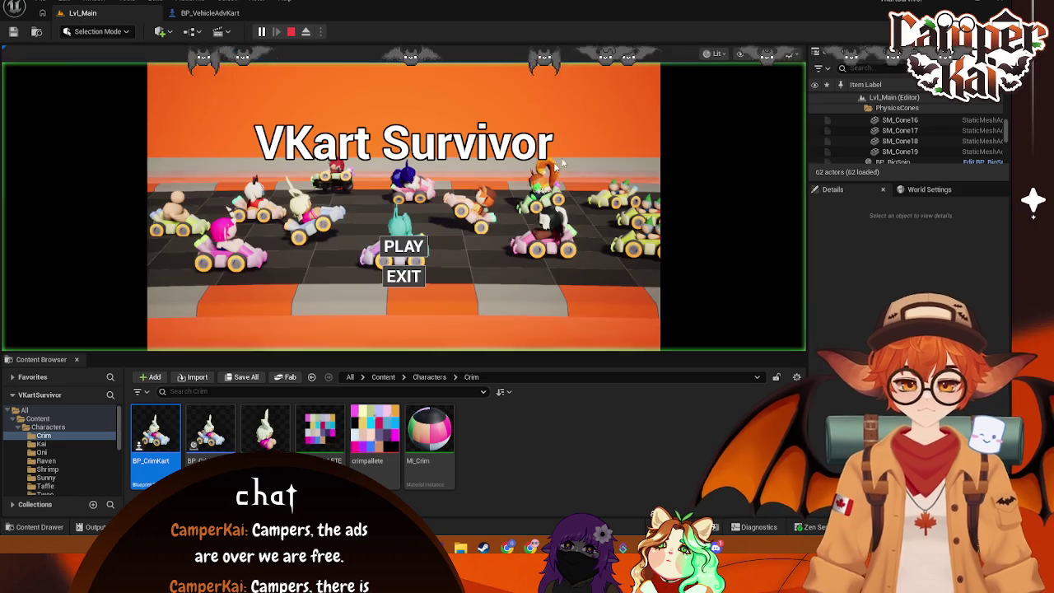
{"action": "left_click", "coordinate": [393, 250]}
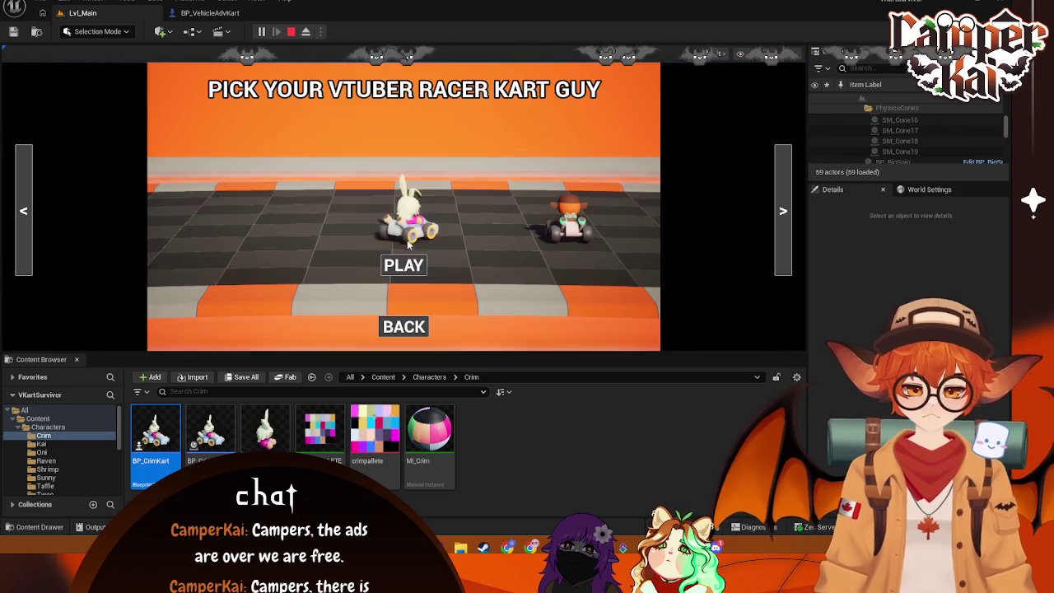
{"action": "left_click", "coordinate": [403, 265]}
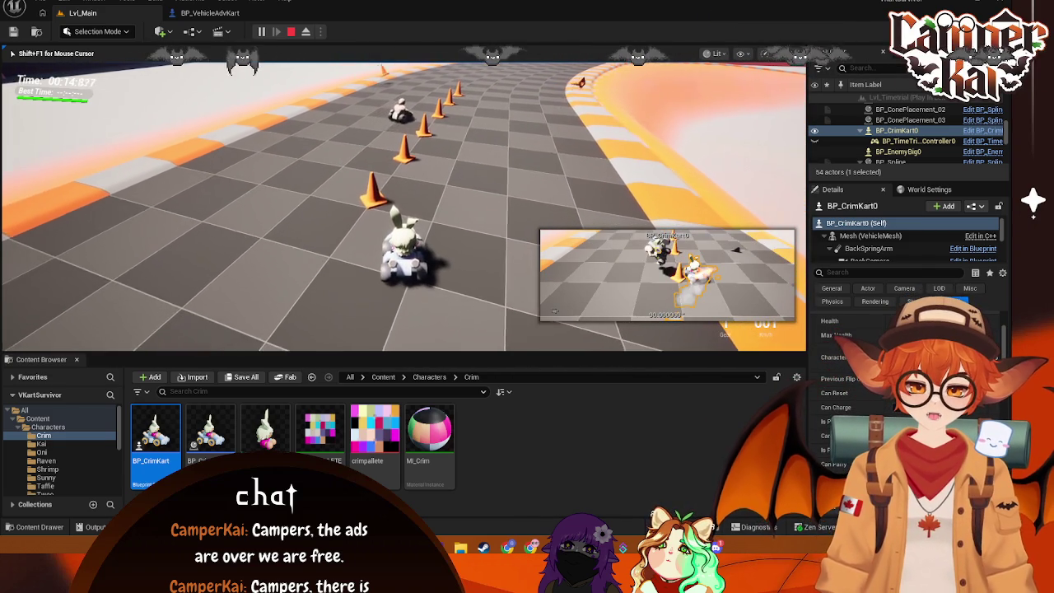
{"action": "key", "text": "w"}
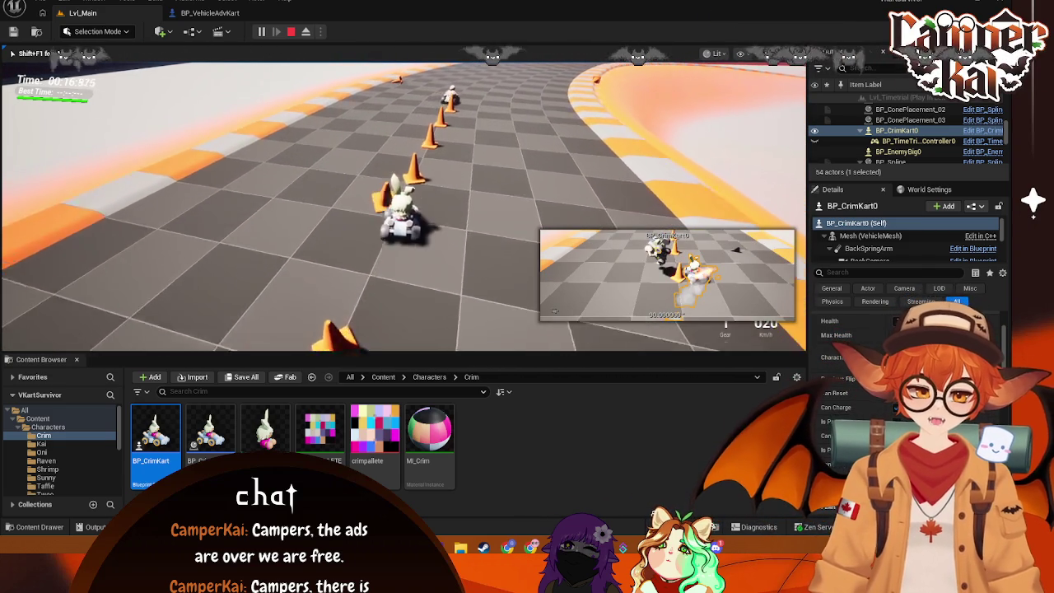
{"action": "key", "text": "w"}
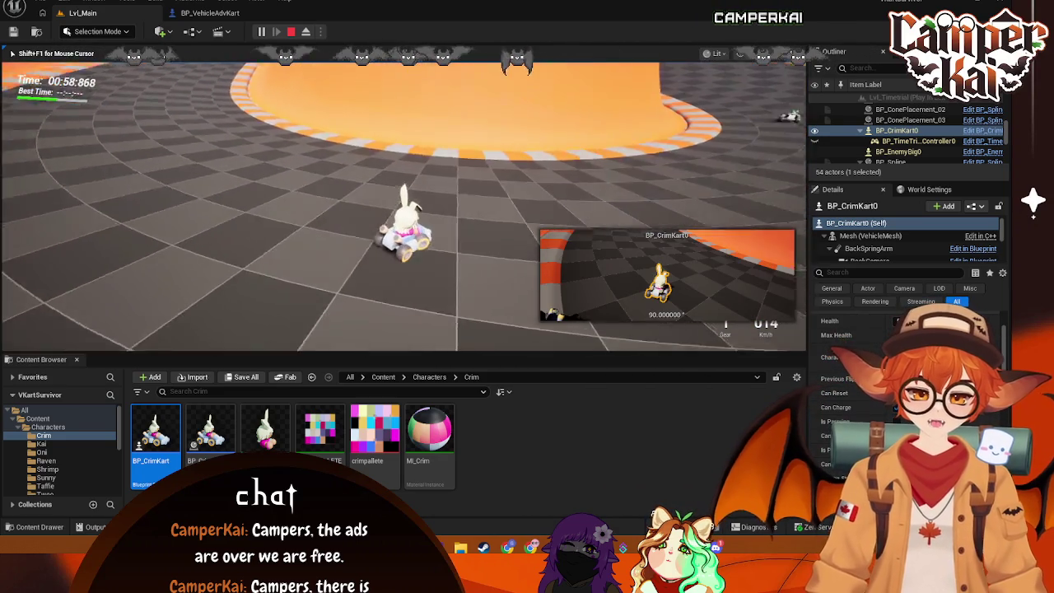
{"action": "key", "text": "Escape"}
{"action": "left_click", "coordinate": [209, 15]}
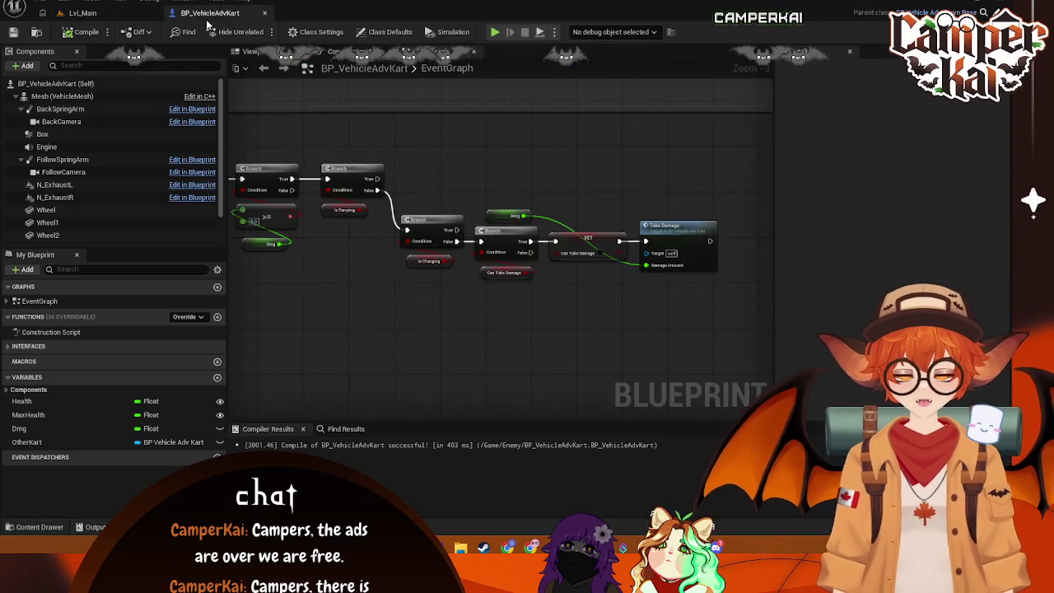
Step: Select and shift the right-hand branch nodes to open space after the Is Parrying Branch
{"action": "left_click_drag", "start_coordinate": [399, 305], "coordinate": [391, 293]}
{"action": "left_click_drag", "start_coordinate": [731, 181], "coordinate": [400, 301]}
{"action": "left_click_drag", "start_coordinate": [453, 161], "coordinate": [474, 168]}
{"action": "scroll", "coordinate": [475, 172], "scroll_direction": "up", "scroll_amount": 1}
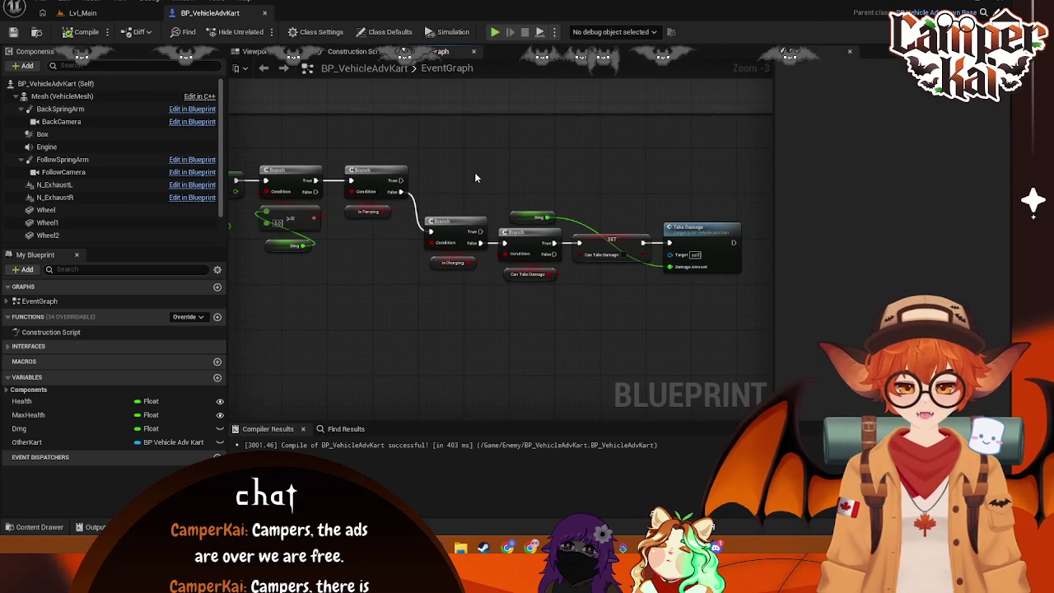
{"action": "scroll", "coordinate": [434, 176], "scroll_direction": "down", "scroll_amount": 1}
{"action": "mouse_move", "coordinate": [387, 179]}
{"action": "left_mouse_down"}
{"action": "mouse_move", "coordinate": [409, 195]}
{"action": "mouse_move", "coordinate": [434, 169]}
{"action": "left_mouse_up"}
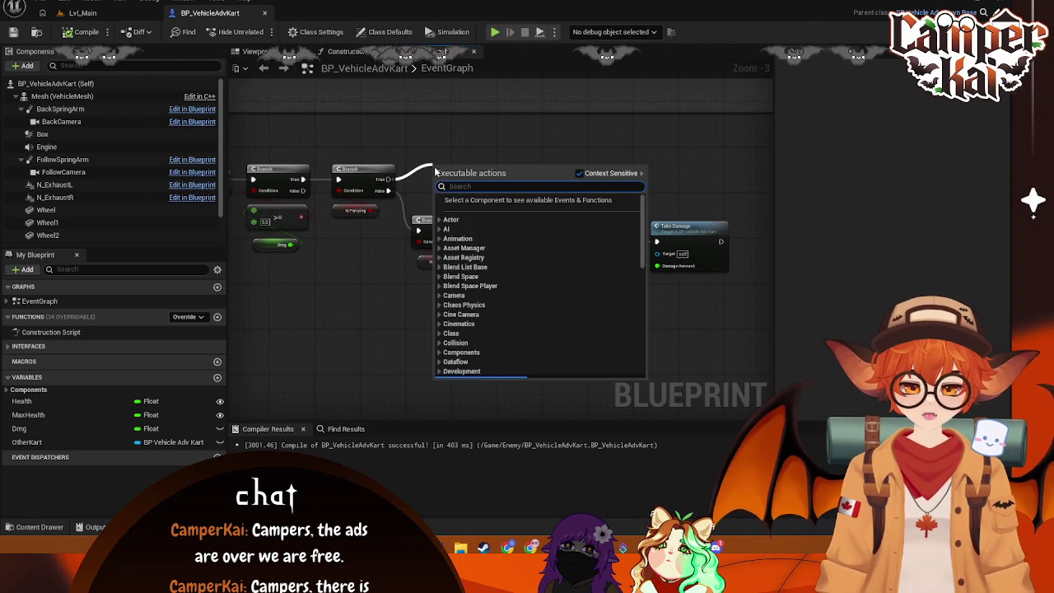
{"action": "left_click", "coordinate": [340, 252]}
Step: Add an OtherKart getter with its Is Charging getter beside it
{"action": "mouse_move", "coordinate": [33, 442]}
{"action": "left_mouse_down"}
{"action": "mouse_move", "coordinate": [346, 178]}
{"action": "mouse_move", "coordinate": [358, 130]}
{"action": "mouse_move", "coordinate": [434, 157]}
{"action": "left_mouse_up"}
{"action": "left_click", "coordinate": [391, 147]}
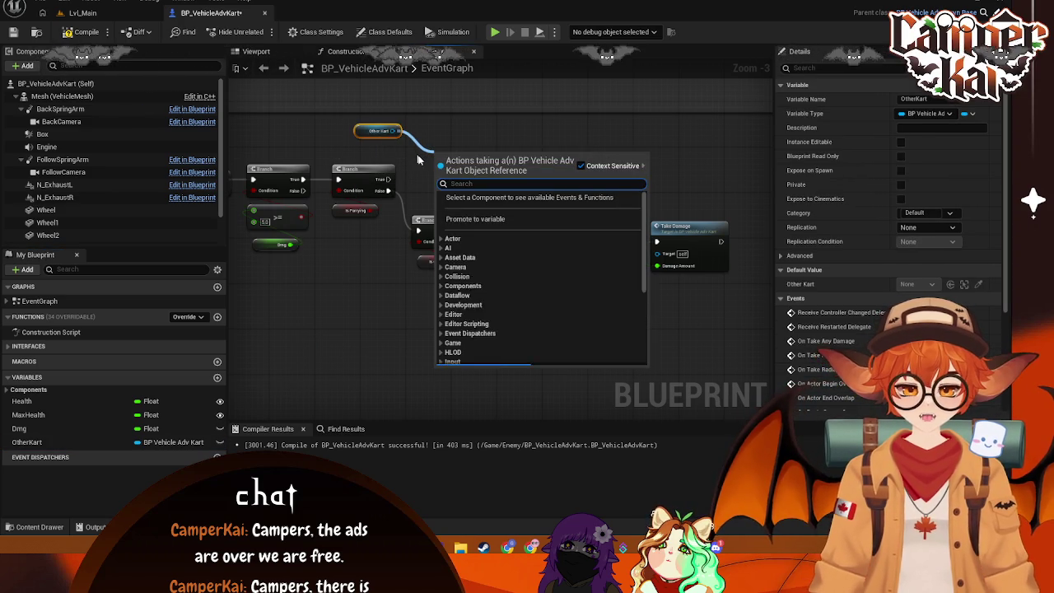
{"action": "type", "text": "get ischarging"}
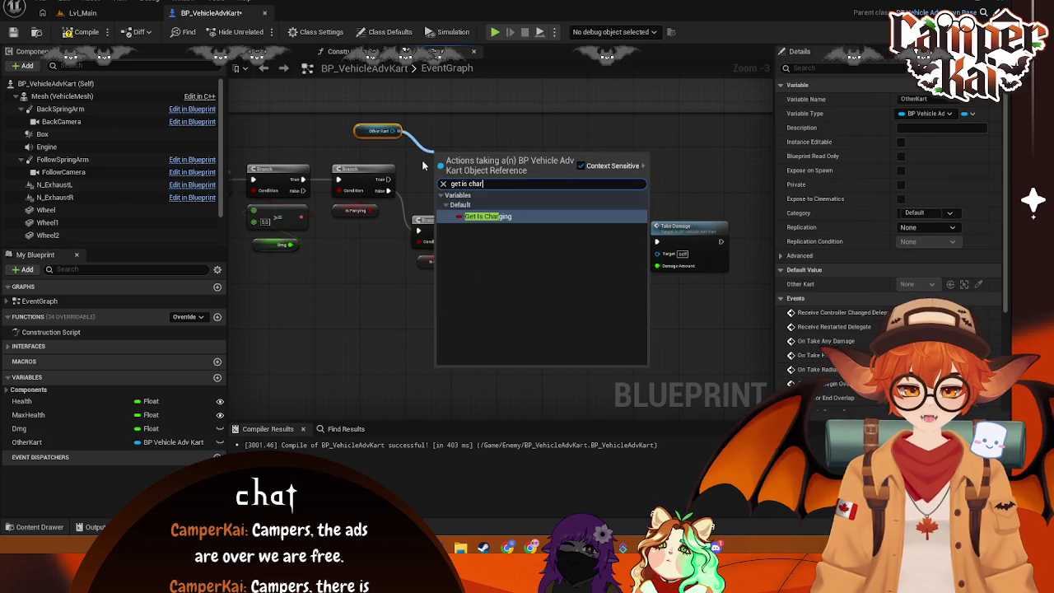
{"action": "key", "text": "Return"}
{"action": "mouse_move", "coordinate": [474, 159]}
{"action": "left_mouse_down"}
{"action": "mouse_move", "coordinate": [458, 137]}
{"action": "mouse_move", "coordinate": [352, 147]}
{"action": "left_mouse_up"}
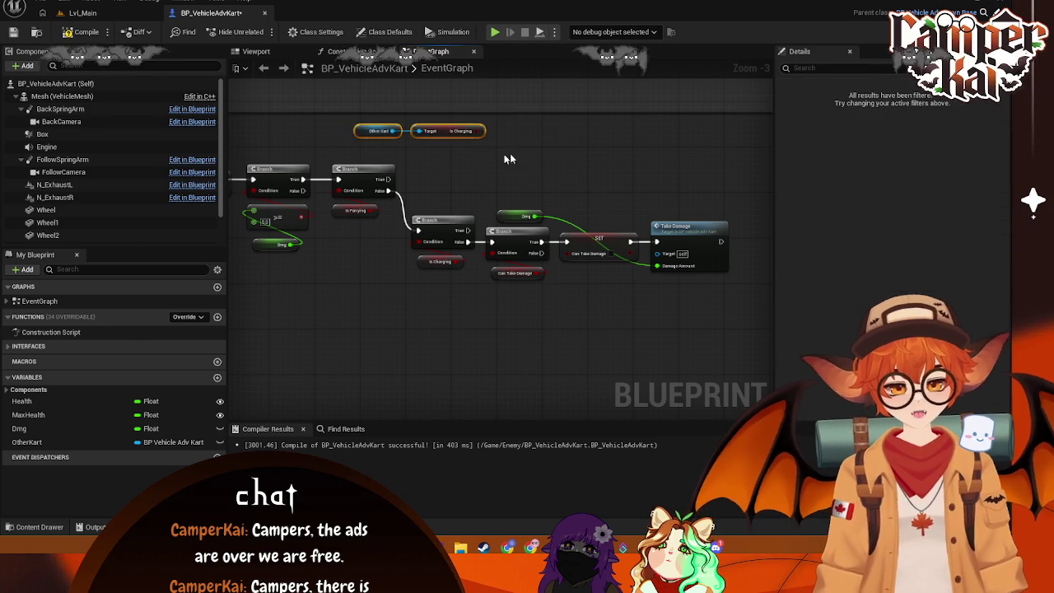
{"action": "left_click_drag", "start_coordinate": [438, 138], "coordinate": [410, 138]}
Step: Add a new Branch after the Is Parrying True output and position the two getters
{"action": "mouse_move", "coordinate": [387, 179]}
{"action": "left_mouse_down"}
{"action": "mouse_move", "coordinate": [492, 161]}
{"action": "mouse_move", "coordinate": [466, 155]}
{"action": "left_mouse_up"}
{"action": "type", "text": "branch"}
{"action": "key", "text": "Return"}
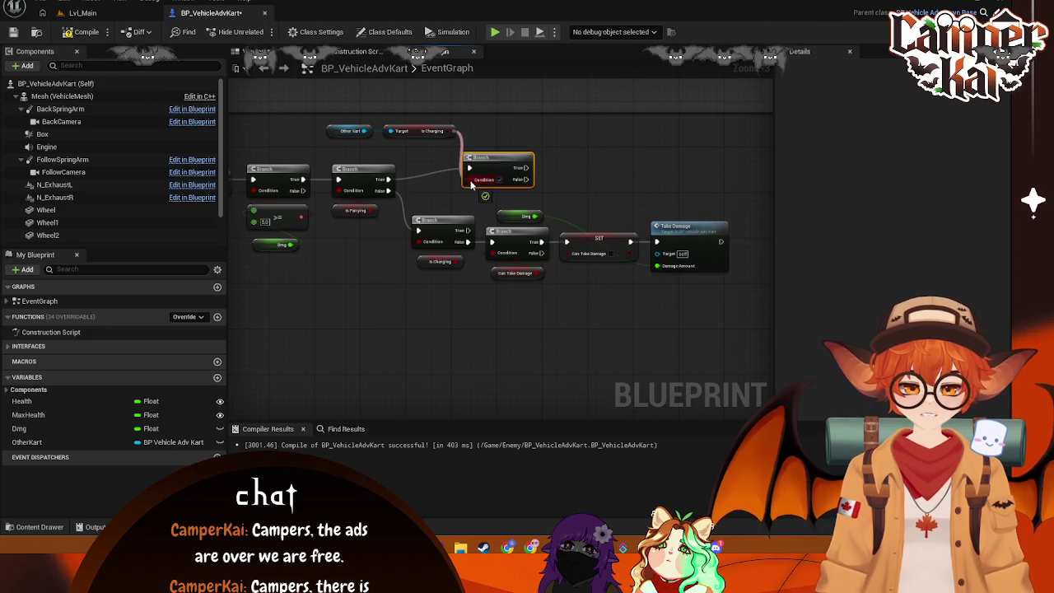
{"action": "left_click", "coordinate": [350, 131]}
{"action": "left_click", "coordinate": [419, 134], "text": "ctrl"}
{"action": "left_click_drag", "start_coordinate": [419, 134], "coordinate": [413, 150]}
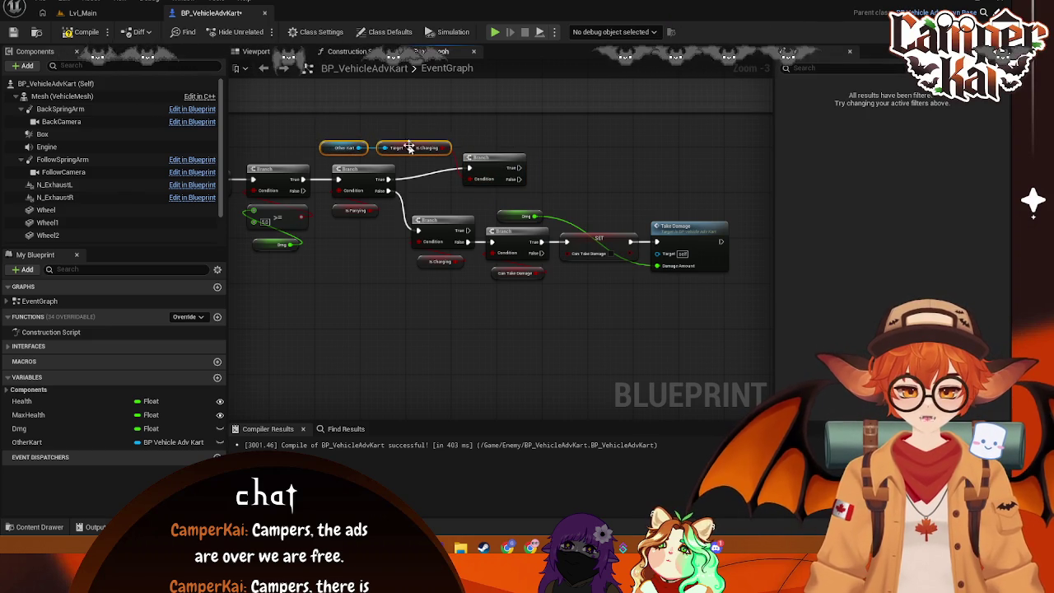
Step: Wire the new Branch's False output into the lower Is Charging branch
{"action": "left_click", "coordinate": [496, 158]}
{"action": "mouse_move", "coordinate": [516, 174]}
{"action": "left_mouse_down"}
{"action": "mouse_move", "coordinate": [589, 205]}
{"action": "mouse_move", "coordinate": [483, 235]}
{"action": "mouse_move", "coordinate": [415, 232]}
{"action": "left_mouse_up"}
{"action": "key", "text": "Escape"}
{"action": "mouse_move", "coordinate": [515, 174]}
{"action": "left_mouse_down"}
{"action": "mouse_move", "coordinate": [485, 195]}
{"action": "mouse_move", "coordinate": [514, 163]}
{"action": "mouse_move", "coordinate": [539, 181]}
{"action": "mouse_move", "coordinate": [418, 231]}
{"action": "left_mouse_up"}
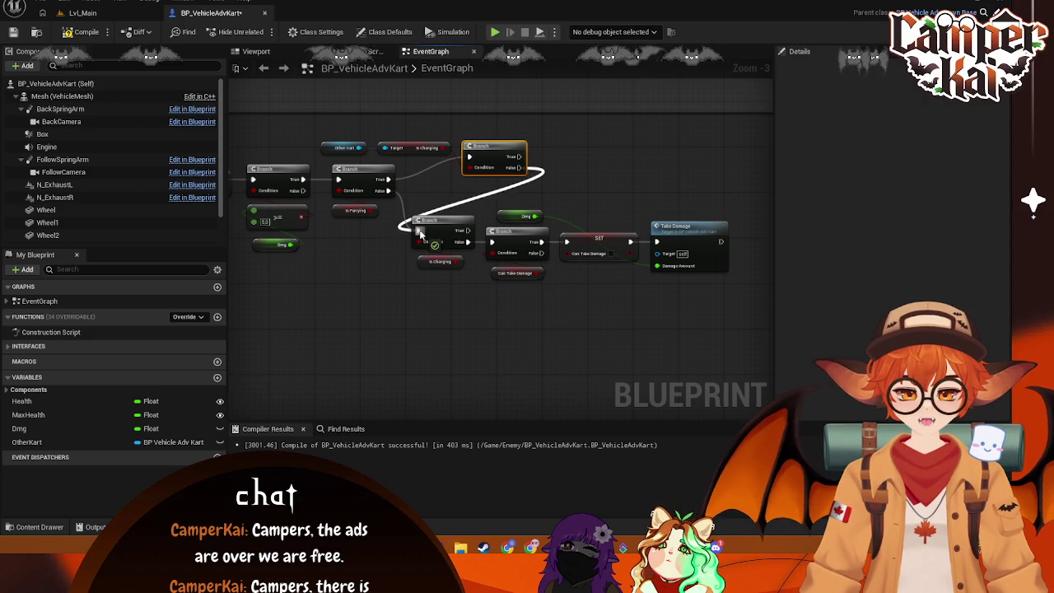
{"action": "left_click", "coordinate": [627, 166]}
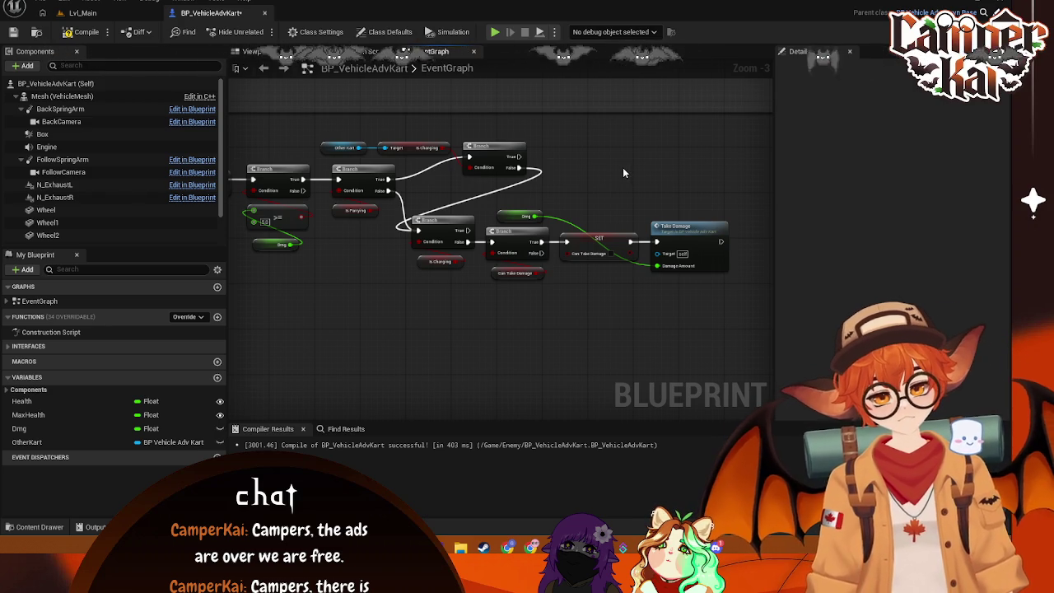
{"action": "left_click_drag", "start_coordinate": [617, 168], "coordinate": [586, 176]}
{"action": "left_click_drag", "start_coordinate": [349, 234], "coordinate": [478, 181]}
{"action": "key", "text": "Escape"}
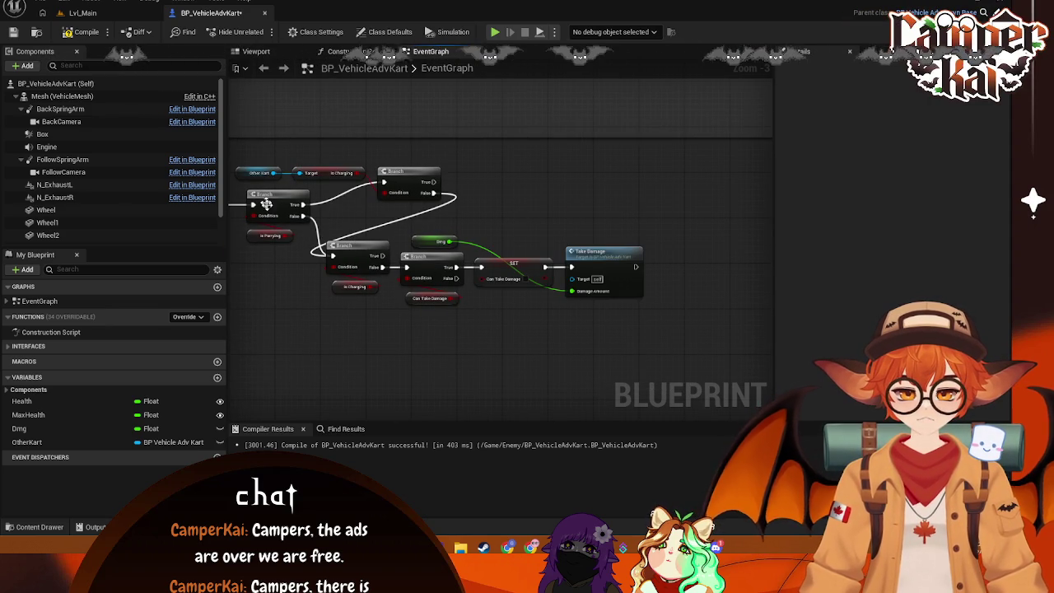
{"action": "mouse_move", "coordinate": [27, 442]}
{"action": "left_mouse_down"}
{"action": "mouse_move", "coordinate": [272, 346]}
{"action": "mouse_move", "coordinate": [466, 207]}
{"action": "mouse_move", "coordinate": [498, 212]}
{"action": "left_mouse_up"}
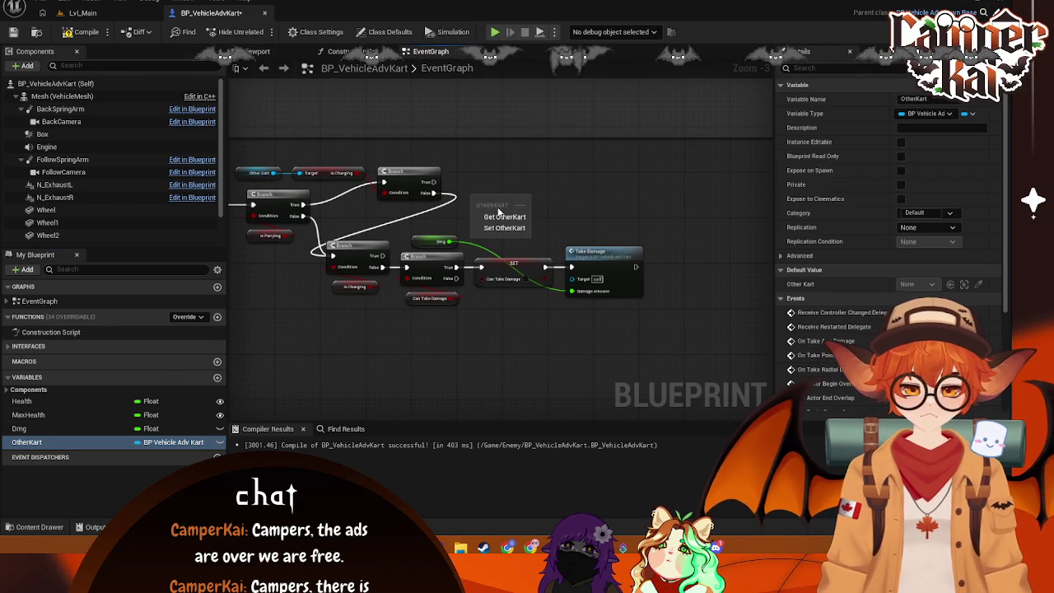
Step: Place an Other Kart getter with a Get Can Take Damage node beside it
{"action": "left_click", "coordinate": [498, 217]}
{"action": "mouse_move", "coordinate": [434, 181]}
{"action": "left_mouse_down"}
{"action": "mouse_move", "coordinate": [528, 178]}
{"action": "mouse_move", "coordinate": [515, 171]}
{"action": "mouse_move", "coordinate": [547, 158]}
{"action": "left_mouse_up"}
{"action": "key", "text": "Escape"}
{"action": "type", "text": "get ca"}
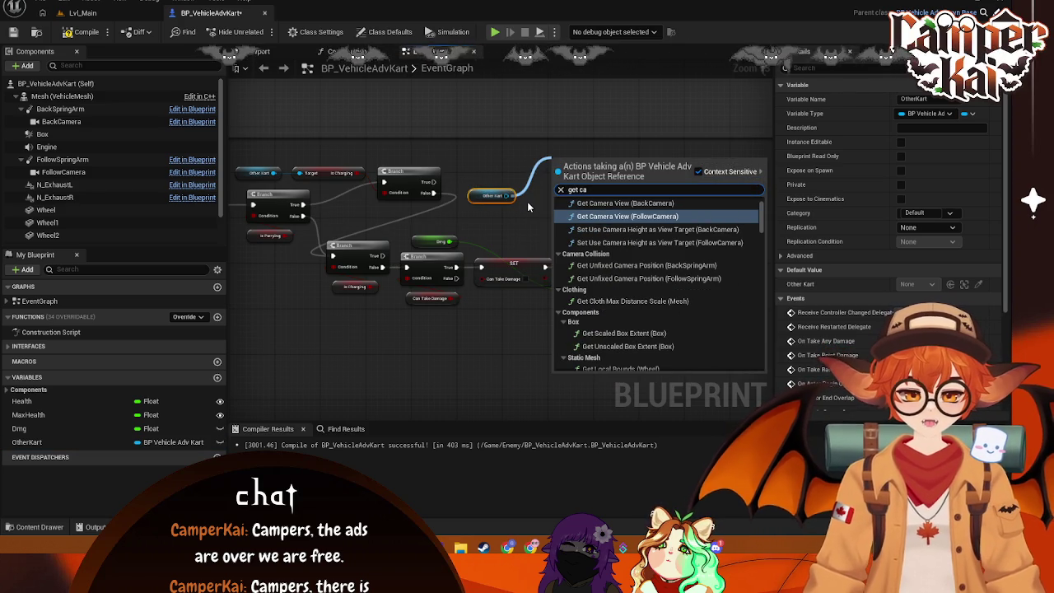
{"action": "type", "text": "n"}
{"action": "key", "text": "Down"}
{"action": "key", "text": "Return"}
{"action": "left_click_drag", "start_coordinate": [578, 169], "coordinate": [550, 215]}
{"action": "left_click_drag", "start_coordinate": [483, 198], "coordinate": [407, 156]}
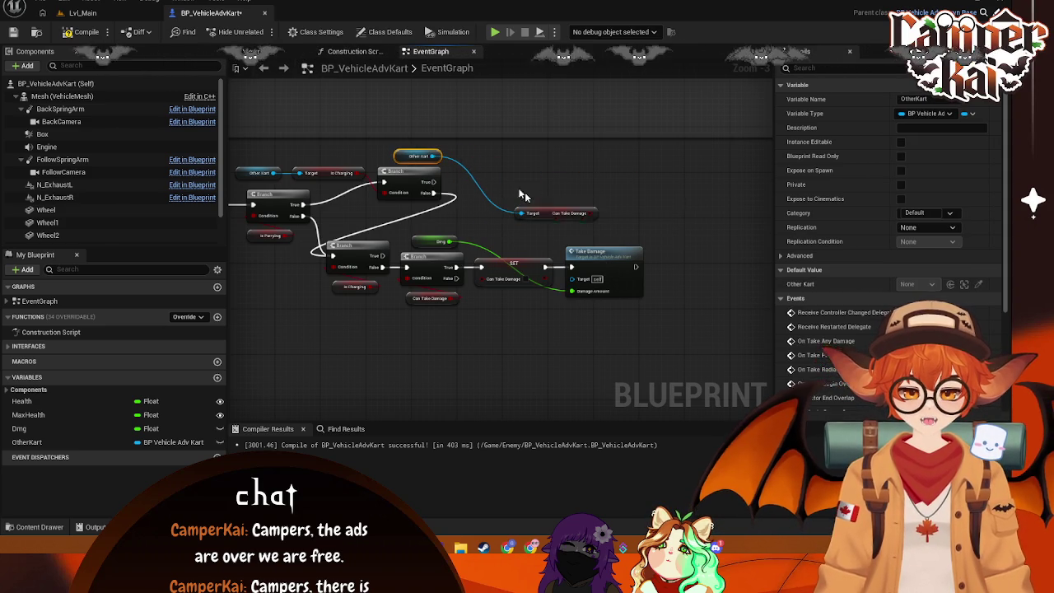
{"action": "left_click_drag", "start_coordinate": [536, 208], "coordinate": [488, 157]}
Step: Copy-paste a Branch, wire the upper Branch's True output to it, and arrange the getters
{"action": "mouse_move", "coordinate": [434, 182]}
{"action": "left_mouse_down"}
{"action": "mouse_move", "coordinate": [491, 196]}
{"action": "mouse_move", "coordinate": [461, 239]}
{"action": "left_mouse_up"}
{"action": "left_click", "coordinate": [432, 256]}
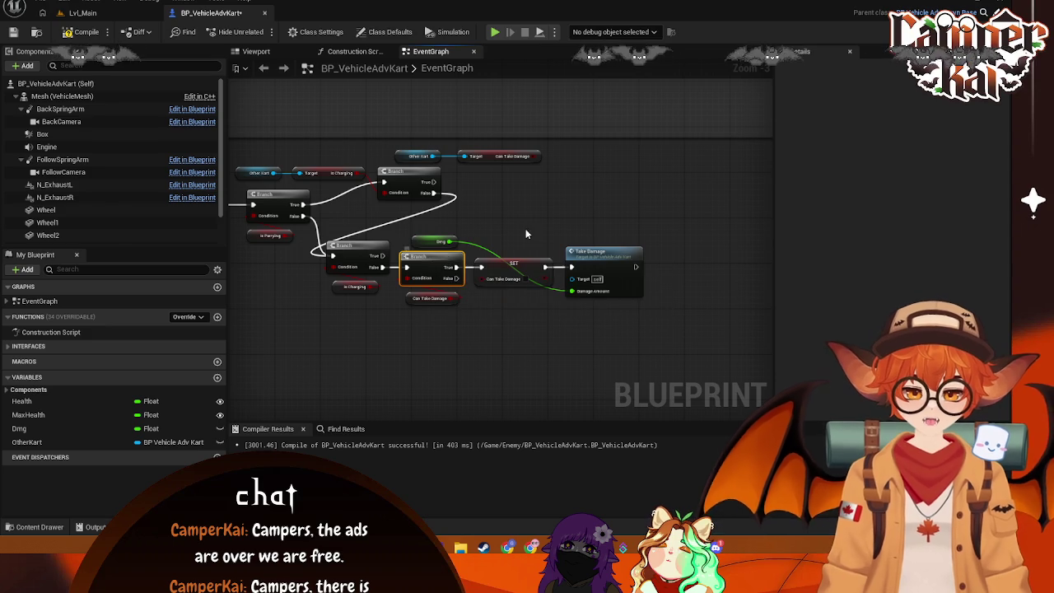
{"action": "key", "text": "ctrl+c"}
{"action": "key", "text": "ctrl+v"}
{"action": "left_click_drag", "start_coordinate": [437, 182], "coordinate": [494, 182]}
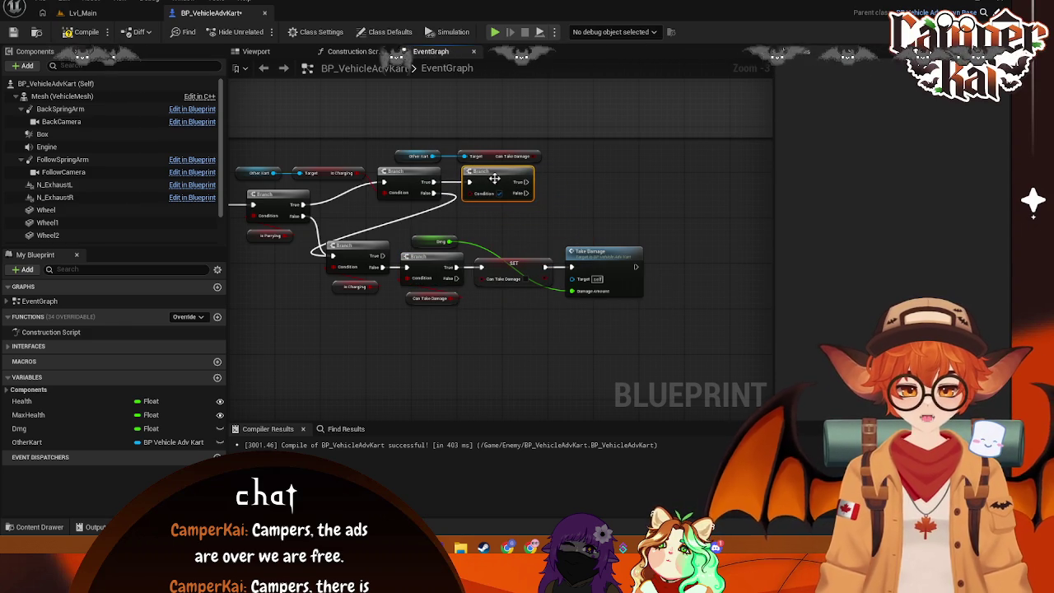
{"action": "left_click", "coordinate": [419, 157]}
{"action": "left_click", "coordinate": [494, 155], "text": "ctrl"}
{"action": "left_click_drag", "start_coordinate": [486, 156], "coordinate": [389, 156]}
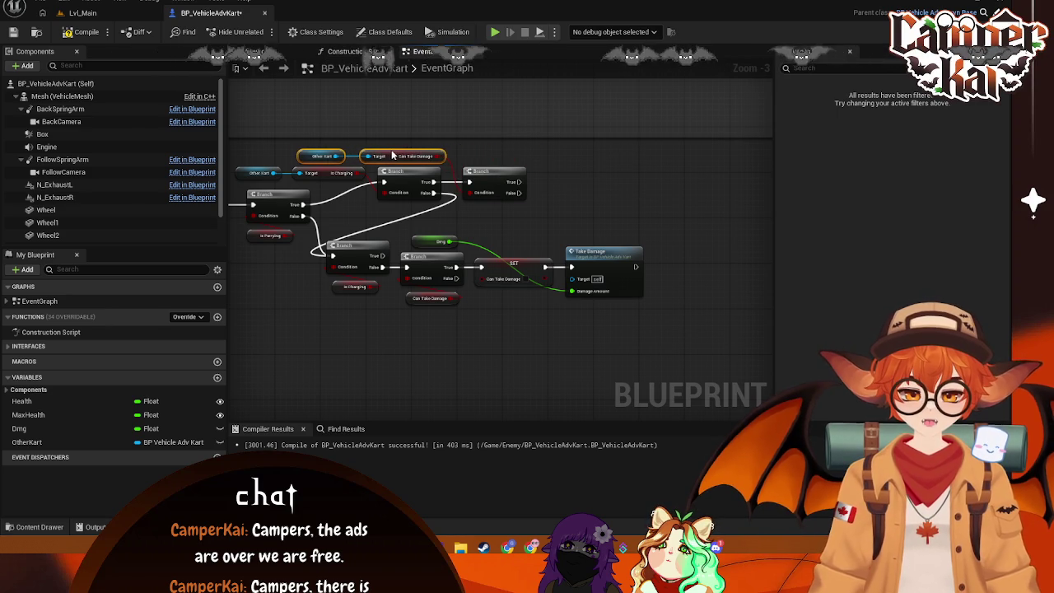
{"action": "left_click", "coordinate": [502, 156]}
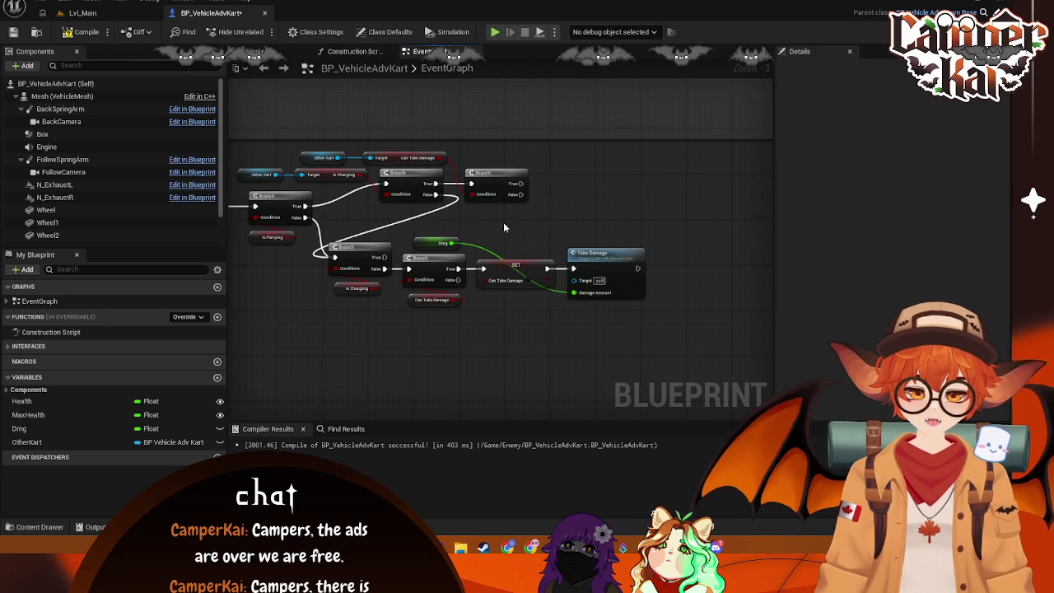
Step: Duplicate the Dmg, SET and Take Damage nodes, wiring the new branch's True to SET and Other Kart as target
{"action": "left_click_drag", "start_coordinate": [504, 228], "coordinate": [476, 231]}
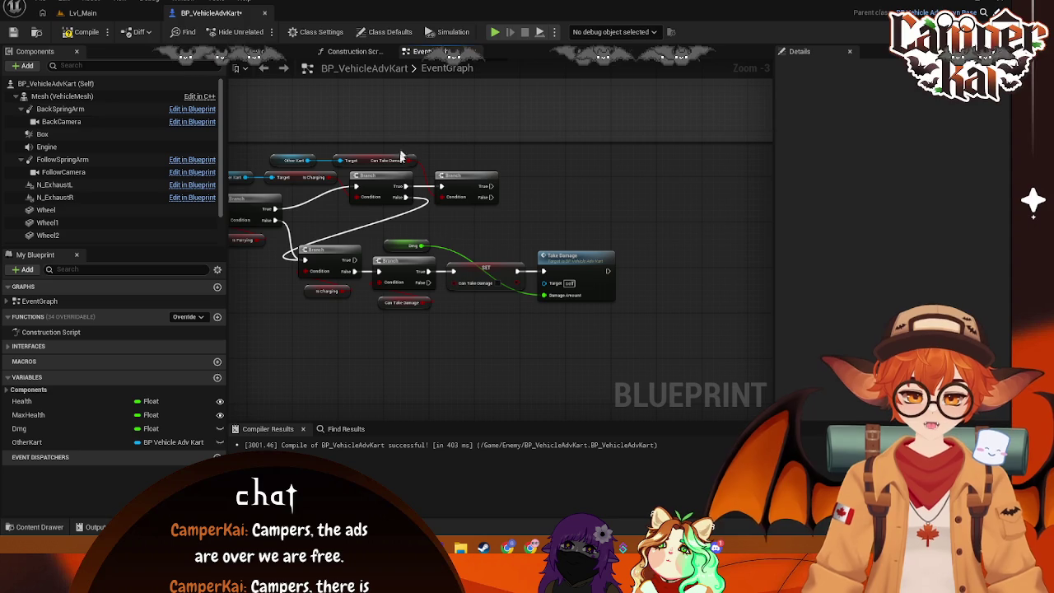
{"action": "right_click", "coordinate": [449, 220]}
{"action": "mouse_move", "coordinate": [492, 186]}
{"action": "left_mouse_down"}
{"action": "mouse_move", "coordinate": [543, 192]}
{"action": "mouse_move", "coordinate": [531, 192]}
{"action": "left_mouse_up"}
{"action": "type", "text": "take damage"}
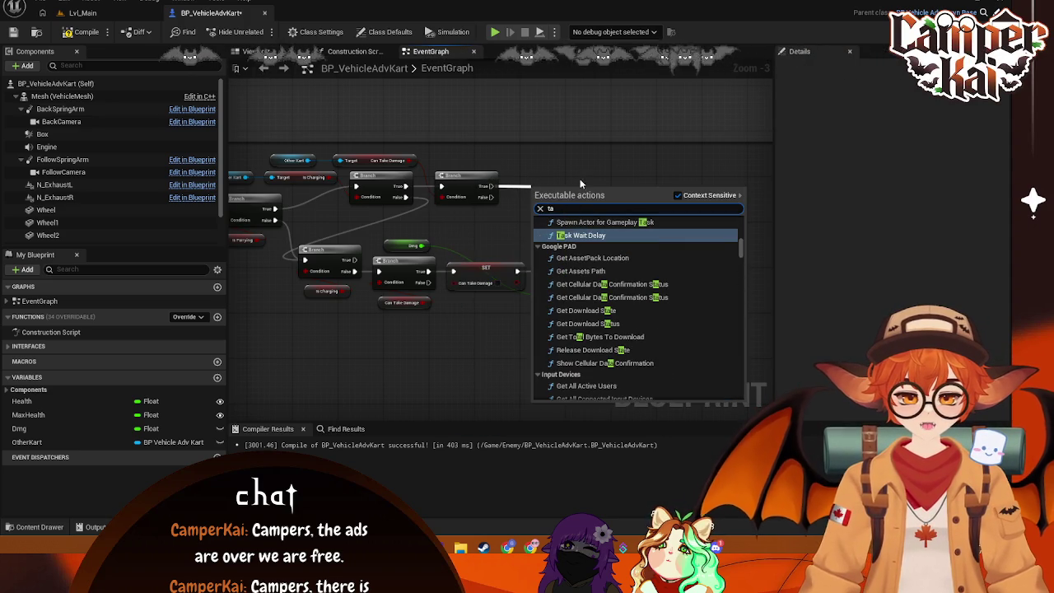
{"action": "key", "text": "Return"}
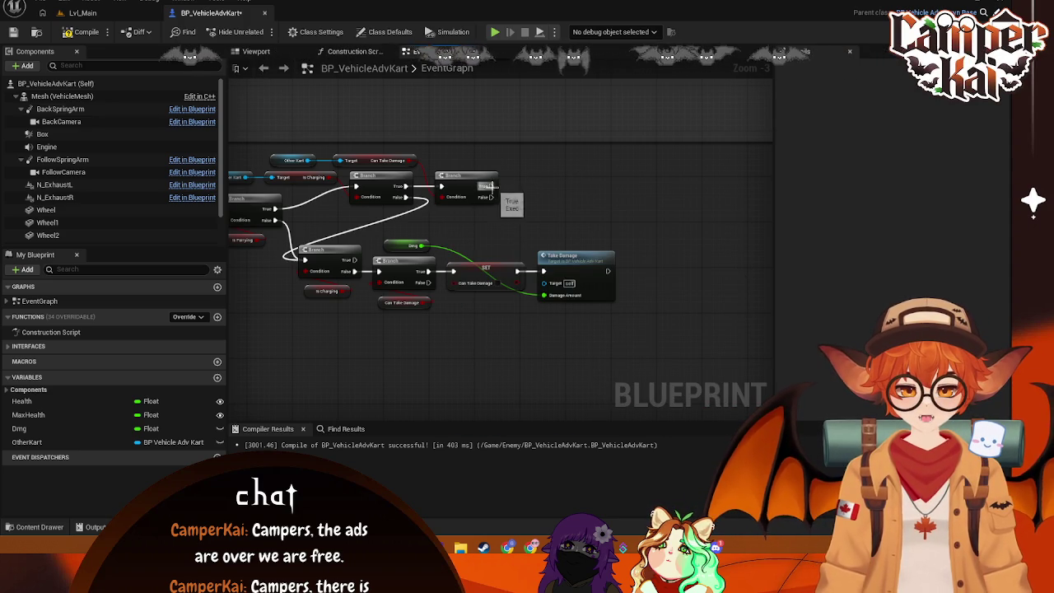
{"action": "left_click_drag", "start_coordinate": [623, 235], "coordinate": [492, 324]}
{"action": "left_click", "coordinate": [408, 245], "text": "ctrl"}
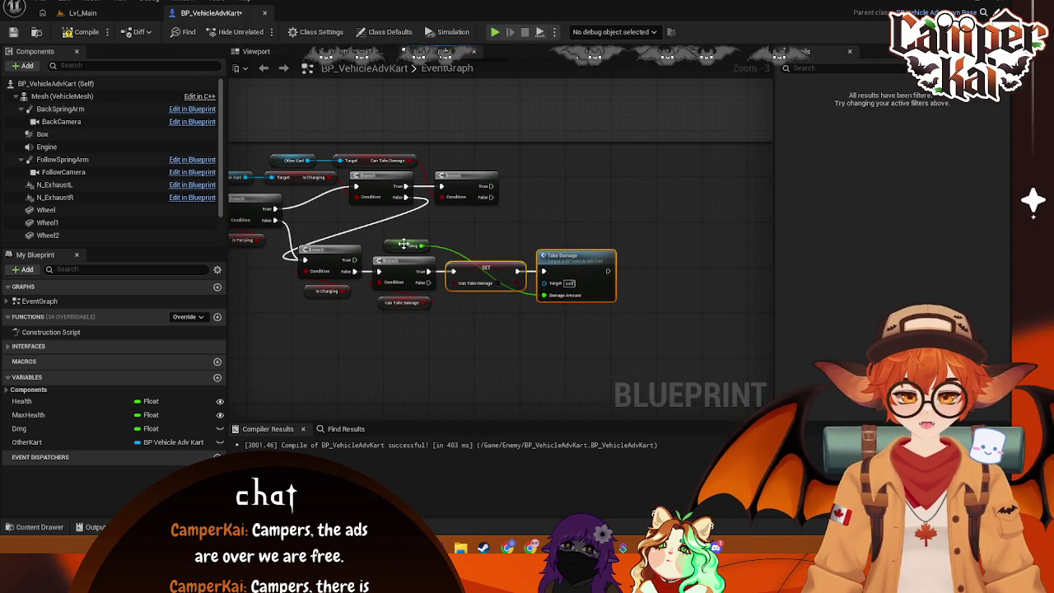
{"action": "key", "text": "ctrl+c"}
{"action": "key", "text": "ctrl+v"}
{"action": "mouse_move", "coordinate": [670, 215]}
{"action": "left_mouse_down"}
{"action": "mouse_move", "coordinate": [653, 188]}
{"action": "mouse_move", "coordinate": [619, 178]}
{"action": "left_mouse_up"}
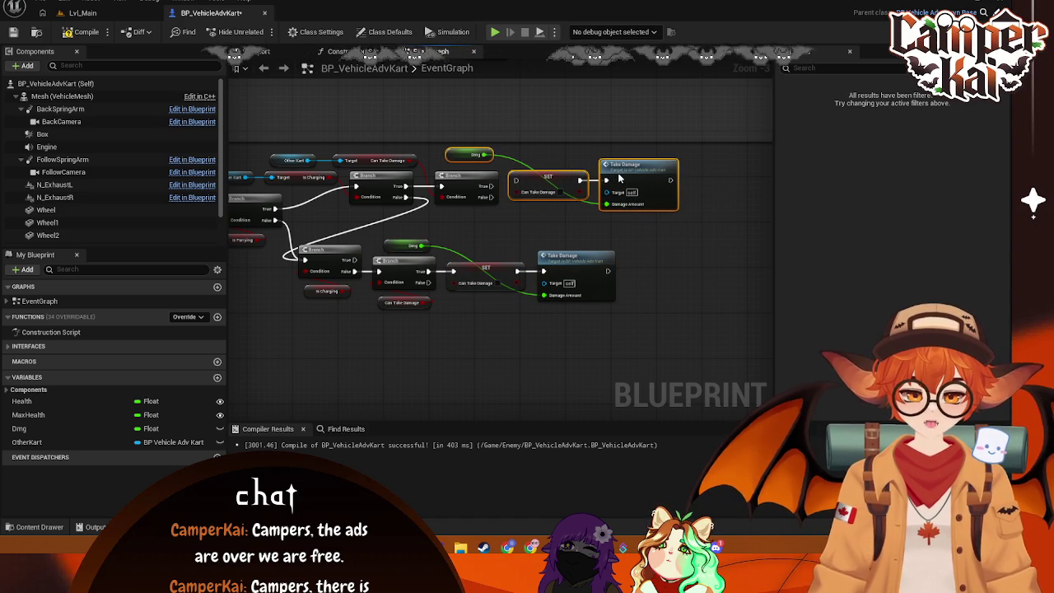
{"action": "left_click_drag", "start_coordinate": [496, 187], "coordinate": [515, 180]}
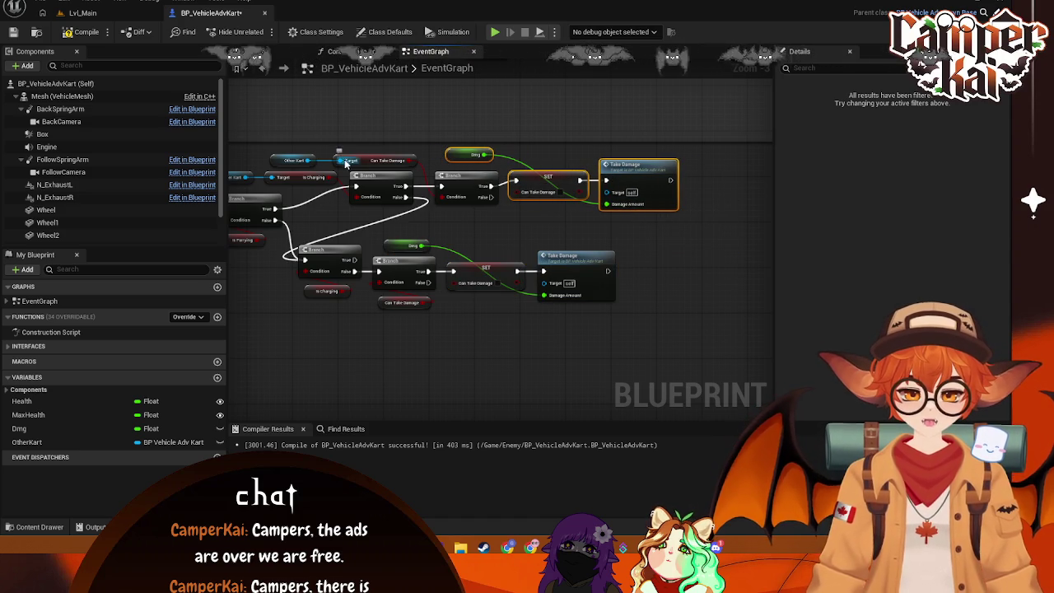
{"action": "mouse_move", "coordinate": [310, 161]}
{"action": "left_mouse_down"}
{"action": "mouse_move", "coordinate": [591, 205]}
{"action": "mouse_move", "coordinate": [607, 191]}
{"action": "left_mouse_up"}
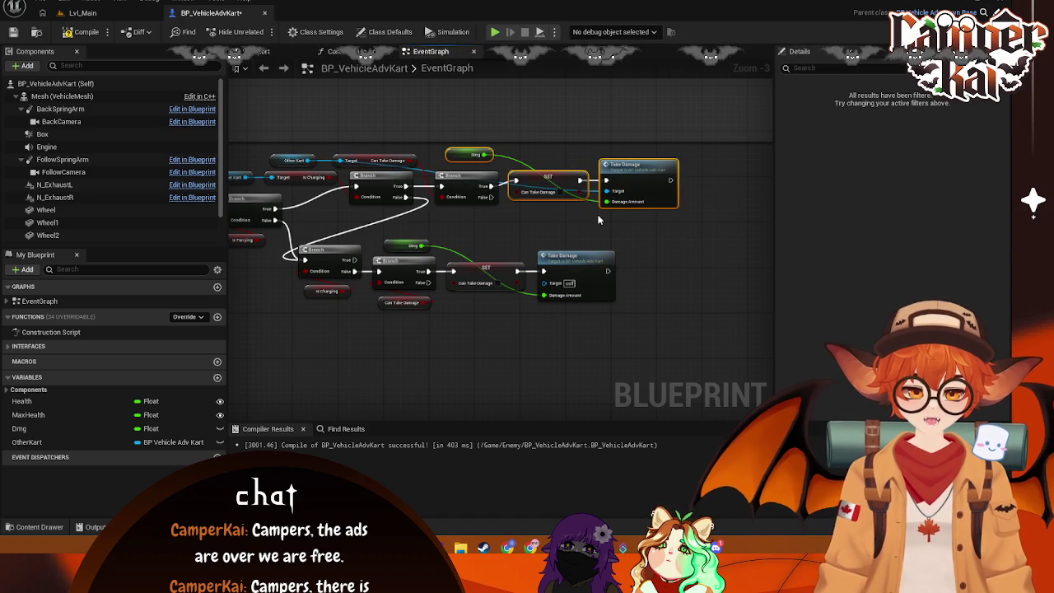
Step: Realign the upper and lower node groups and save the blueprint
{"action": "left_click_drag", "start_coordinate": [632, 239], "coordinate": [300, 307]}
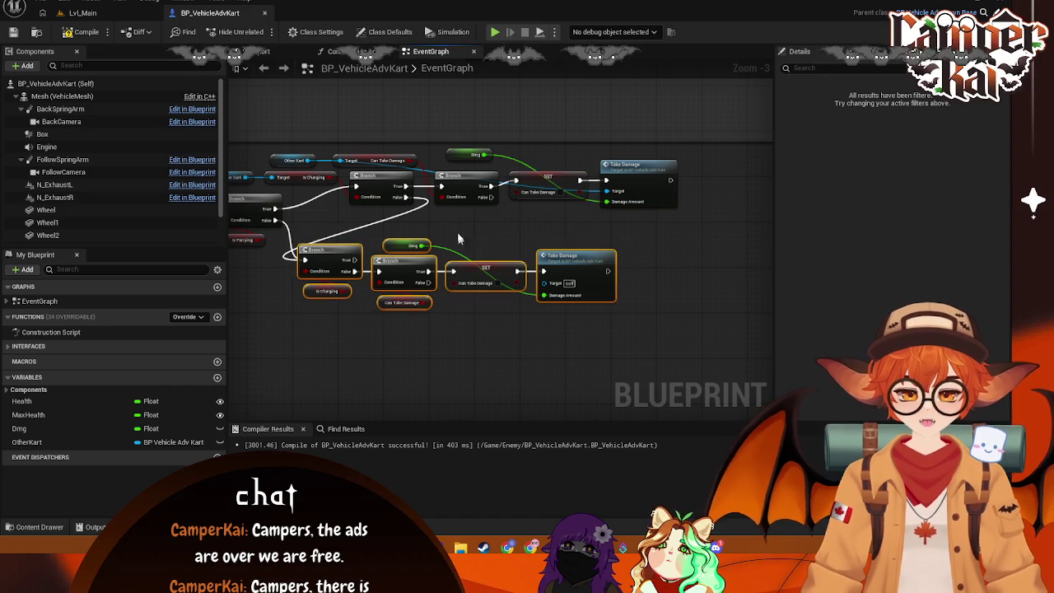
{"action": "left_click", "coordinate": [470, 242]}
{"action": "mouse_move", "coordinate": [723, 149]}
{"action": "left_mouse_down"}
{"action": "mouse_move", "coordinate": [371, 185]}
{"action": "mouse_move", "coordinate": [295, 183]}
{"action": "left_mouse_up"}
{"action": "mouse_move", "coordinate": [683, 175]}
{"action": "left_mouse_down"}
{"action": "mouse_move", "coordinate": [624, 167]}
{"action": "mouse_move", "coordinate": [633, 175]}
{"action": "left_mouse_up"}
{"action": "mouse_move", "coordinate": [626, 228]}
{"action": "left_mouse_down"}
{"action": "mouse_move", "coordinate": [672, 215]}
{"action": "mouse_move", "coordinate": [410, 305]}
{"action": "left_mouse_up"}
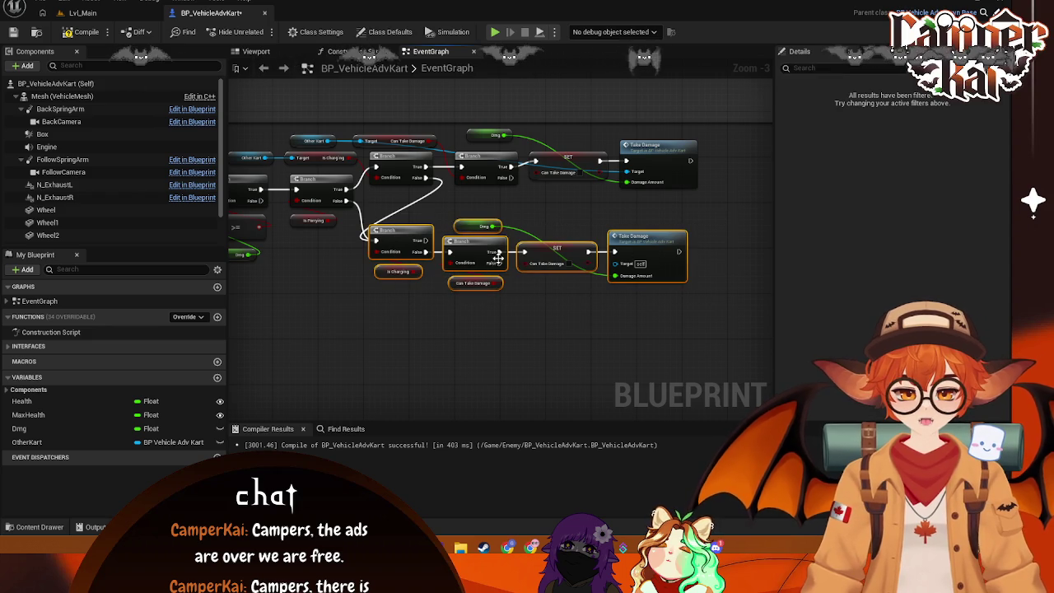
{"action": "right_click", "coordinate": [485, 243]}
{"action": "key", "text": "Escape"}
{"action": "left_click_drag", "start_coordinate": [714, 214], "coordinate": [343, 296]}
{"action": "left_click_drag", "start_coordinate": [646, 241], "coordinate": [646, 218]}
{"action": "key", "text": "ctrl+s"}
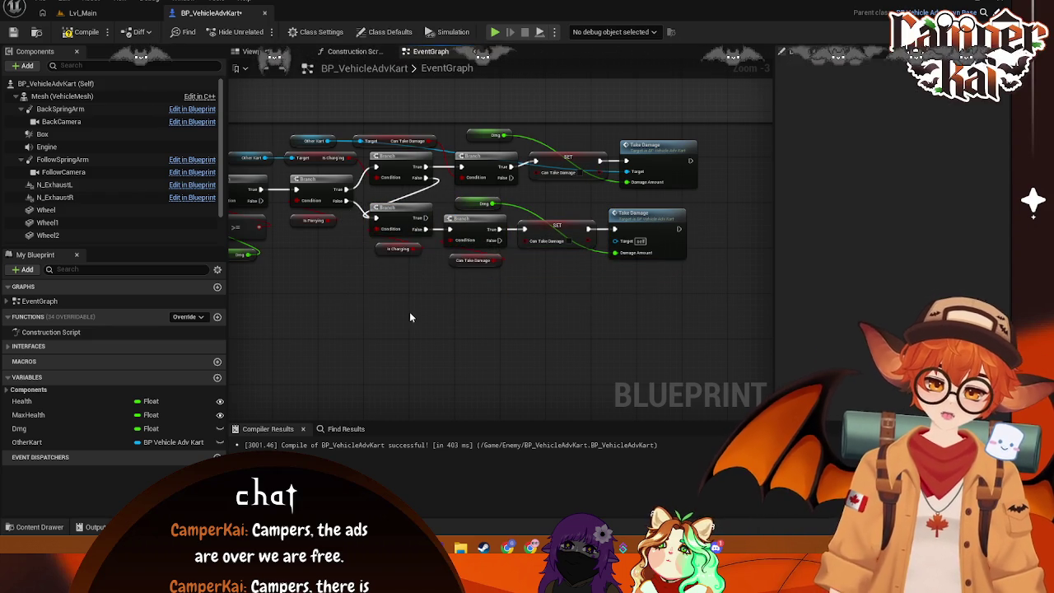
{"action": "left_click", "coordinate": [408, 311]}
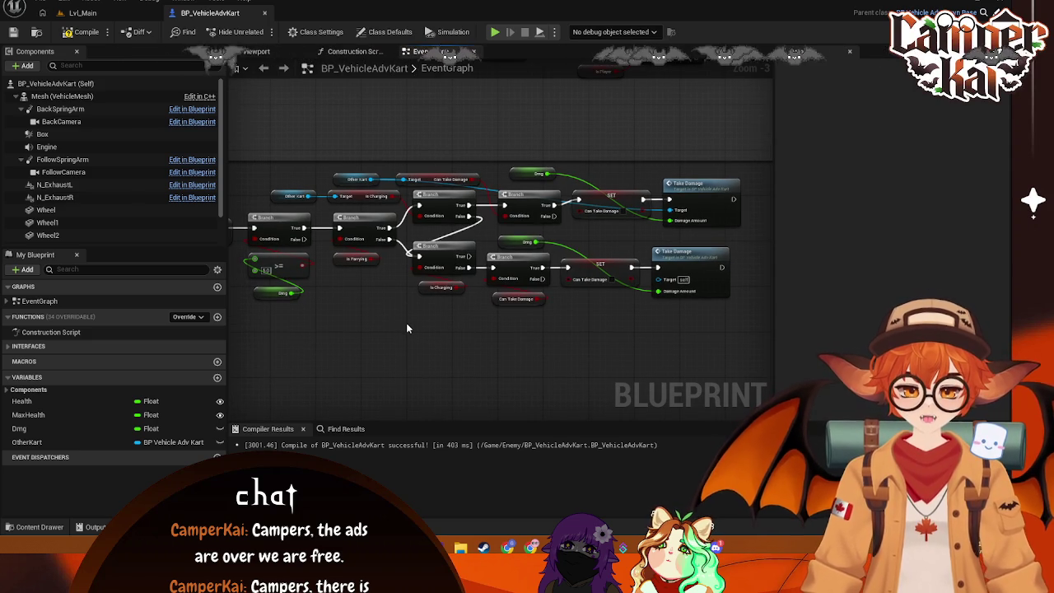
Step: Compile the kart blueprint and start a play-in-editor race in Lvl_Main
{"action": "left_click", "coordinate": [82, 31]}
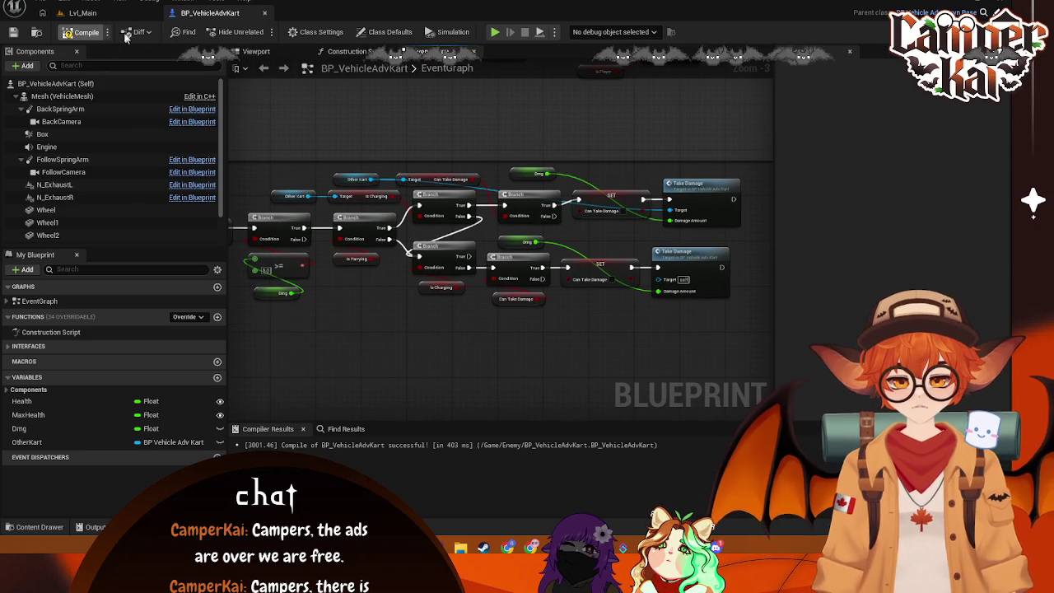
{"action": "left_click", "coordinate": [96, 14]}
{"action": "left_click", "coordinate": [262, 33]}
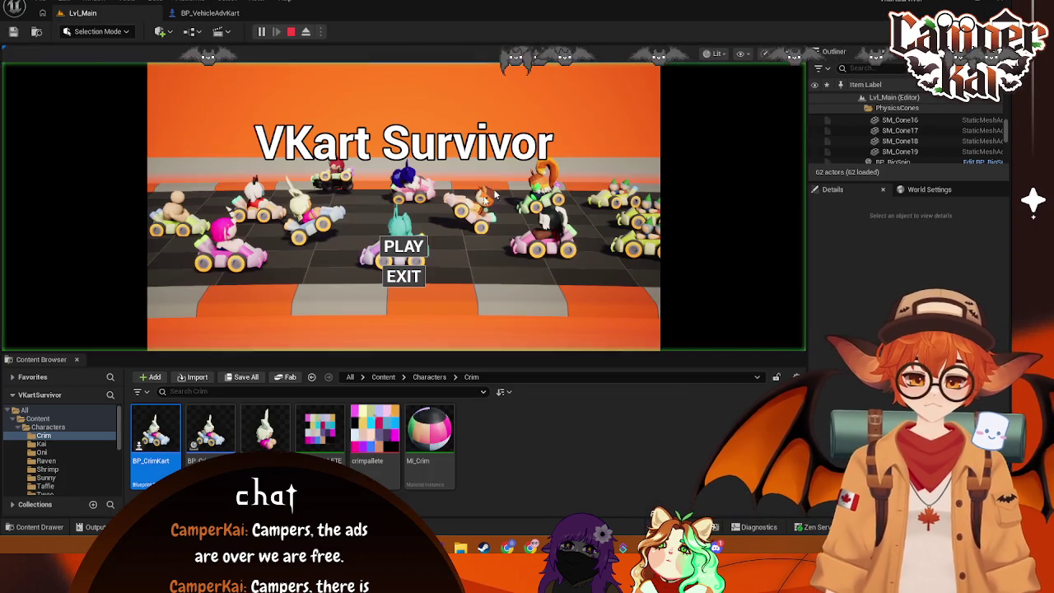
{"action": "left_click", "coordinate": [416, 253]}
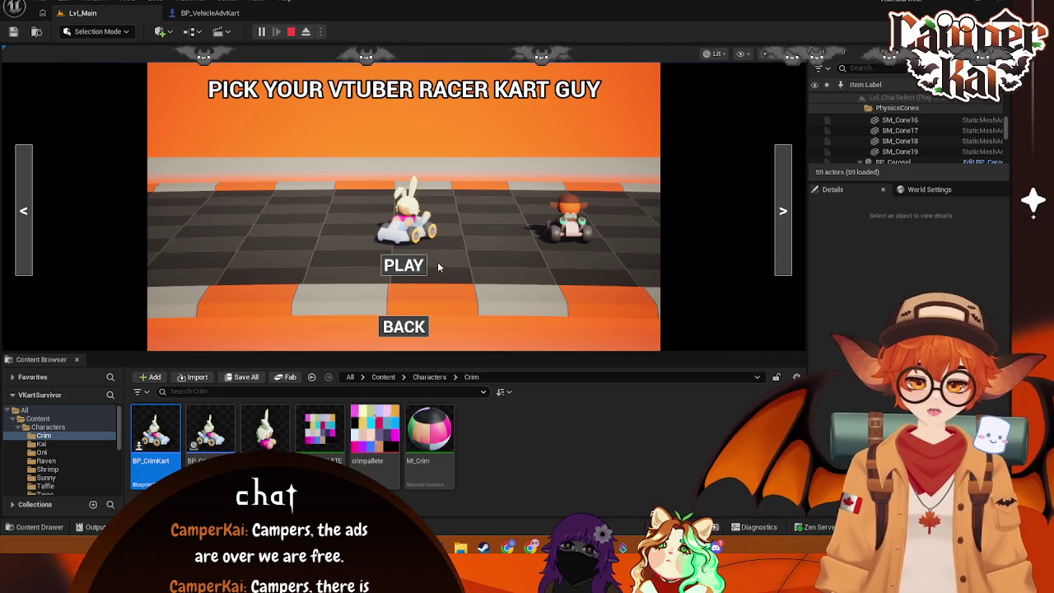
{"action": "left_click", "coordinate": [422, 264]}
Step: Select BP_CrimKart0 in the Outliner and look through its details
{"action": "scroll", "coordinate": [905, 131], "scroll_direction": "up", "scroll_amount": 5}
{"action": "scroll", "coordinate": [909, 139], "scroll_direction": "up", "scroll_amount": 2}
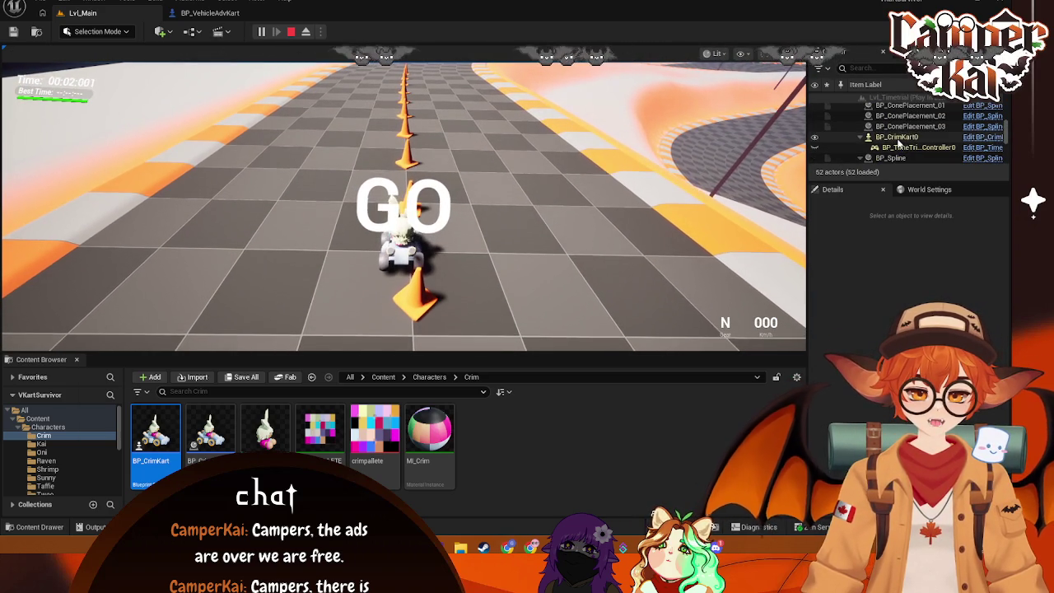
{"action": "left_click", "coordinate": [897, 138]}
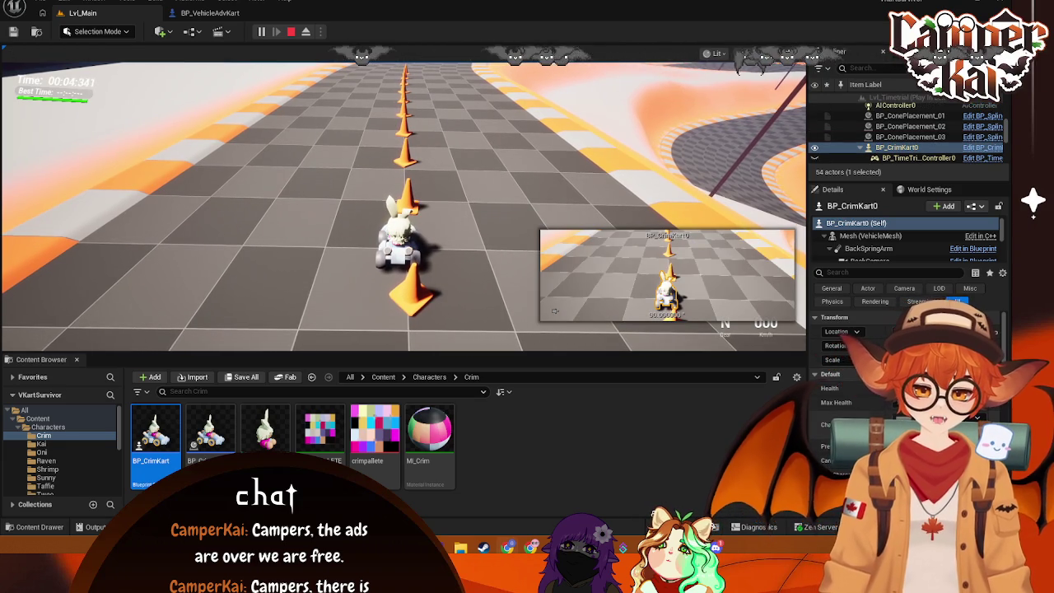
{"action": "scroll", "coordinate": [906, 387], "scroll_direction": "down", "scroll_amount": 1}
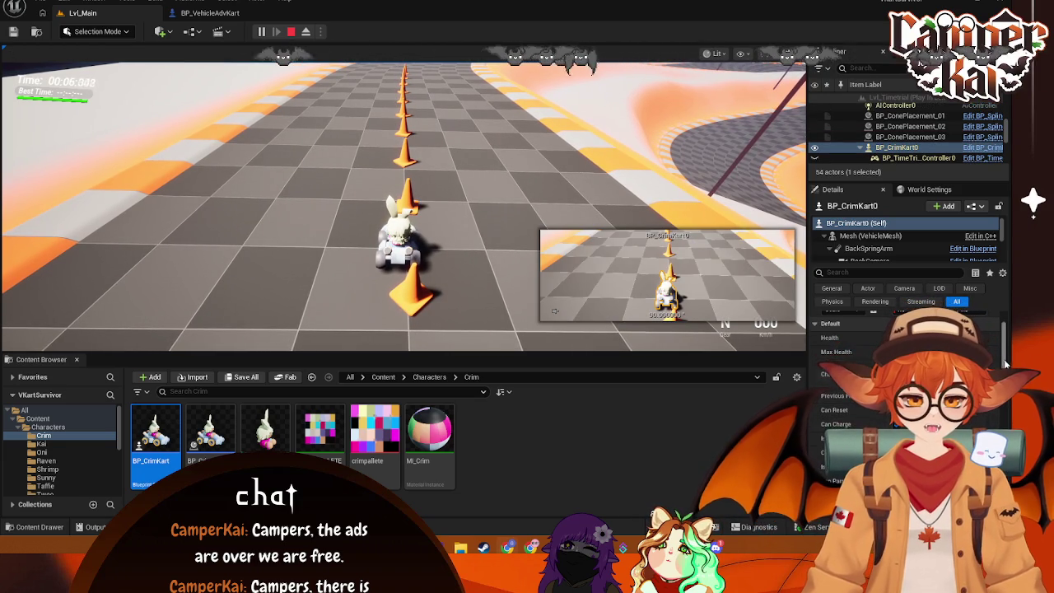
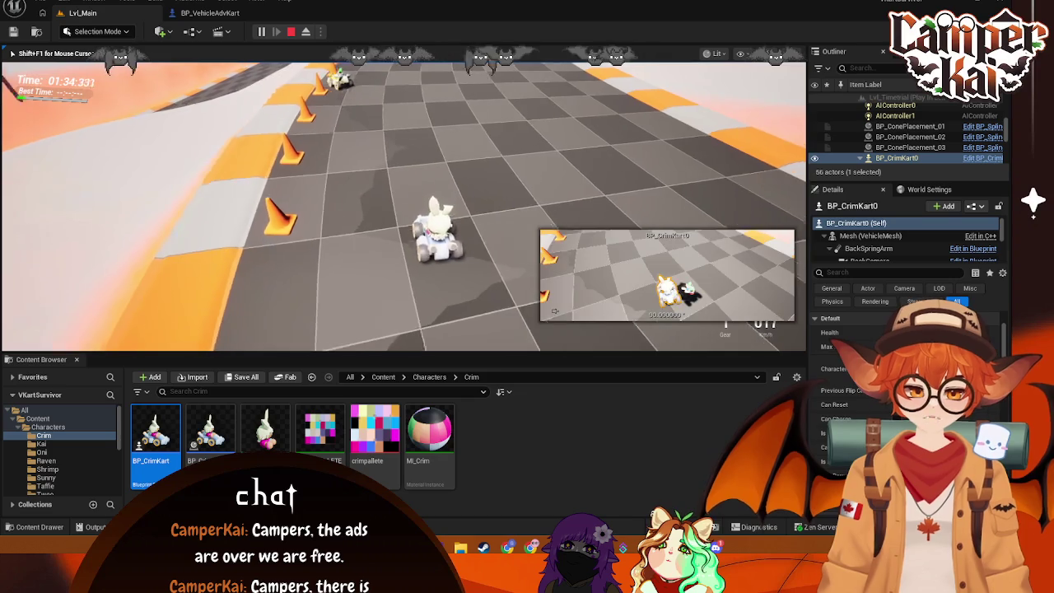
Step: Drive the kart forward, steer left, back away from the cones and rejoin the track
{"action": "key", "text": "w"}
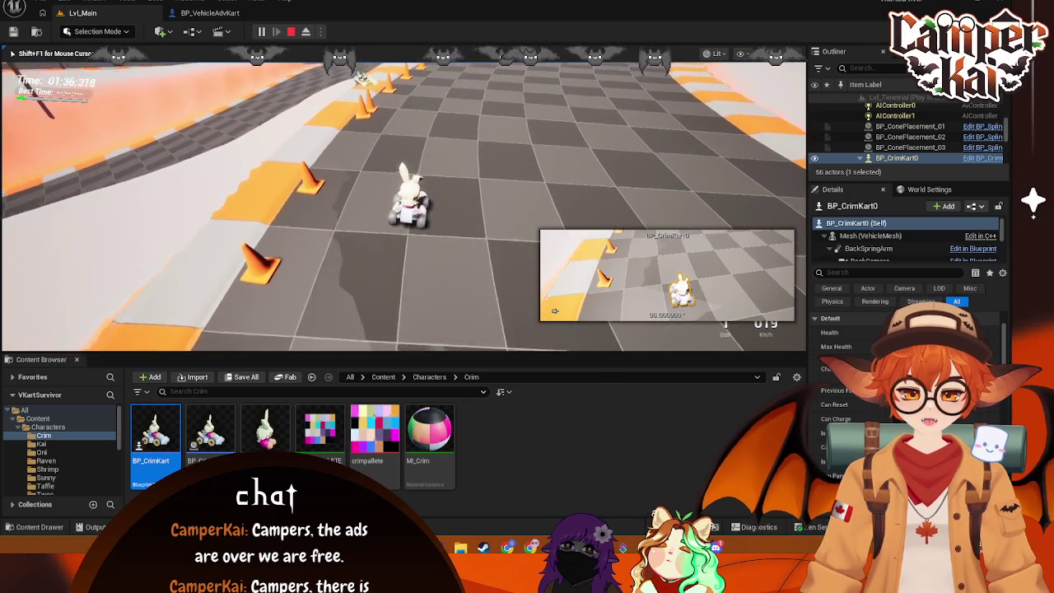
{"action": "key", "text": "a"}
{"action": "key", "text": "s"}
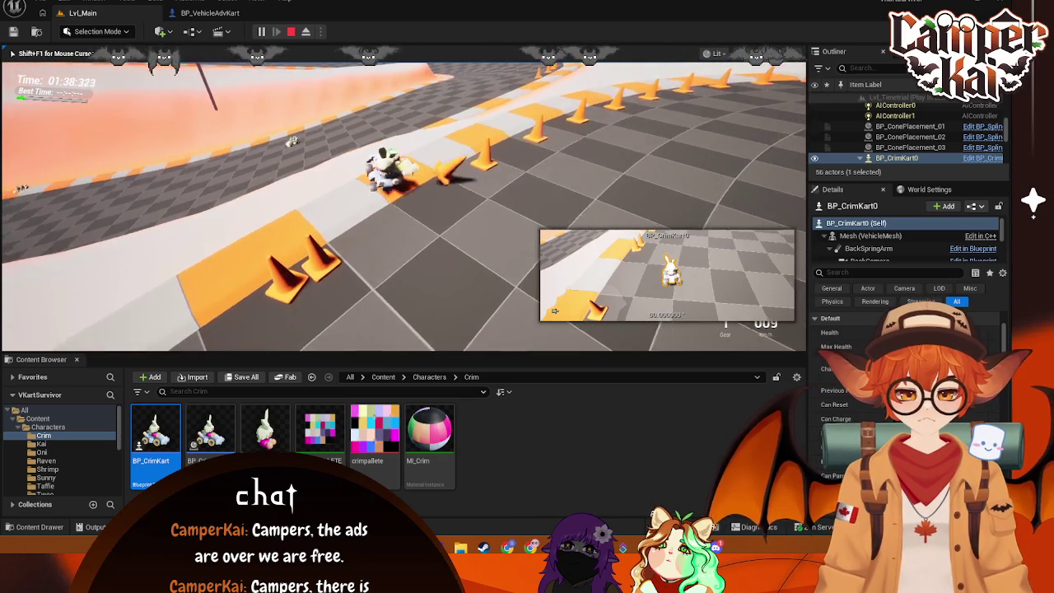
{"action": "key", "text": "w"}
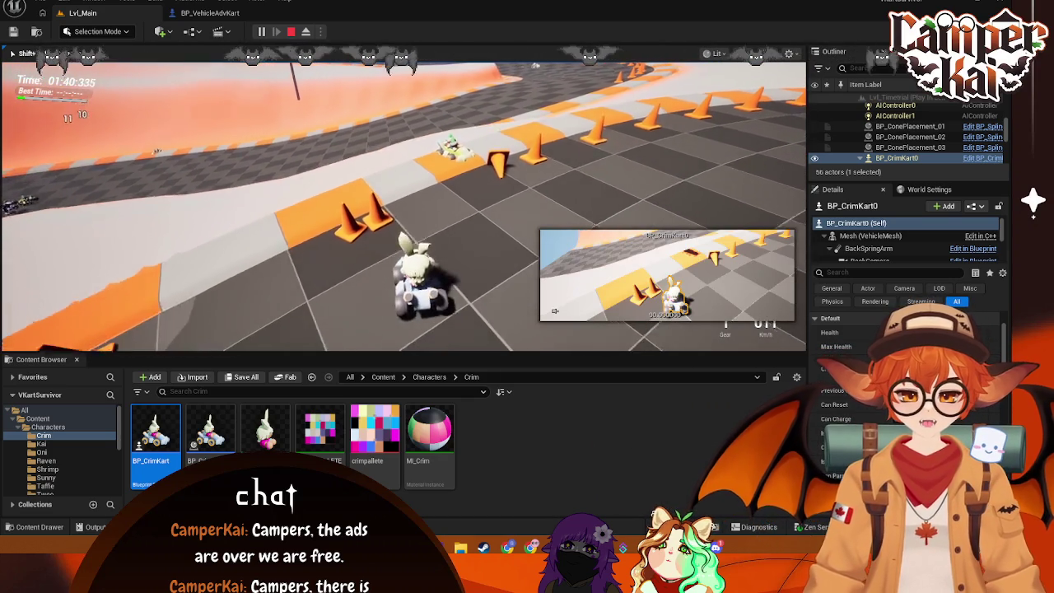
{"action": "key", "text": "w"}
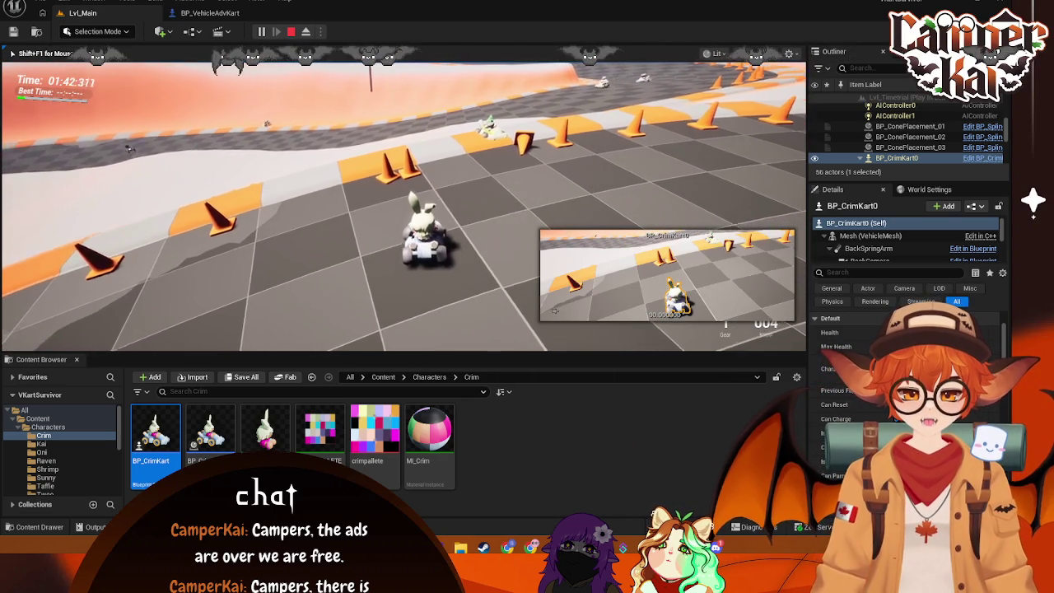
Step: Drive the kart toward the orange track edge, stop it, and pause the game
{"action": "key", "text": "w"}
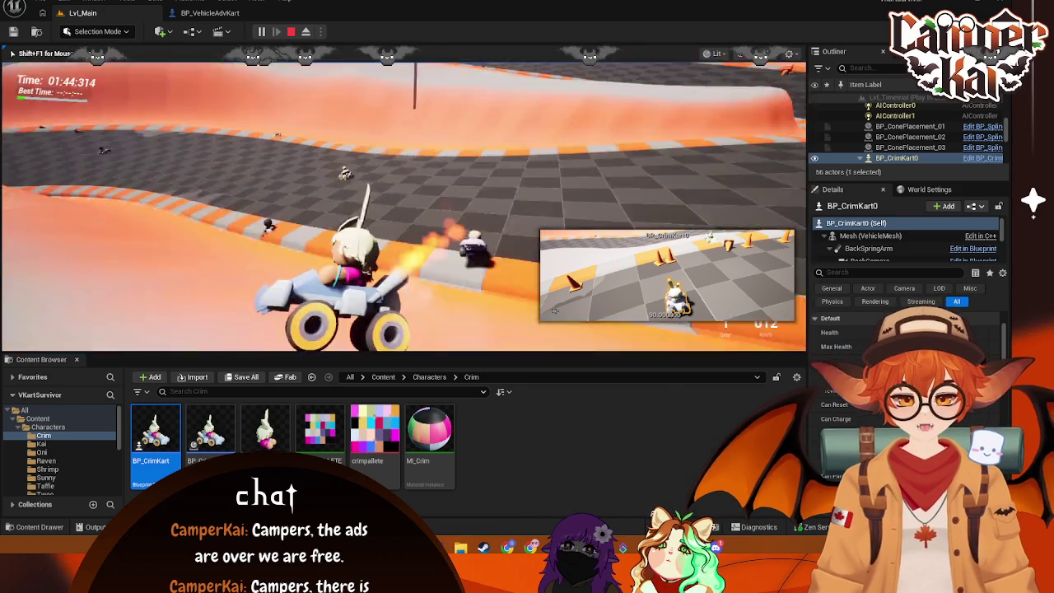
{"action": "key", "text": "w"}
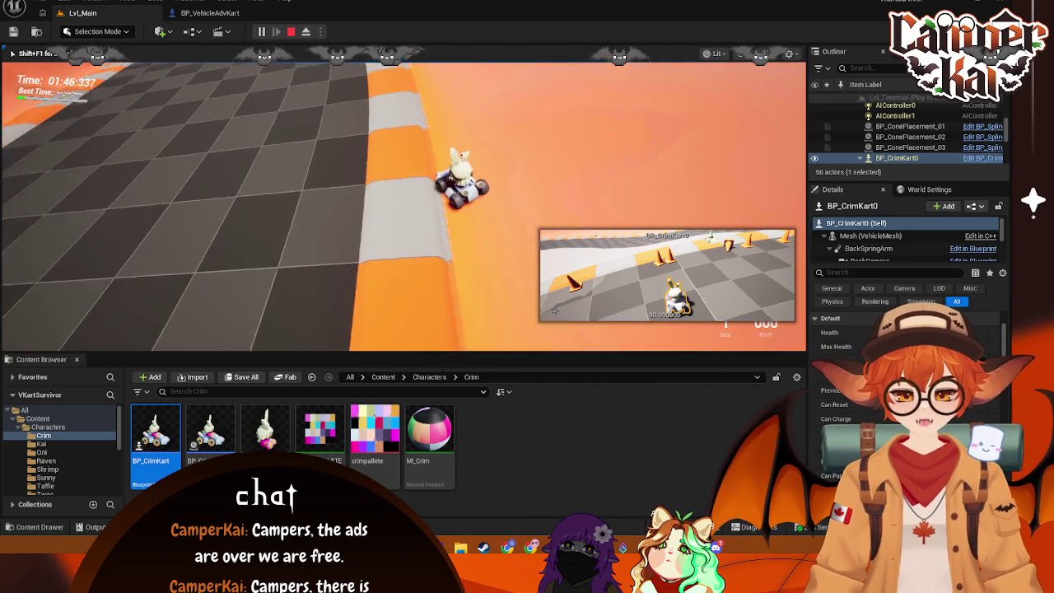
{"action": "key", "text": "w"}
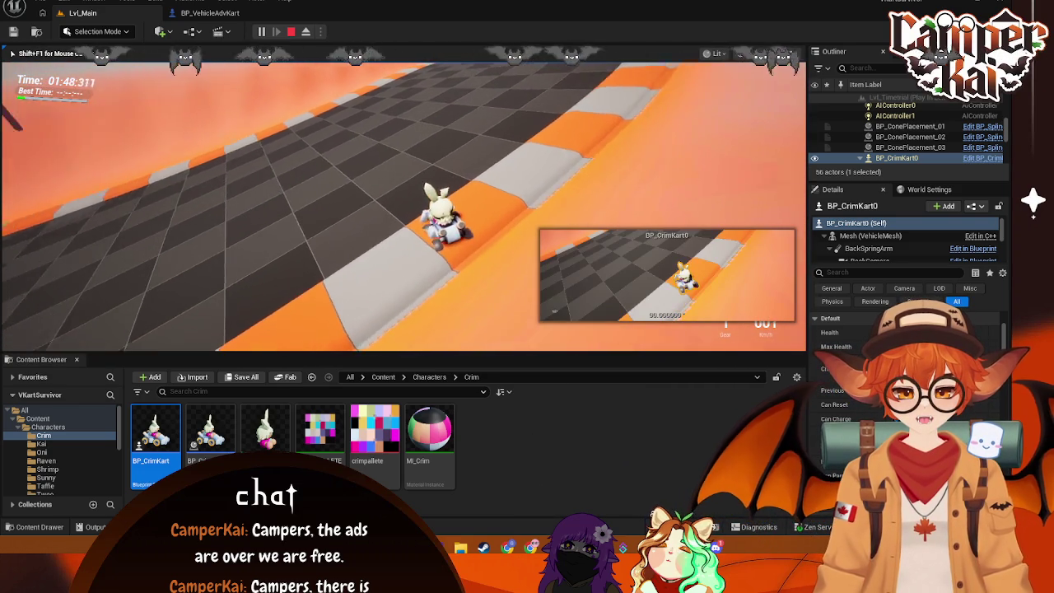
{"action": "key", "text": "shift+F1"}
{"action": "left_click", "coordinate": [261, 31]}
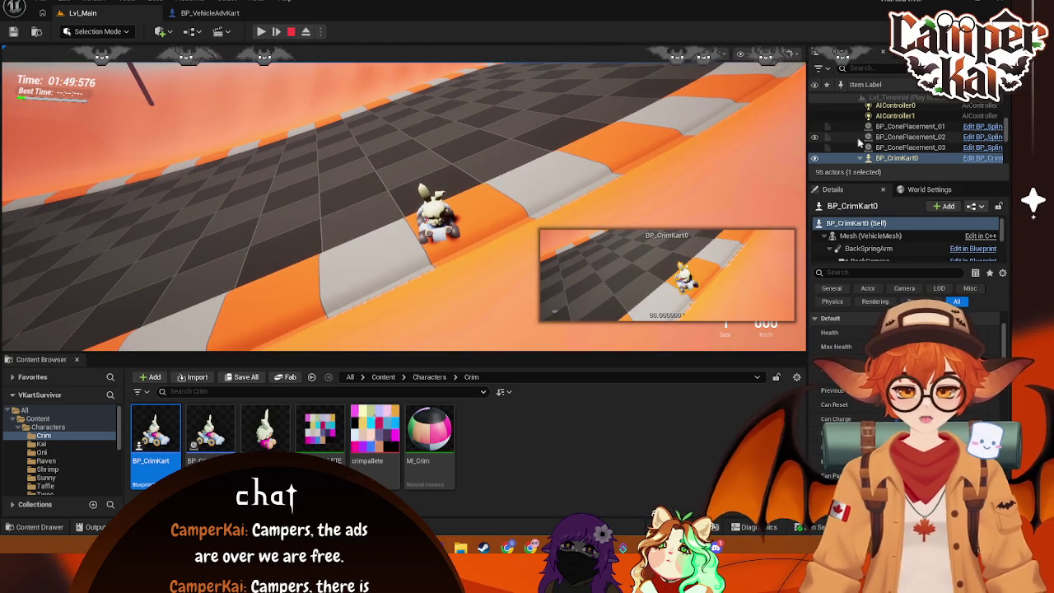
Step: Scroll the World Outliner and inspect BP_EnemySmol1, BP_EnemySmol3, BP_EnemySmol5 and BP_EnemySmol4
{"action": "scroll", "coordinate": [914, 134], "scroll_direction": "down", "scroll_amount": 5}
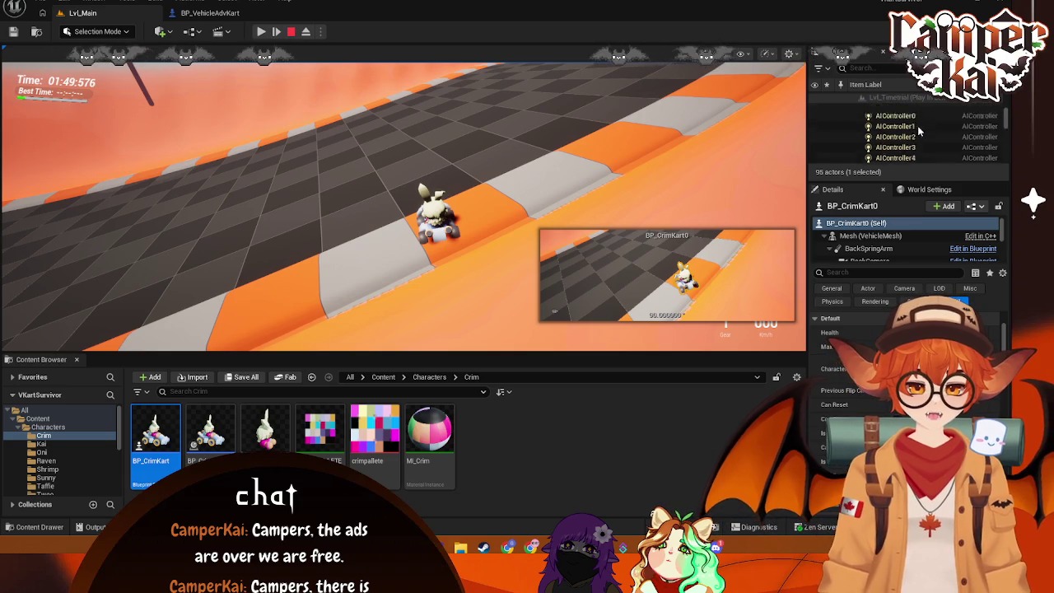
{"action": "scroll", "coordinate": [919, 133], "scroll_direction": "down", "scroll_amount": 3}
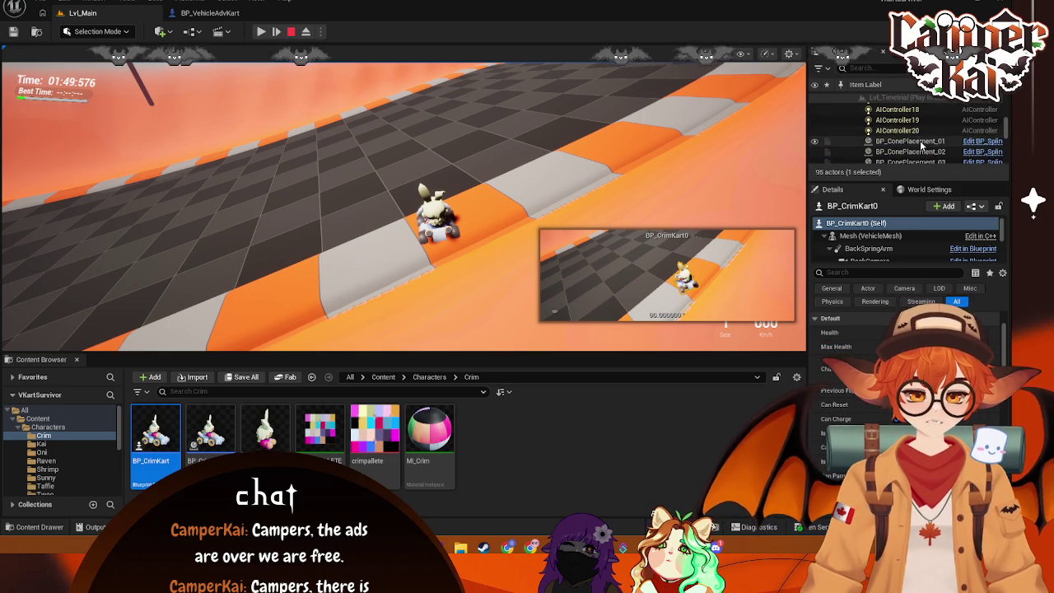
{"action": "scroll", "coordinate": [921, 145], "scroll_direction": "down", "scroll_amount": 5}
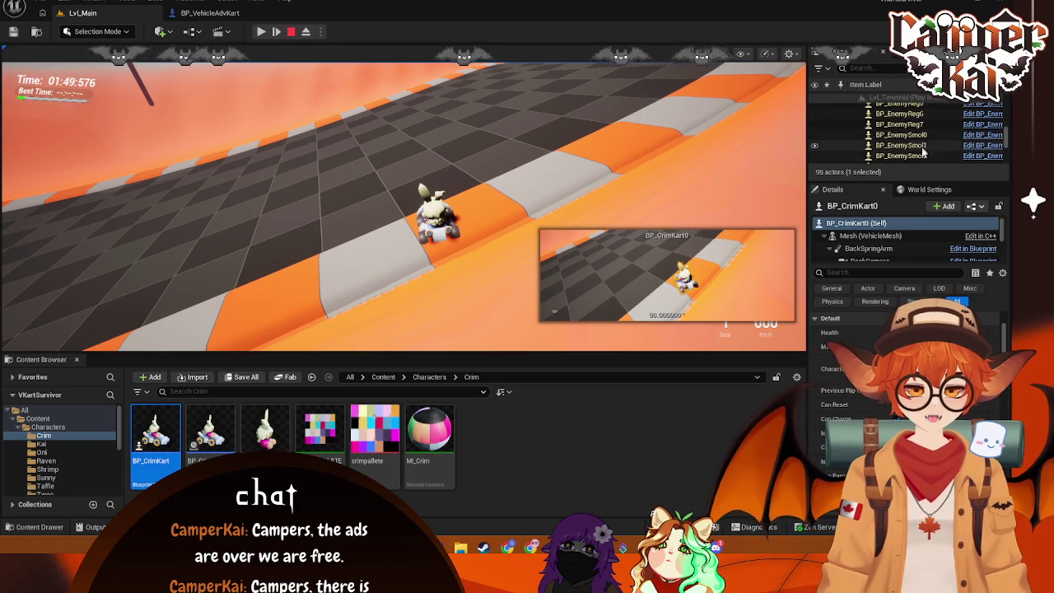
{"action": "scroll", "coordinate": [922, 156], "scroll_direction": "down", "scroll_amount": 1}
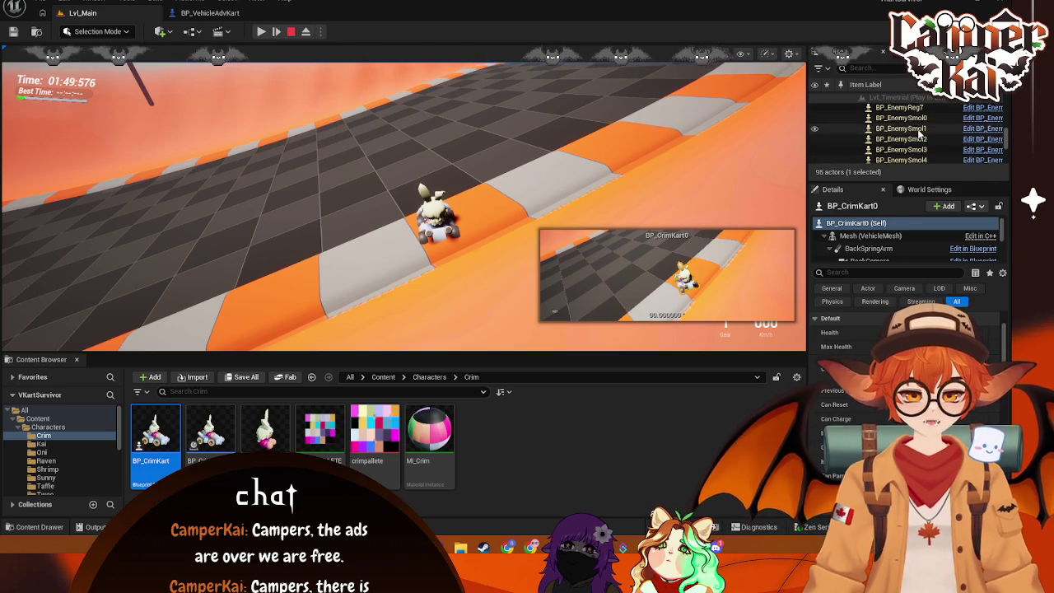
{"action": "left_click", "coordinate": [922, 129]}
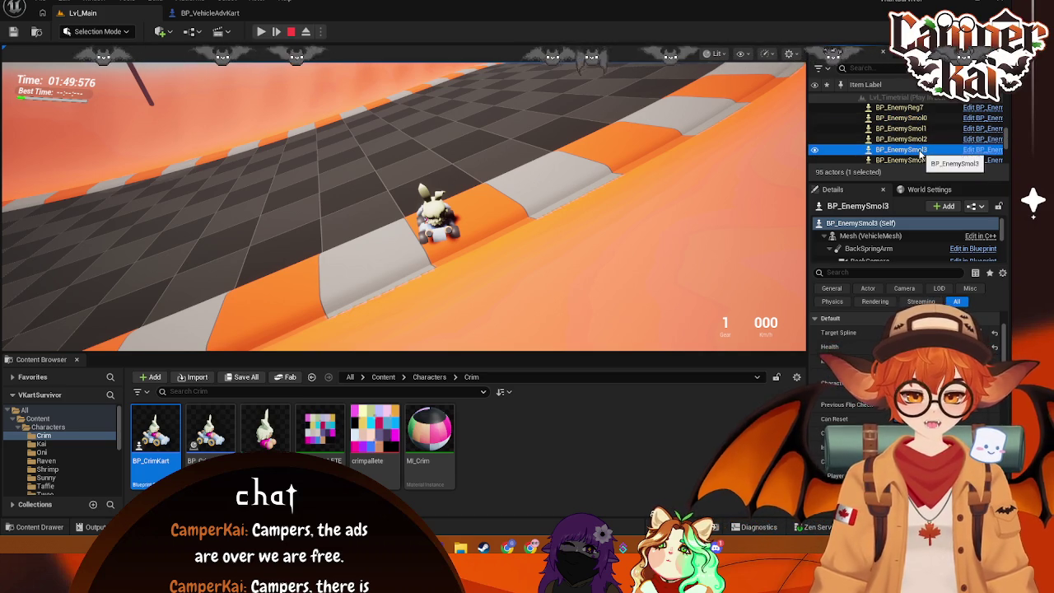
{"action": "left_click", "coordinate": [920, 150]}
{"action": "scroll", "coordinate": [922, 154], "scroll_direction": "down", "scroll_amount": 1}
{"action": "left_click", "coordinate": [921, 153]}
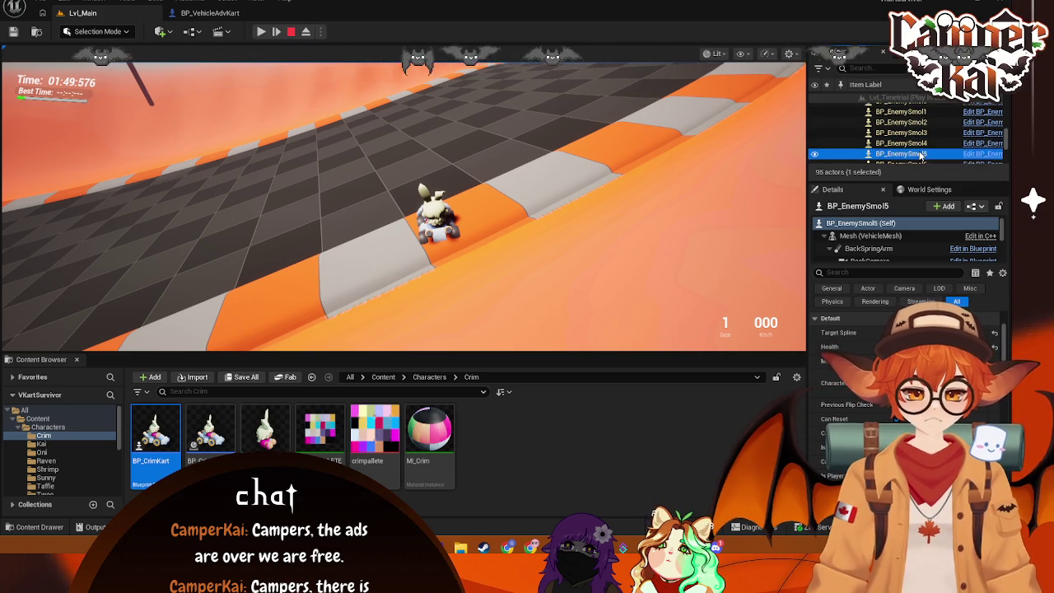
{"action": "left_click", "coordinate": [911, 145]}
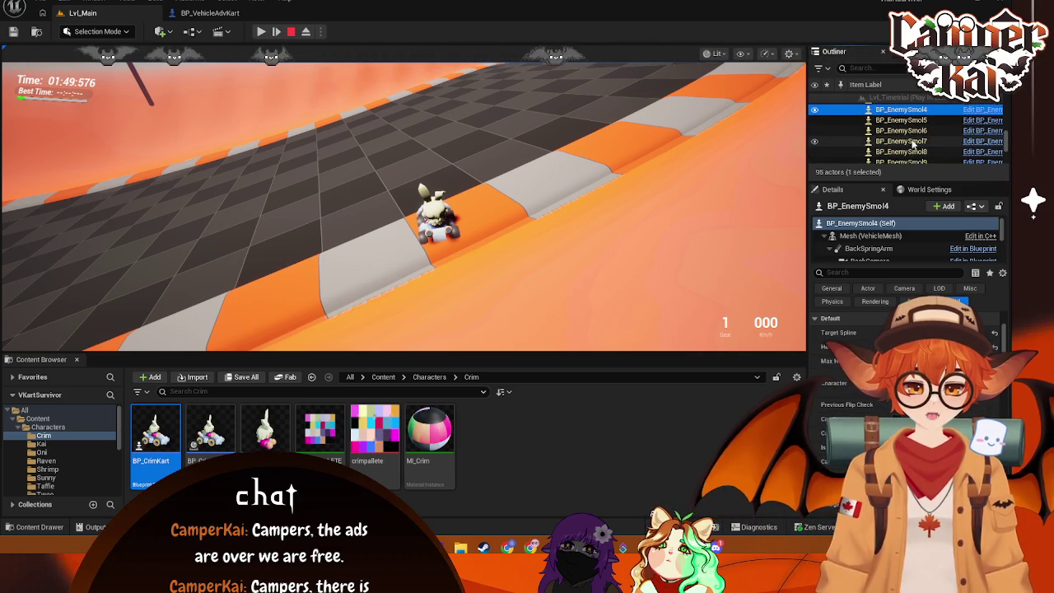
Step: Inspect BP_EnemySmol6, 7 and 8, then step back through 6, 7 and 5 to BP_EnemySmol4
{"action": "scroll", "coordinate": [911, 132], "scroll_direction": "down", "scroll_amount": 2}
{"action": "left_click", "coordinate": [912, 130]}
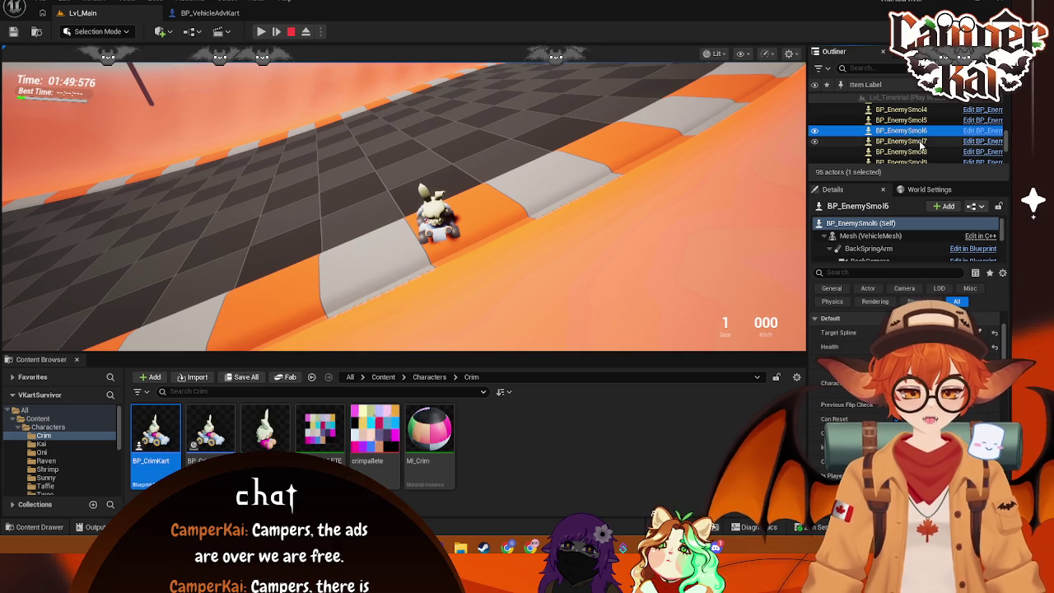
{"action": "left_click", "coordinate": [915, 140]}
{"action": "left_click", "coordinate": [922, 153]}
{"action": "scroll", "coordinate": [920, 154], "scroll_direction": "up", "scroll_amount": 2}
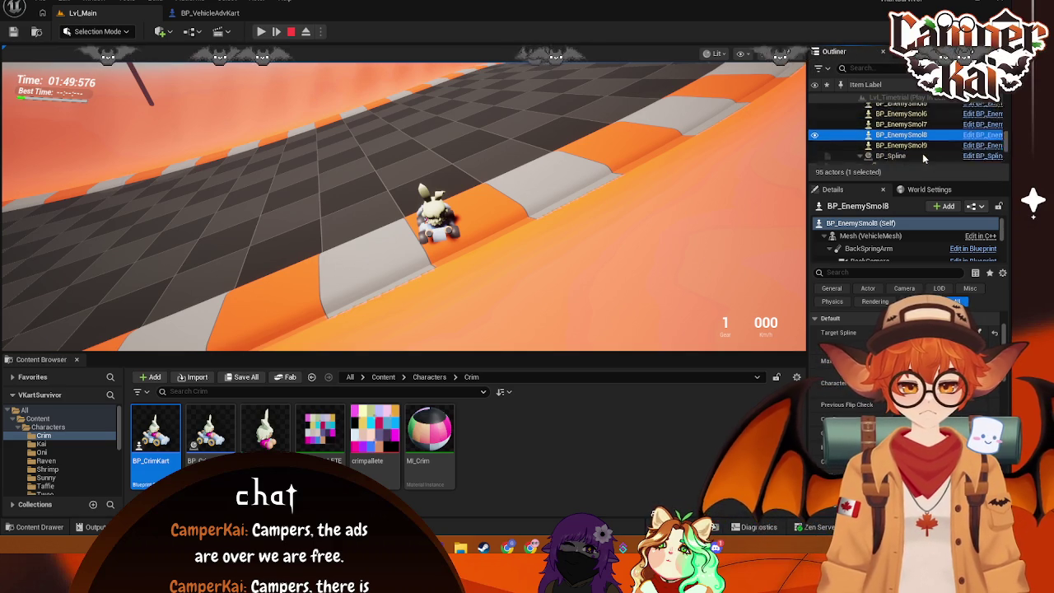
{"action": "left_click", "coordinate": [920, 147]}
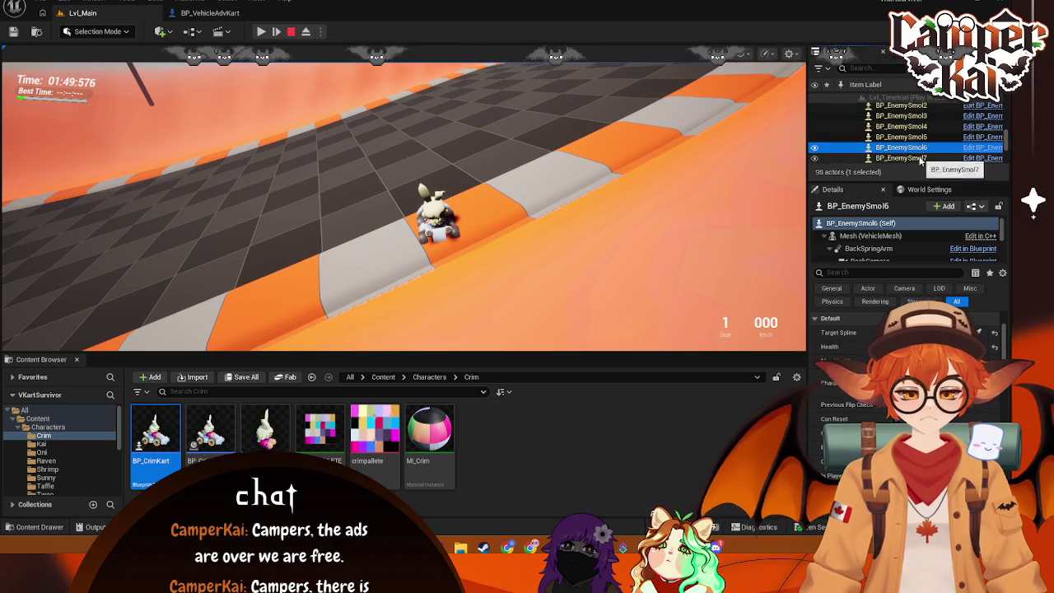
{"action": "left_click", "coordinate": [919, 158]}
{"action": "left_click", "coordinate": [917, 137]}
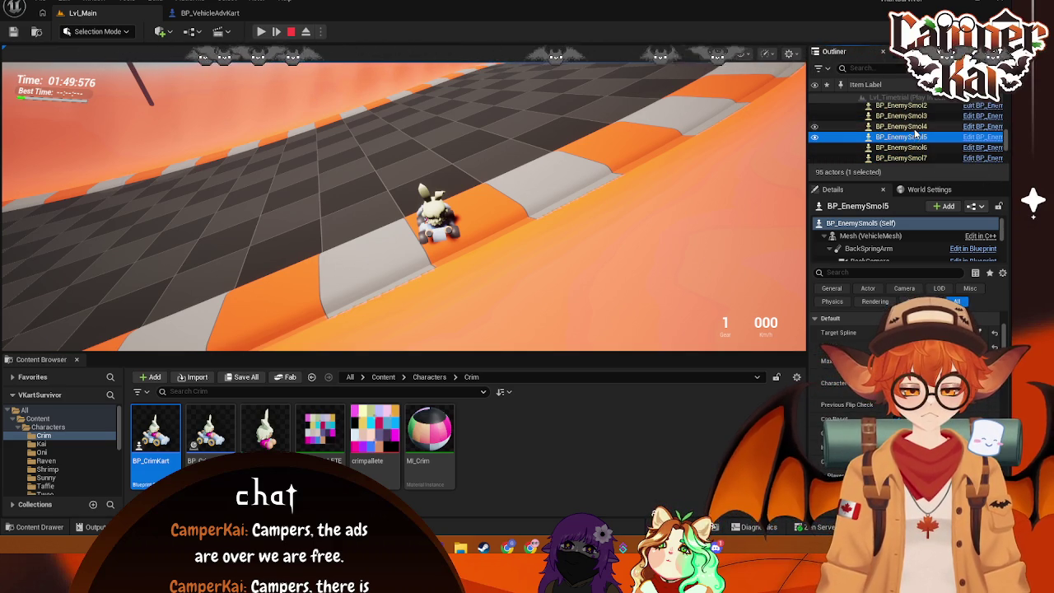
{"action": "left_click", "coordinate": [915, 126]}
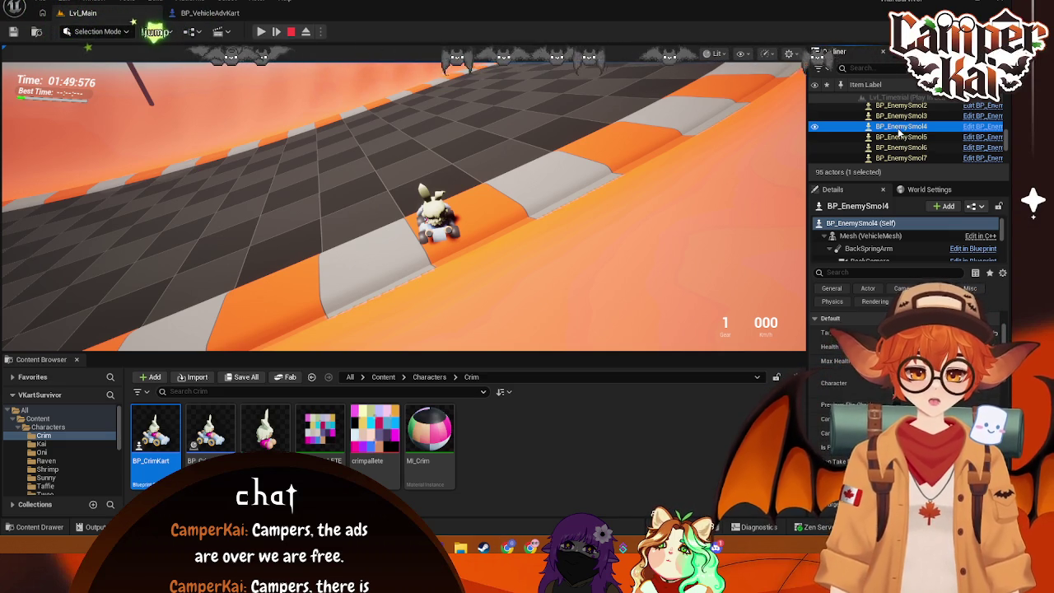
Step: Return focus to the game view and check the Show, view mode and viewport settings dropdowns
{"action": "left_click", "coordinate": [725, 206]}
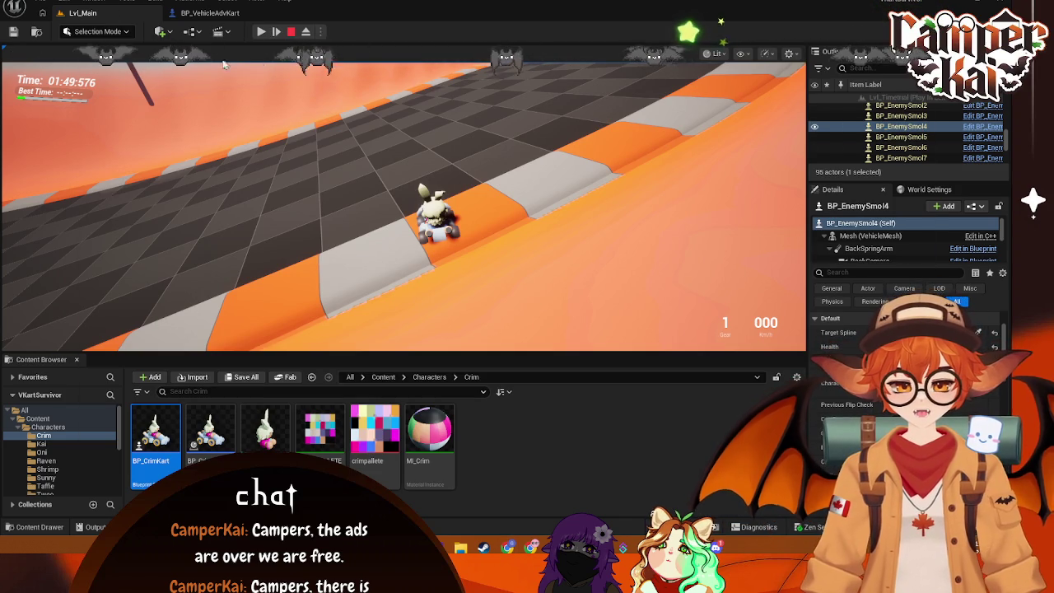
{"action": "left_click", "coordinate": [766, 53]}
{"action": "left_click", "coordinate": [765, 53]}
{"action": "left_click", "coordinate": [707, 54]}
{"action": "left_click", "coordinate": [706, 54]}
{"action": "left_click", "coordinate": [787, 54]}
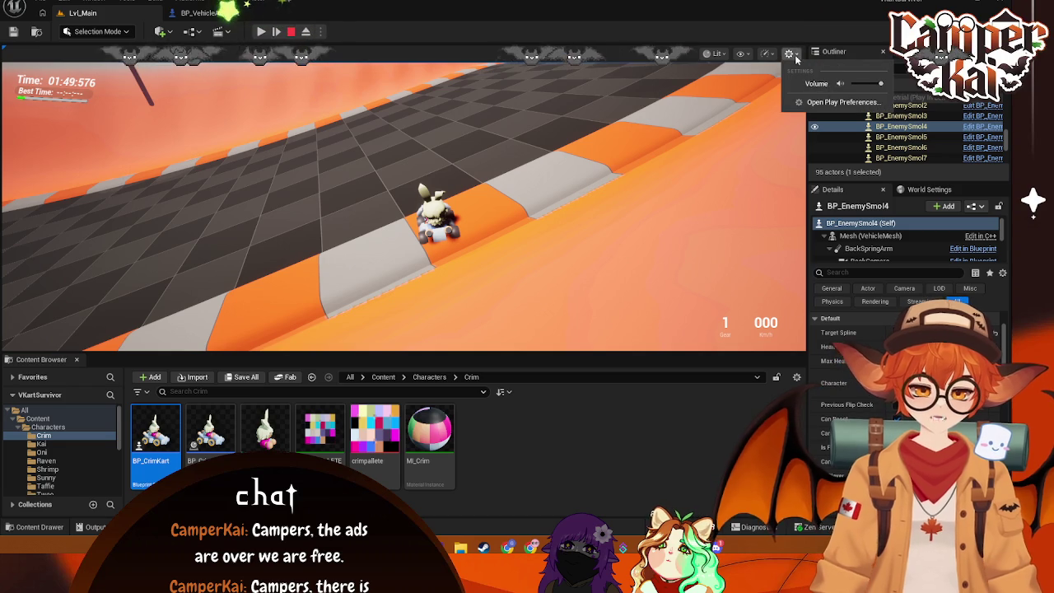
{"action": "scroll", "coordinate": [843, 121], "scroll_direction": "up", "scroll_amount": 3}
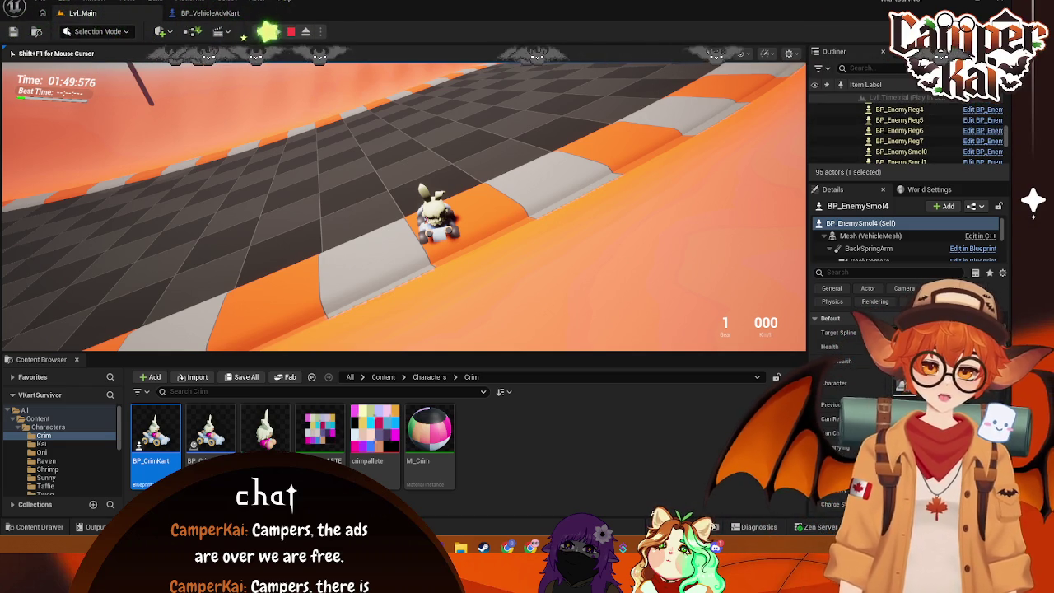
Step: Eject from the game with F8 and select BP_EnemySmol4 in the Outliner
{"action": "key", "text": "F8"}
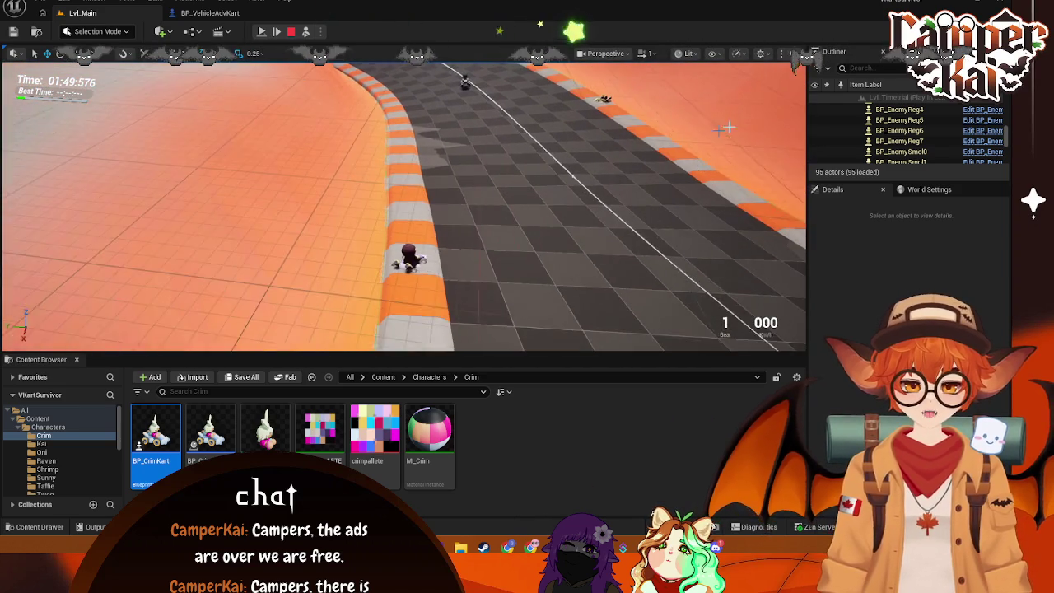
{"action": "left_click", "coordinate": [900, 132]}
{"action": "key", "text": "Down"}
{"action": "key", "text": "Down"}
{"action": "key", "text": "Down"}
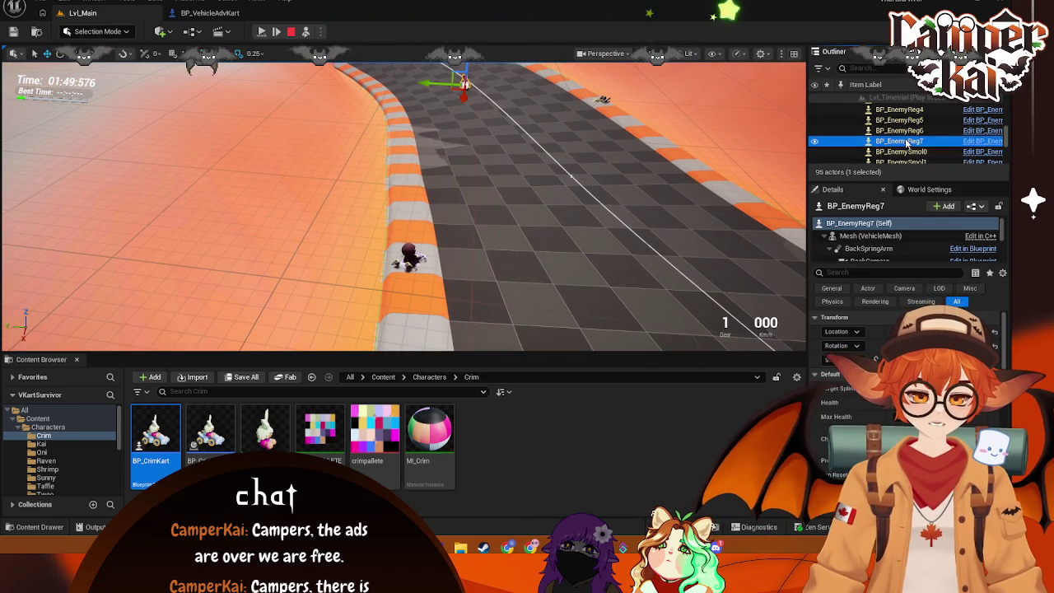
{"action": "key", "text": "Up"}
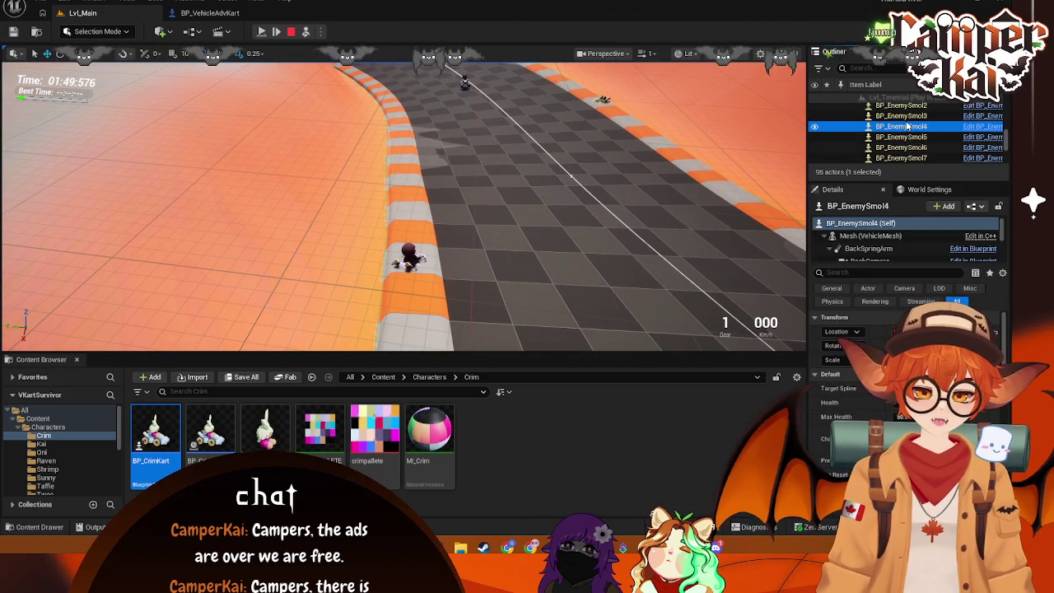
Step: Frame BP_EnemySmol4 in the viewport, stop the play session and return to BP_VehicleAdvKart
{"action": "key", "text": "f"}
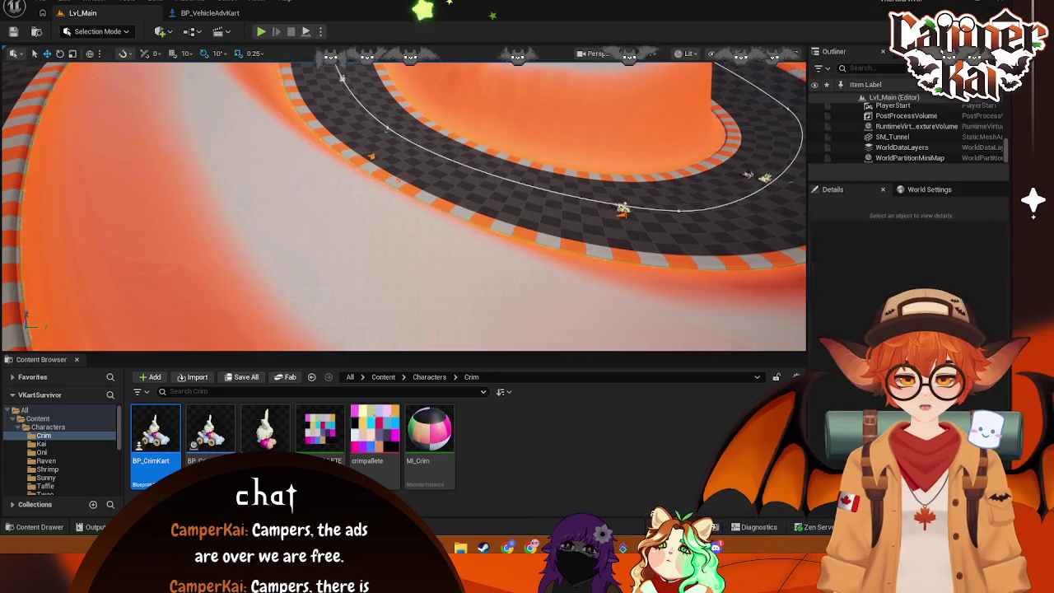
{"action": "left_click", "coordinate": [290, 33]}
{"action": "left_click", "coordinate": [210, 13]}
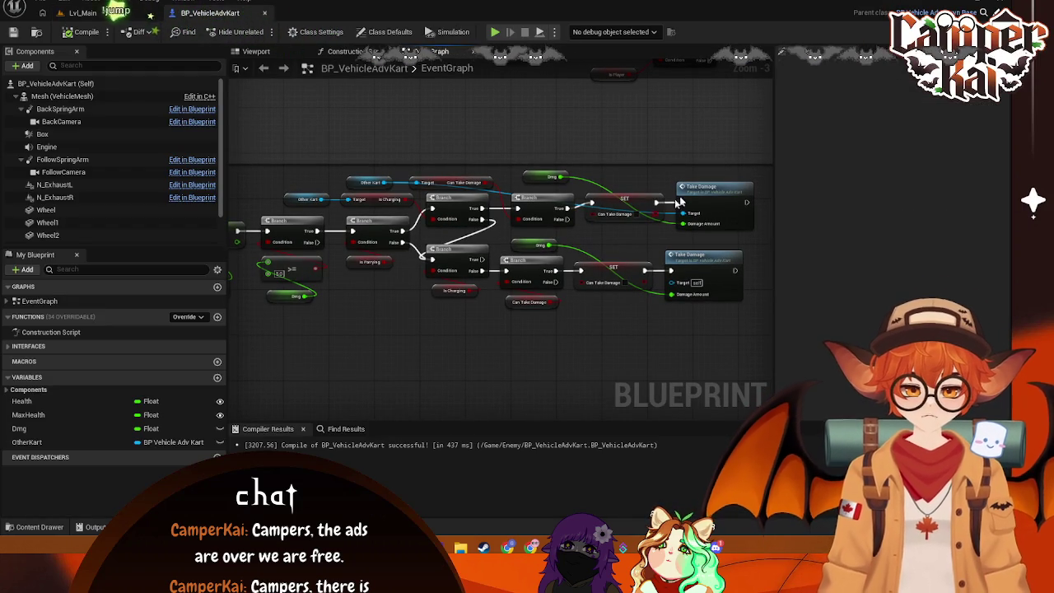
Step: Capture a screenshot of the damage logic nodes in the EventGraph
{"action": "key", "text": "super+shift+s"}
{"action": "left_click_drag", "start_coordinate": [759, 162], "coordinate": [233, 322]}
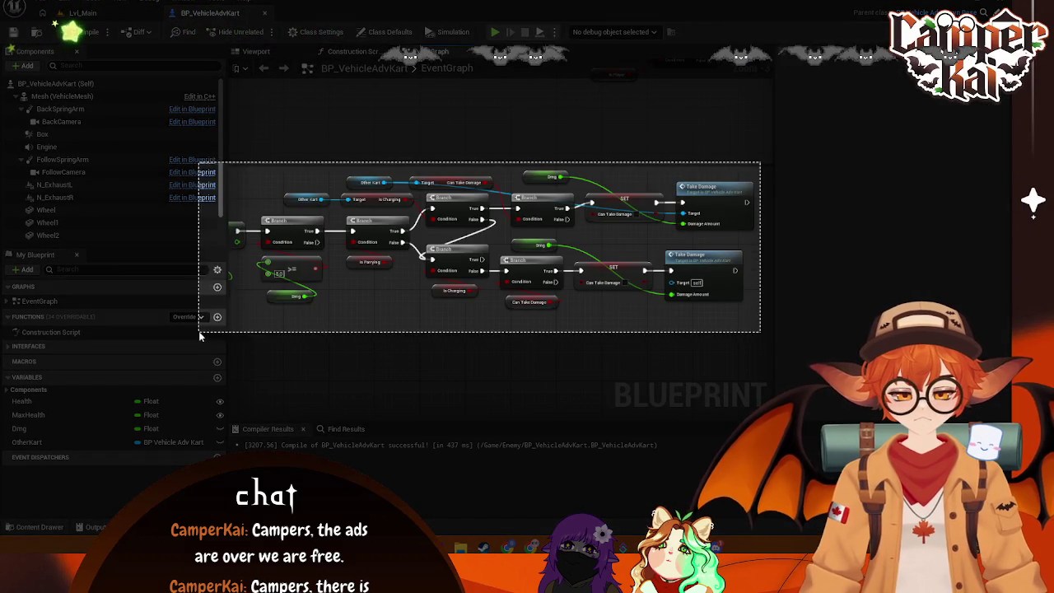
{"action": "left_click", "coordinate": [368, 339]}
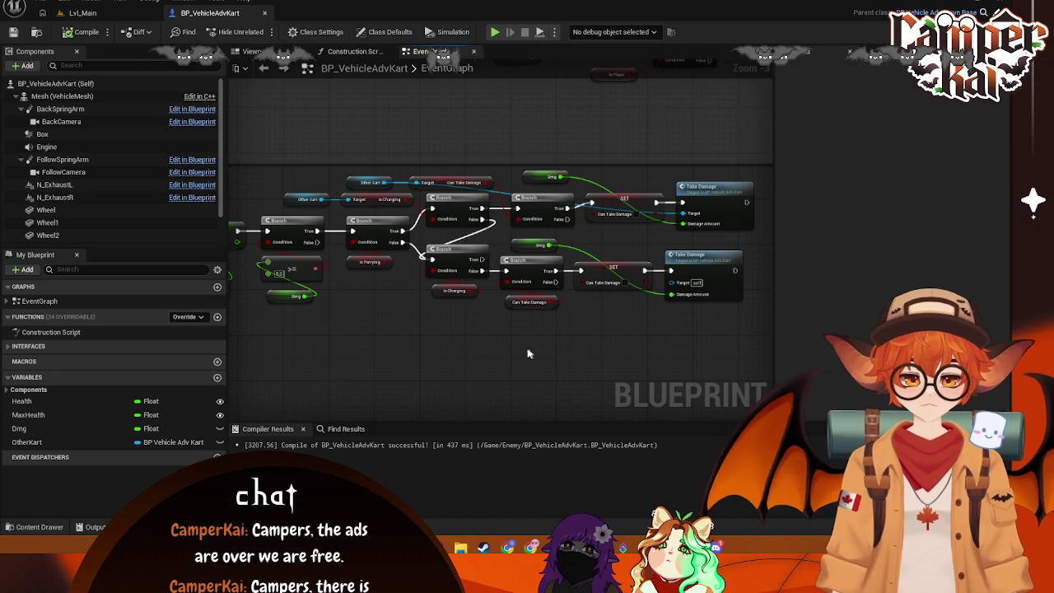
Step: Bring up and dismiss the graph's actions list, then nudge the graph view slightly
{"action": "right_click", "coordinate": [456, 335]}
{"action": "key", "text": "Escape"}
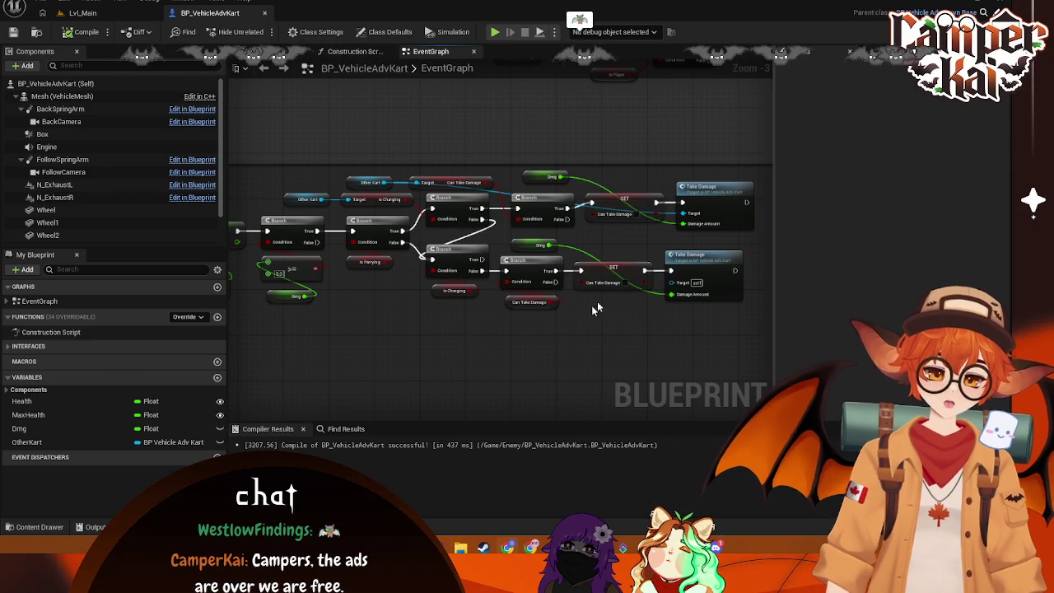
{"action": "left_click_drag", "start_coordinate": [441, 345], "coordinate": [455, 351]}
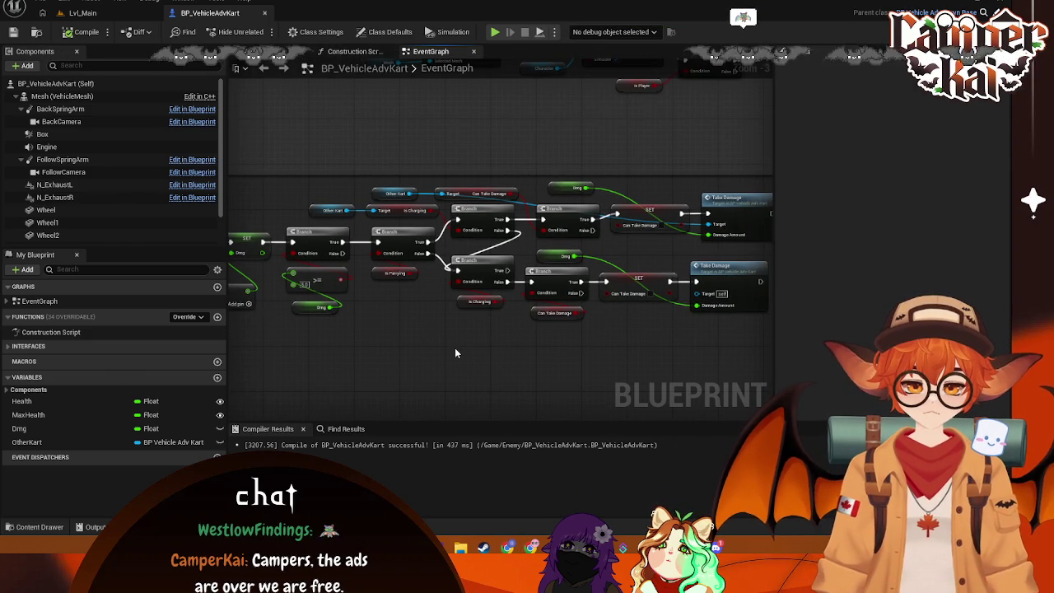
{"action": "scroll", "coordinate": [455, 352], "scroll_direction": "down", "scroll_amount": 2}
{"action": "scroll", "coordinate": [455, 351], "scroll_direction": "up", "scroll_amount": 2}
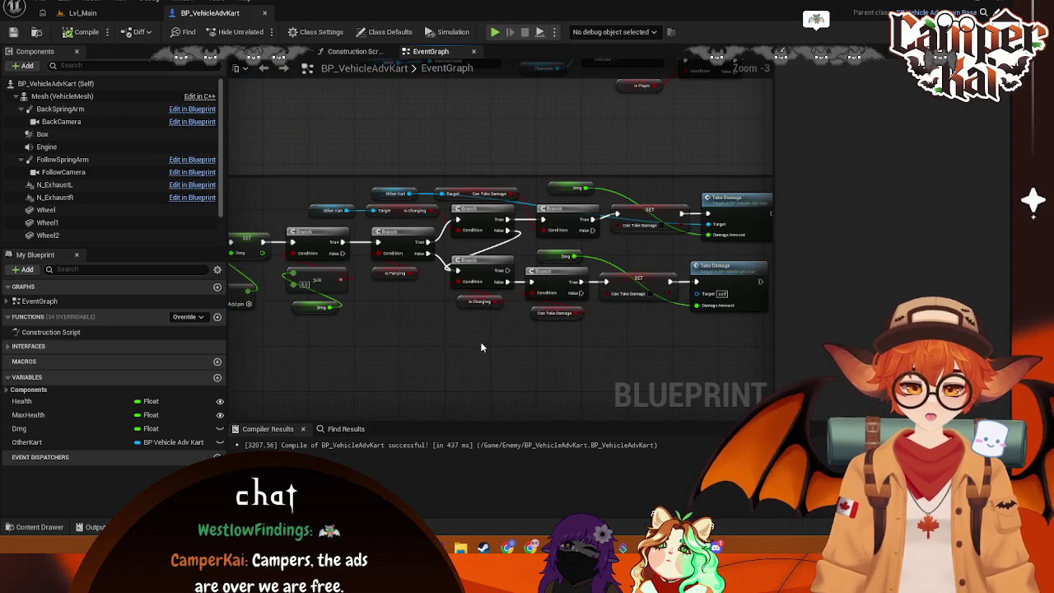
{"action": "left_click_drag", "start_coordinate": [480, 348], "coordinate": [449, 353]}
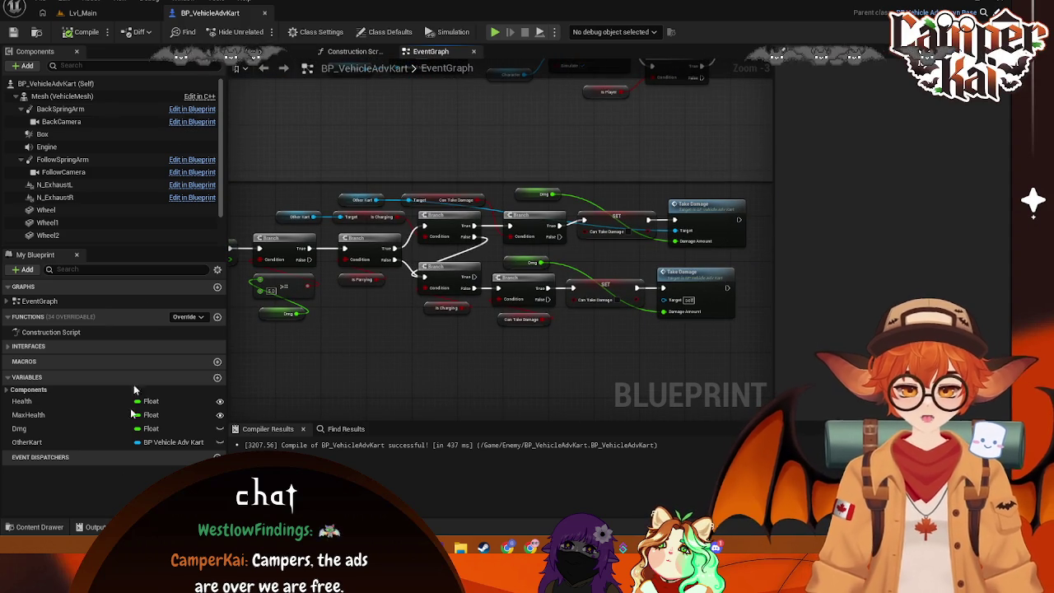
Step: Browse the Content Drawer's FX folder, view the kart's Viewport, and open parent BP_VehicleAdvPawnBase
{"action": "left_click", "coordinate": [33, 527]}
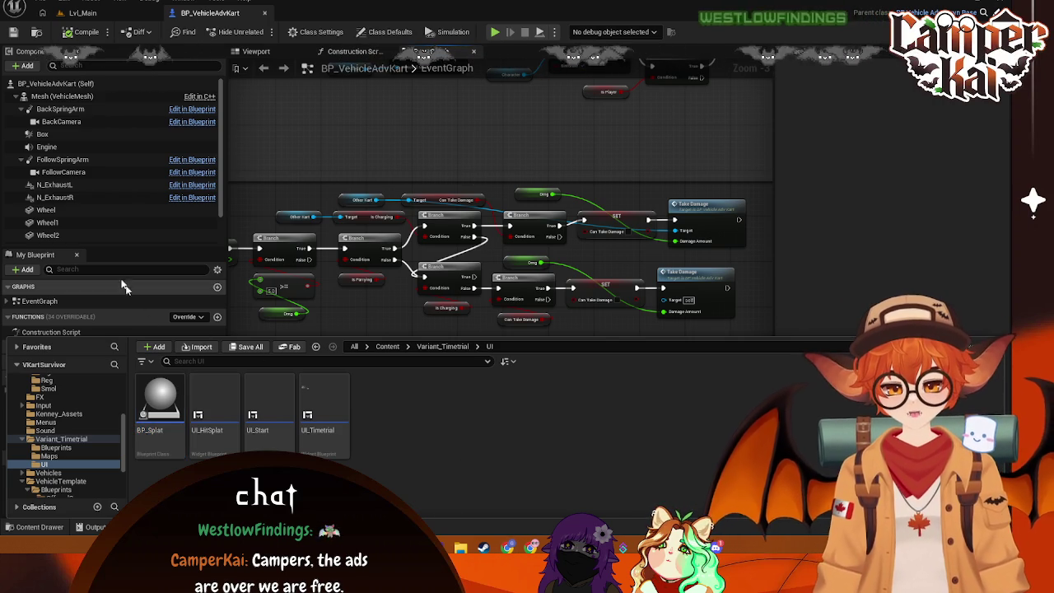
{"action": "scroll", "coordinate": [50, 428], "scroll_direction": "up", "scroll_amount": 2}
{"action": "left_click", "coordinate": [51, 428]}
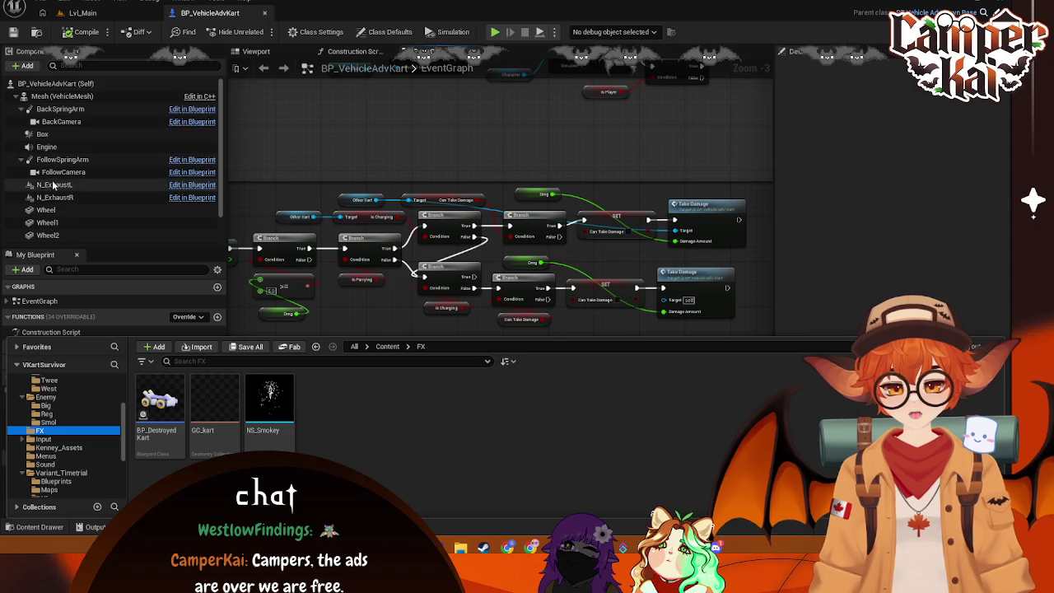
{"action": "left_click", "coordinate": [282, 55]}
{"action": "left_click", "coordinate": [191, 197]}
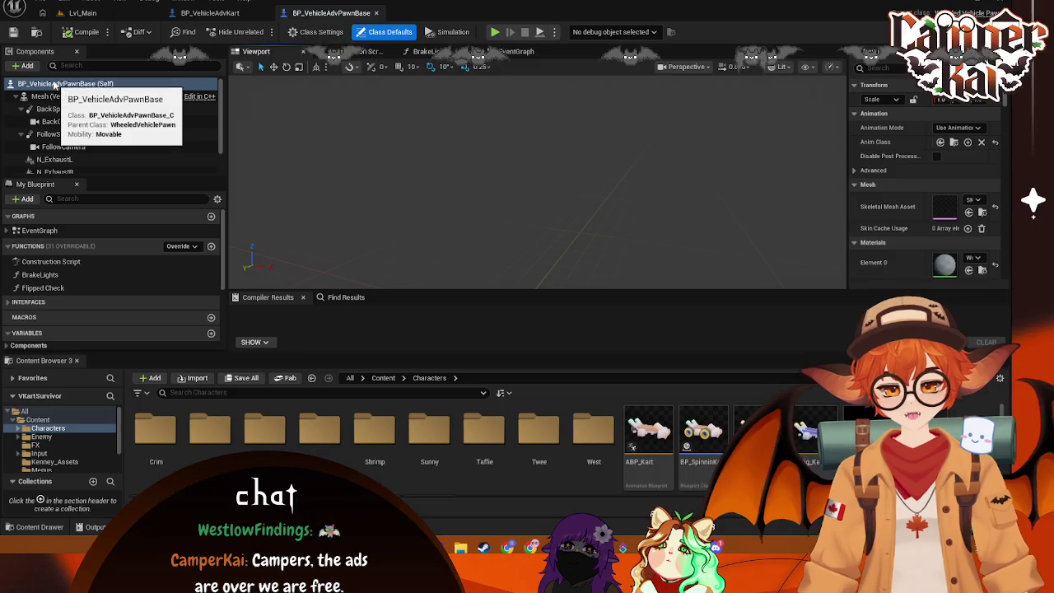
Step: Add a Niagara Particle System component named N_Parry and save BP_VehicleAdvPawnBase
{"action": "left_click", "coordinate": [27, 66]}
{"action": "type", "text": "ni"}
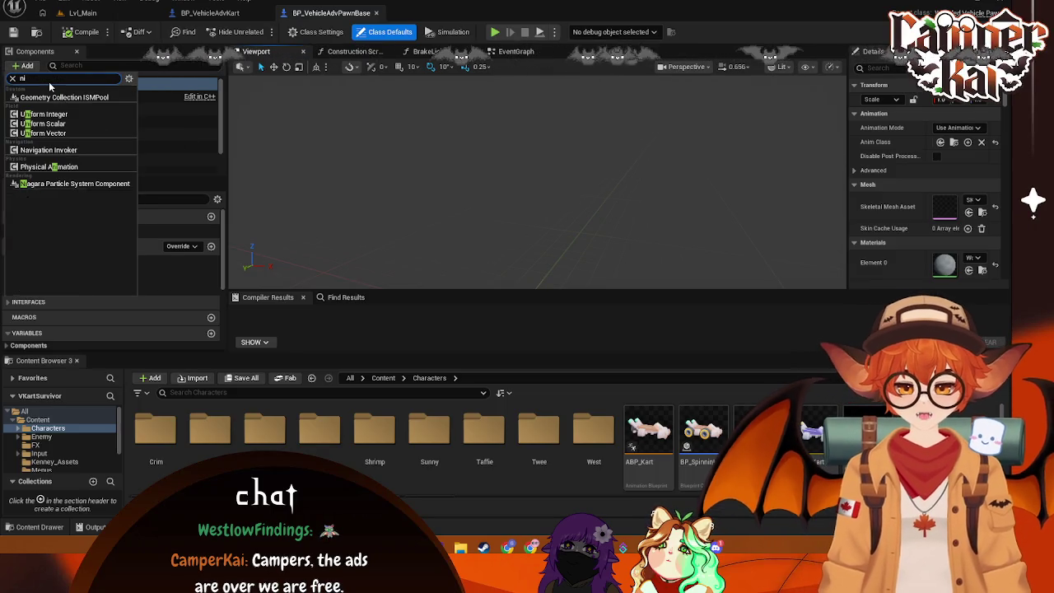
{"action": "left_click", "coordinate": [94, 179]}
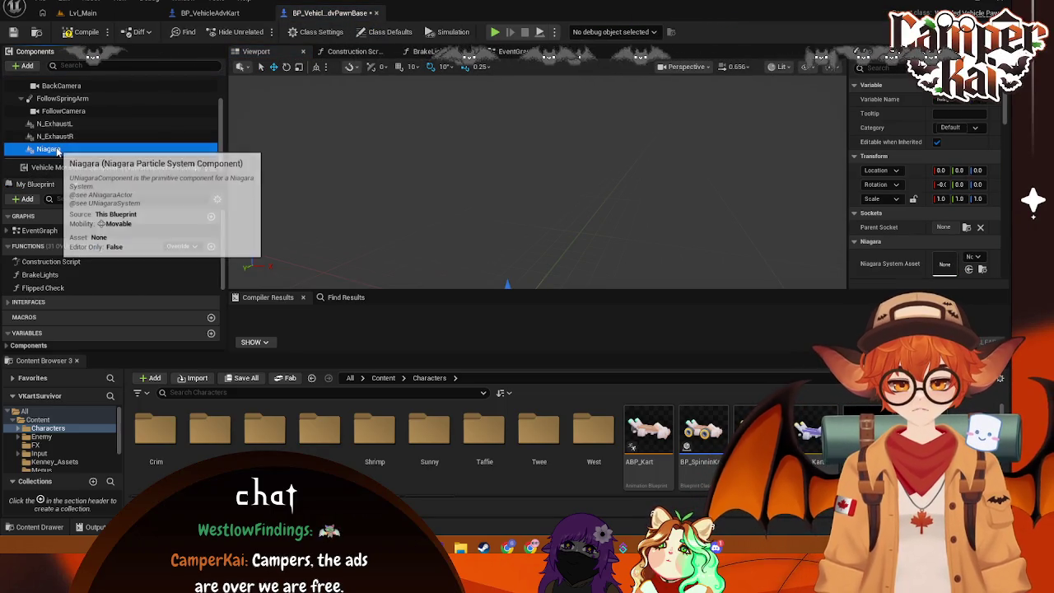
{"action": "left_click", "coordinate": [954, 99]}
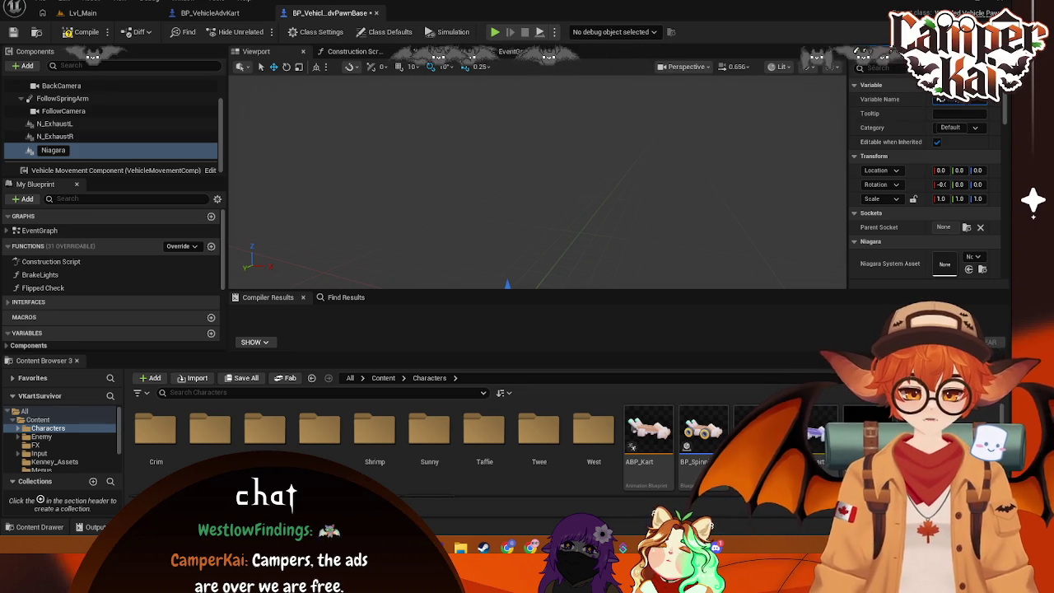
{"action": "left_click", "coordinate": [121, 149]}
{"action": "type", "text": "N_Parry"}
{"action": "key", "text": "ctrl+s"}
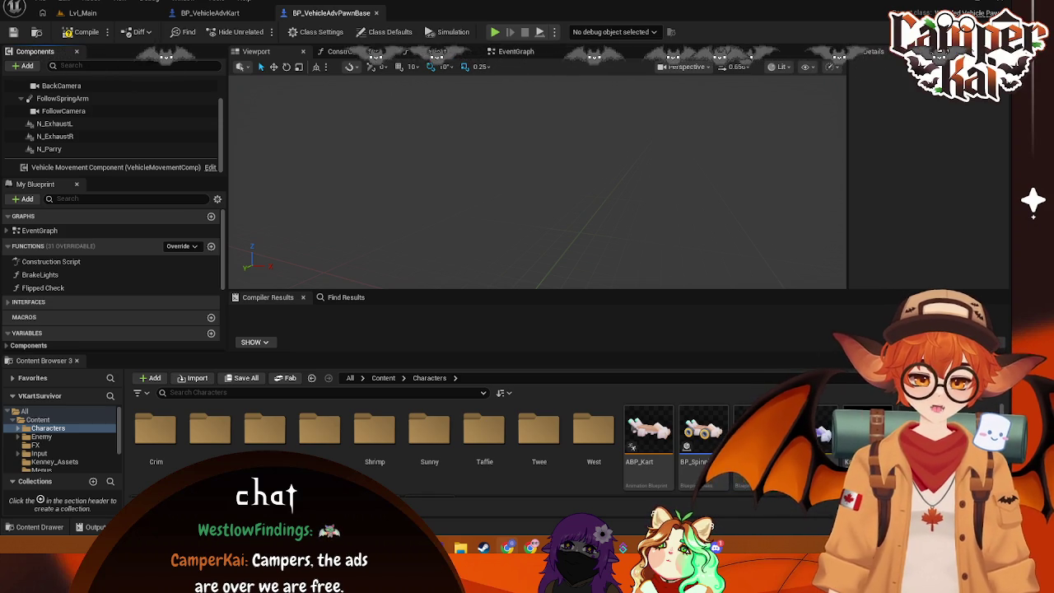
Step: Return to BP_VehicleAdvKart and view its Construction Script
{"action": "left_click", "coordinate": [231, 14]}
{"action": "left_click", "coordinate": [342, 14]}
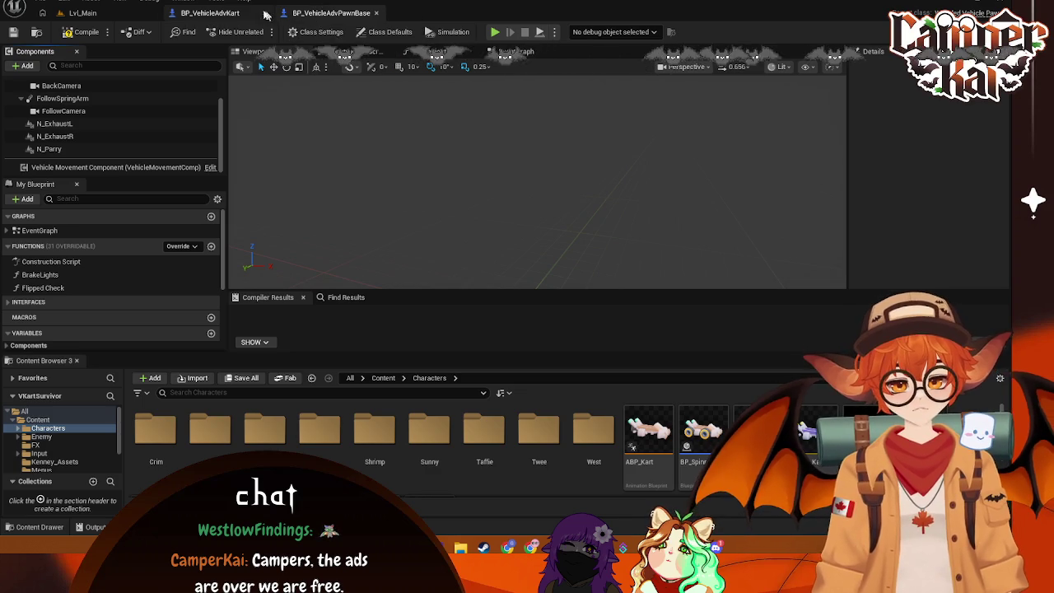
{"action": "left_click", "coordinate": [265, 14]}
{"action": "left_click", "coordinate": [378, 51]}
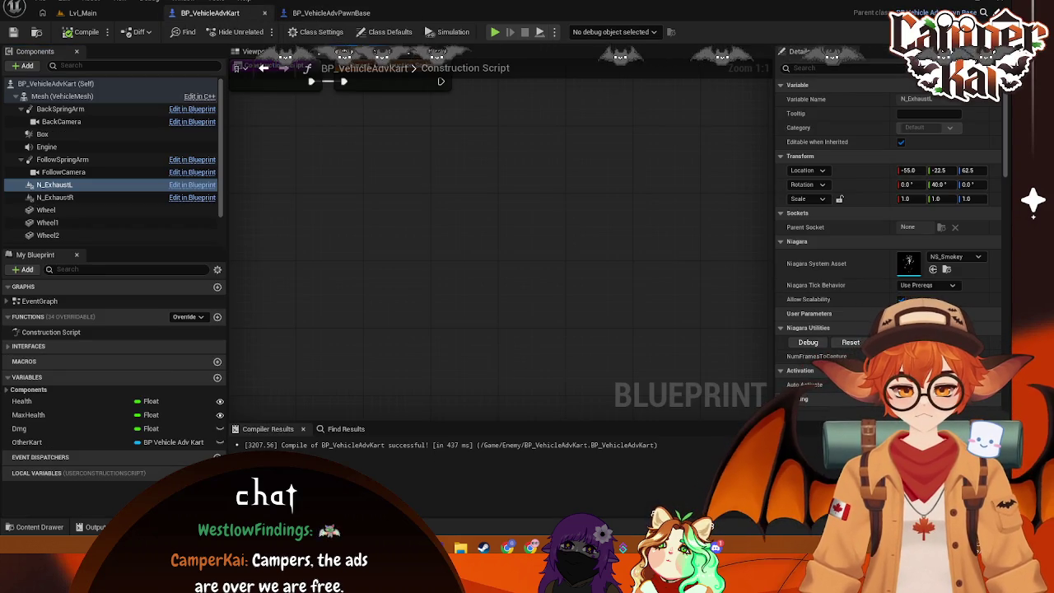
Step: Show the kart's EventGraph and bring up the FX folder in the Content Drawer
{"action": "left_click", "coordinate": [445, 51]}
{"action": "mouse_move", "coordinate": [520, 360]}
{"action": "left_mouse_down"}
{"action": "mouse_move", "coordinate": [537, 384]}
{"action": "mouse_move", "coordinate": [669, 338]}
{"action": "left_mouse_up"}
{"action": "left_click", "coordinate": [42, 527]}
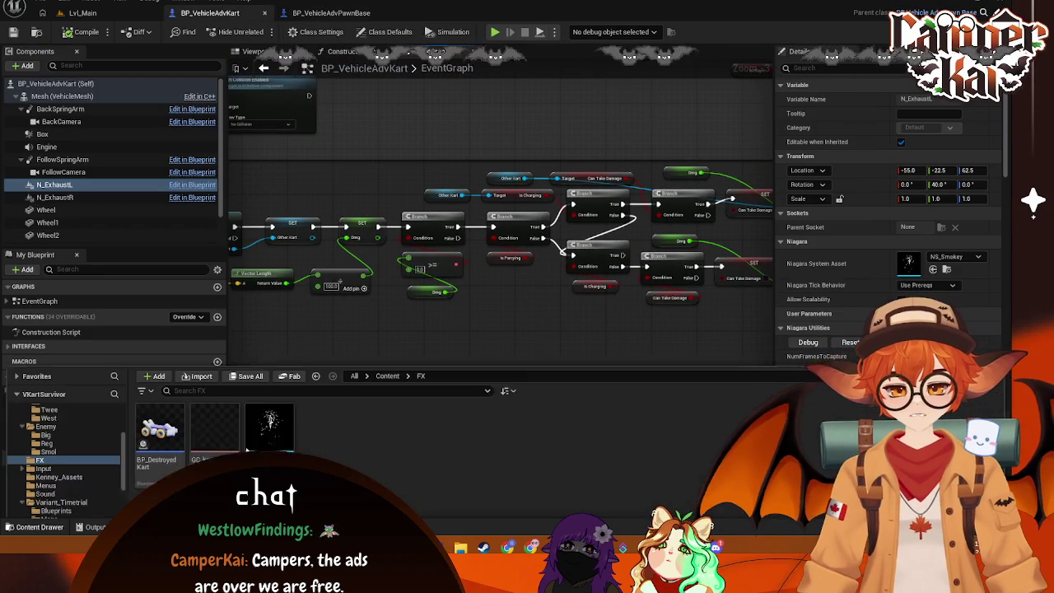
Step: Create a new Niagara System and list all emitter and system templates
{"action": "right_click", "coordinate": [328, 416]}
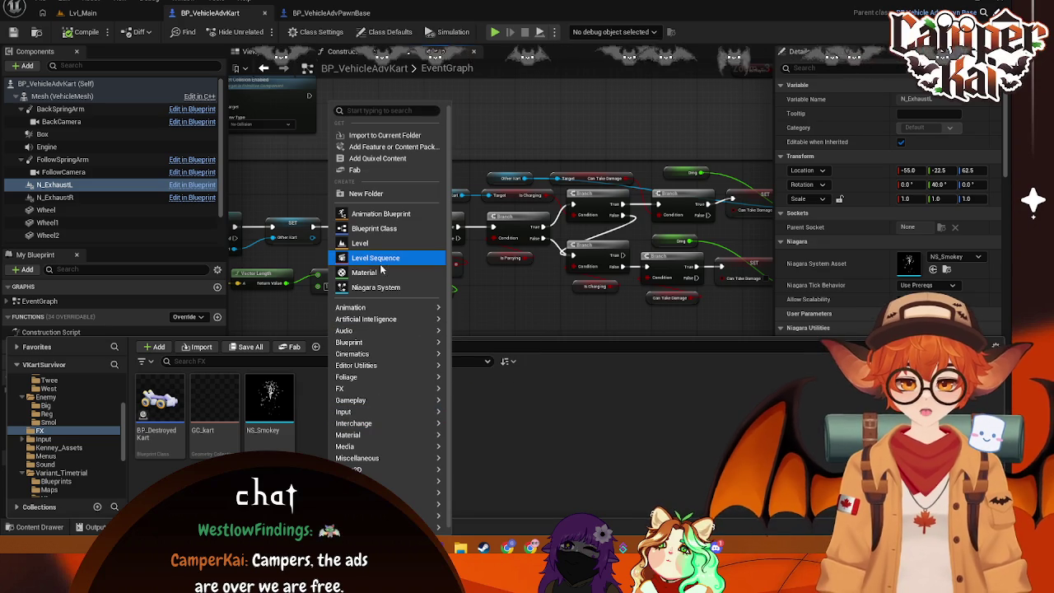
{"action": "left_click", "coordinate": [377, 287]}
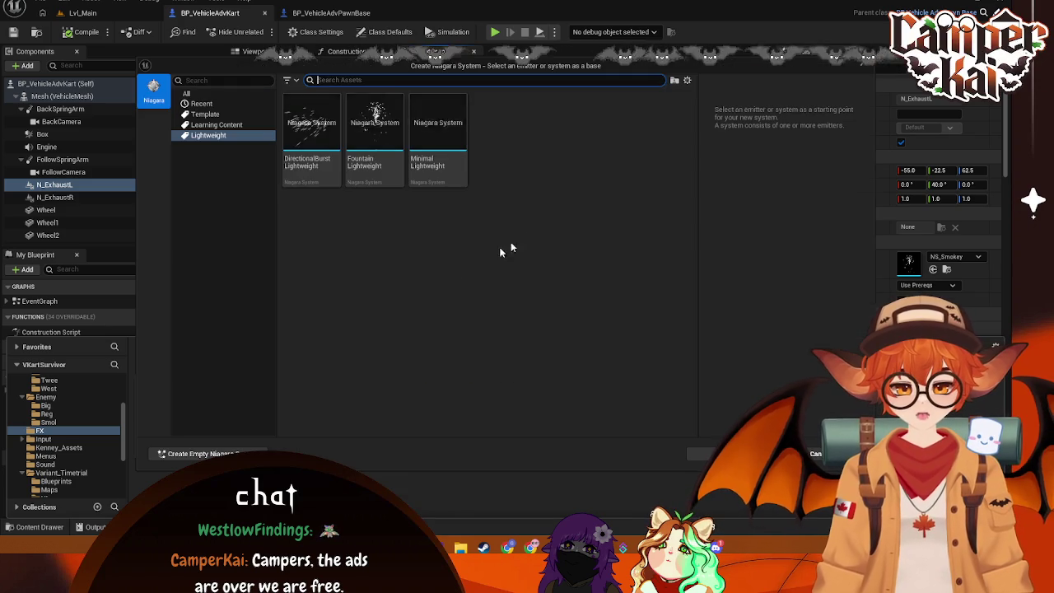
{"action": "left_click", "coordinate": [220, 103]}
{"action": "left_click", "coordinate": [220, 93]}
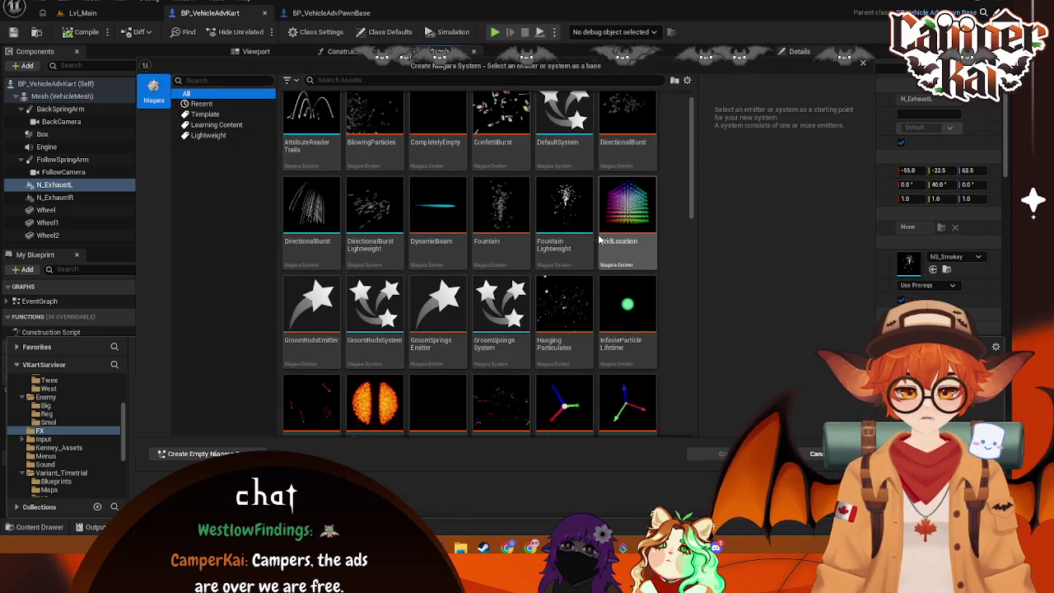
{"action": "scroll", "coordinate": [599, 238], "scroll_direction": "down", "scroll_amount": 2}
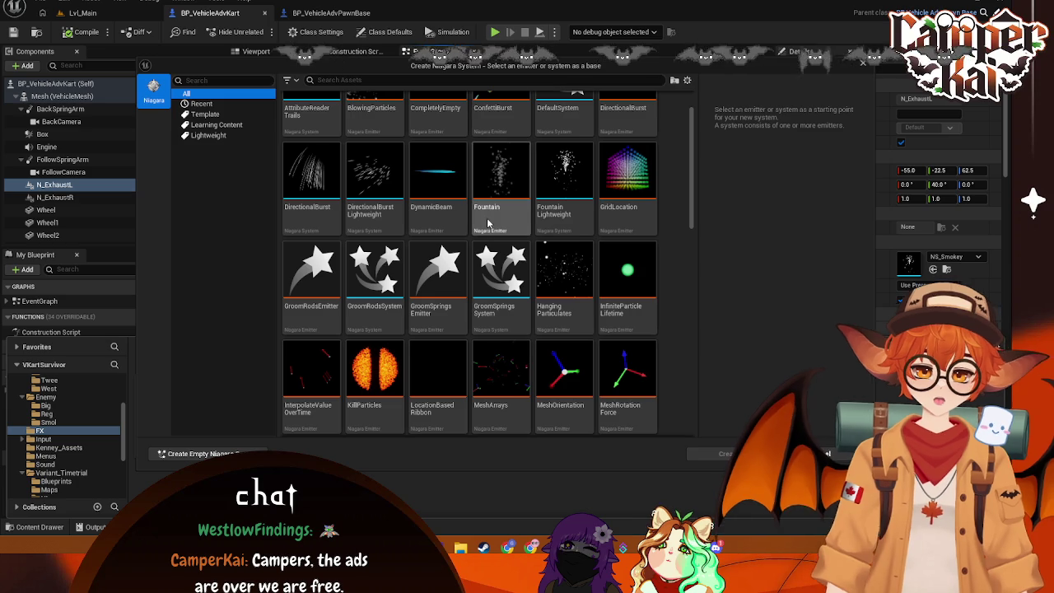
{"action": "scroll", "coordinate": [593, 137], "scroll_direction": "up", "scroll_amount": 2}
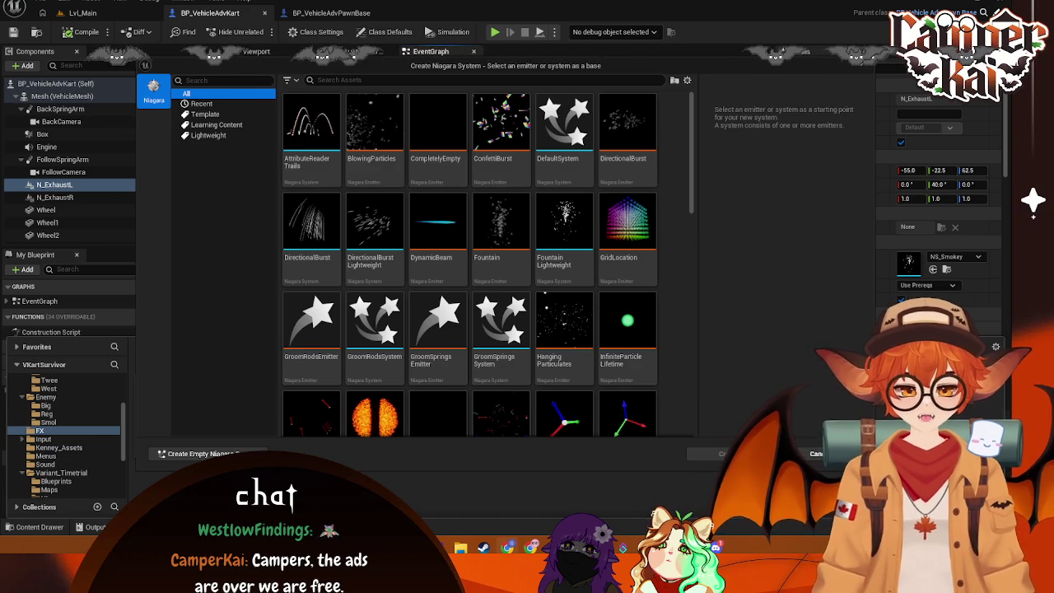
{"action": "scroll", "coordinate": [447, 269], "scroll_direction": "down", "scroll_amount": 4}
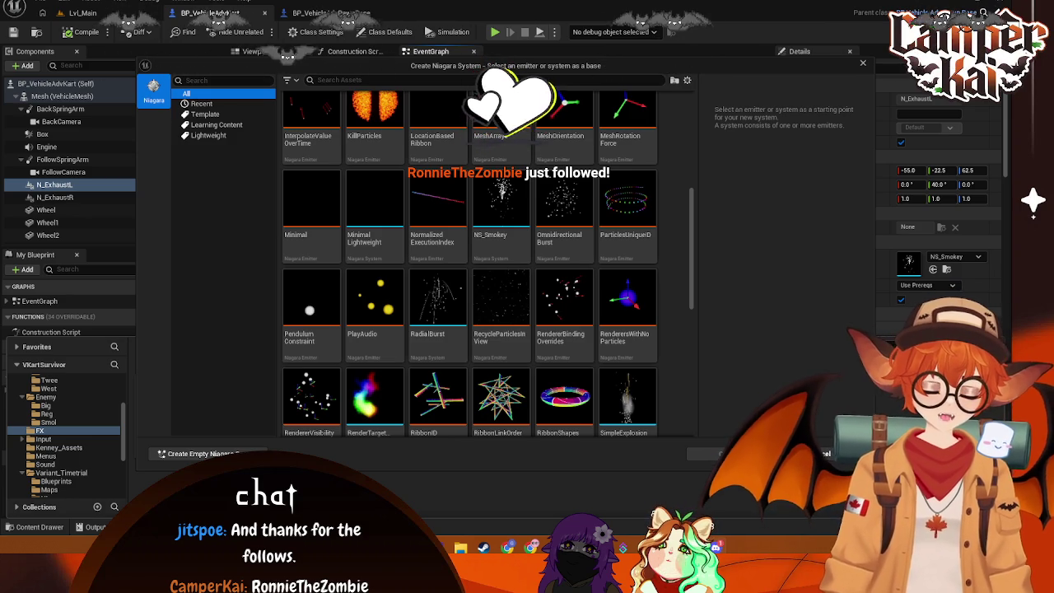
{"action": "scroll", "coordinate": [696, 237], "scroll_direction": "down", "scroll_amount": 1}
{"action": "scroll", "coordinate": [696, 237], "scroll_direction": "down", "scroll_amount": 5}
{"action": "scroll", "coordinate": [698, 272], "scroll_direction": "down", "scroll_amount": 8}
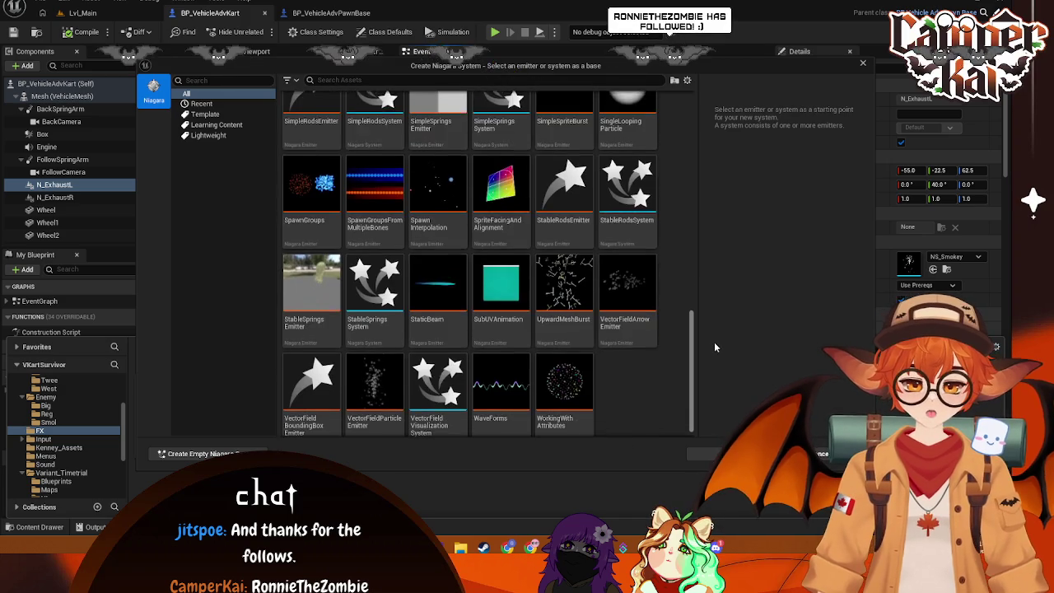
{"action": "left_click_drag", "start_coordinate": [692, 345], "coordinate": [703, 133]}
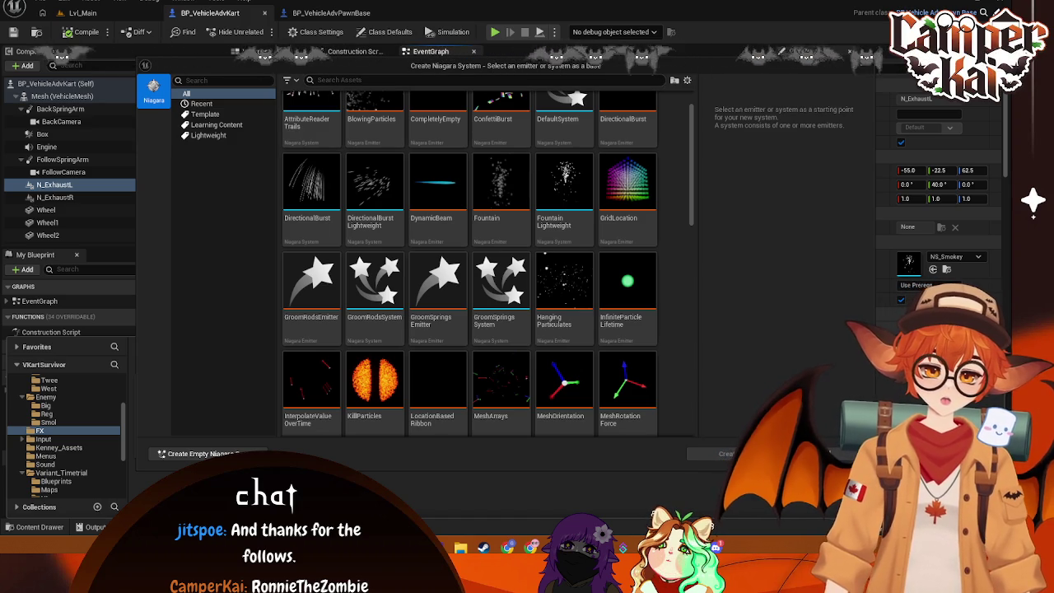
{"action": "scroll", "coordinate": [530, 189], "scroll_direction": "up", "scroll_amount": 2}
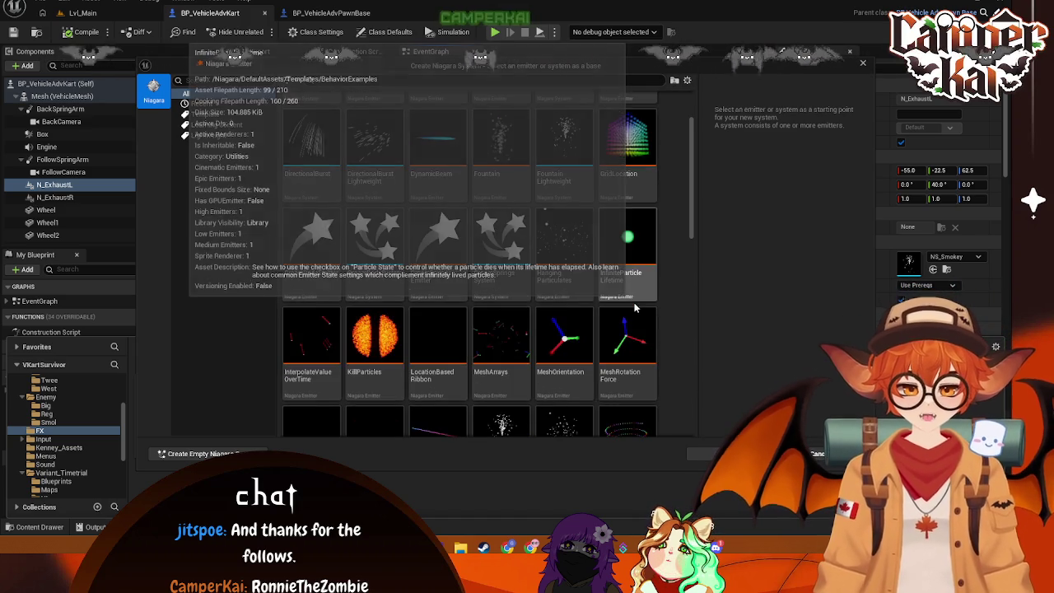
{"action": "left_click", "coordinate": [343, 81]}
Step: Filter the Niagara templates by 'simple', then cancel without creating a system
{"action": "type", "text": "simple"}
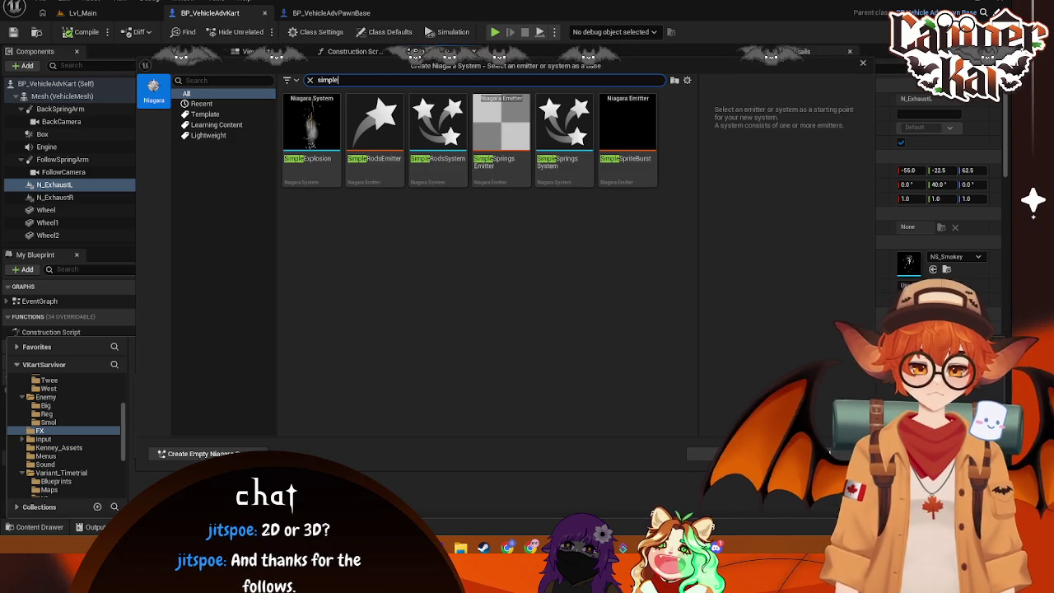
{"action": "key", "text": "Escape"}
Step: Close the Content Drawer, switch to Lvl_Main, and start Play in Editor
{"action": "left_click", "coordinate": [488, 114]}
{"action": "left_click", "coordinate": [82, 12]}
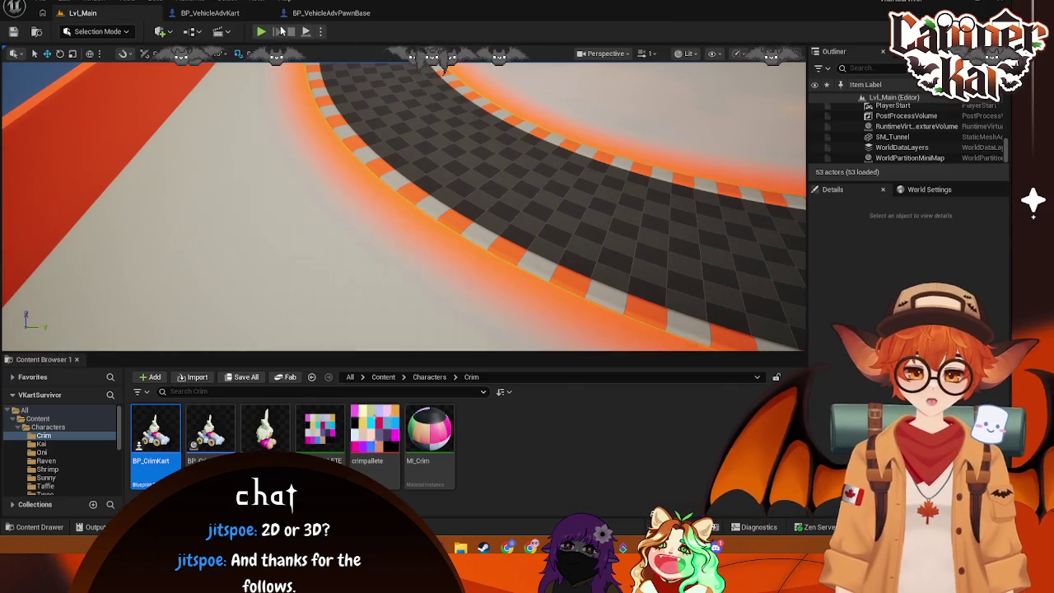
{"action": "left_click", "coordinate": [260, 31]}
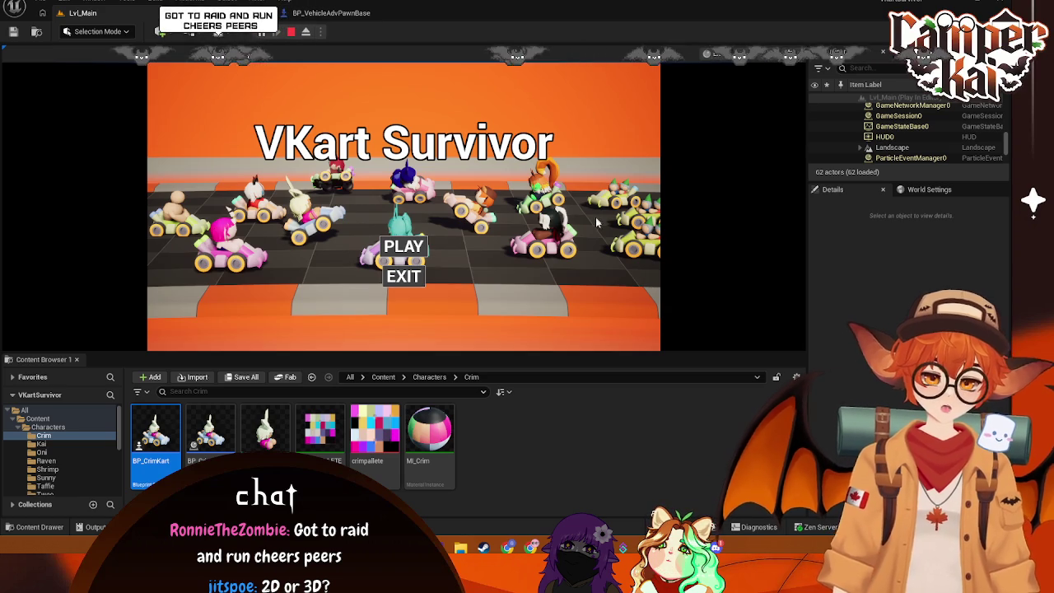
Step: Cycle the character select to the orange kart, start the race and accelerate
{"action": "left_click", "coordinate": [403, 247]}
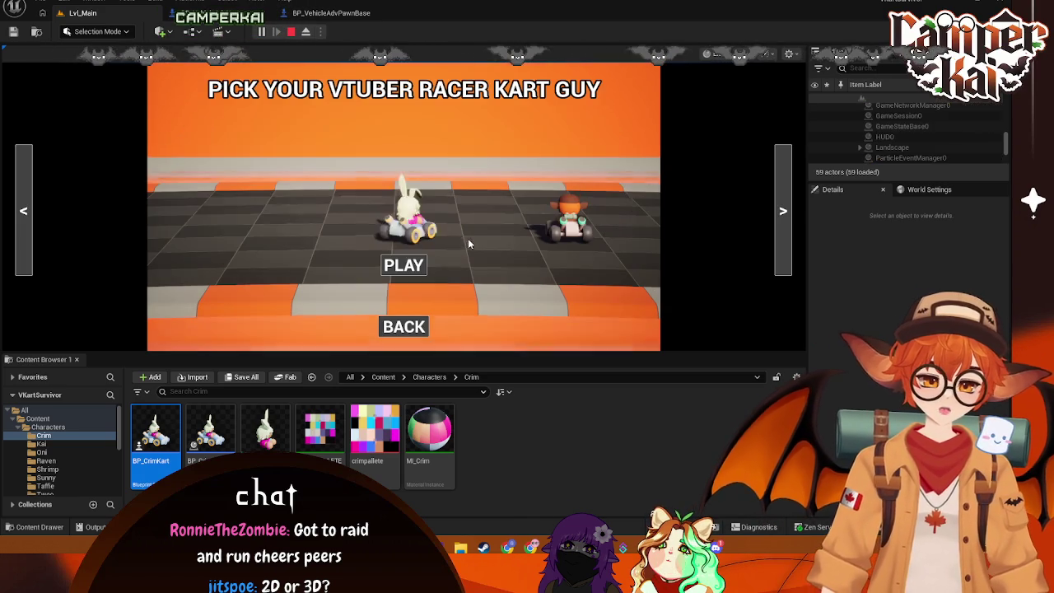
{"action": "left_click", "coordinate": [787, 211]}
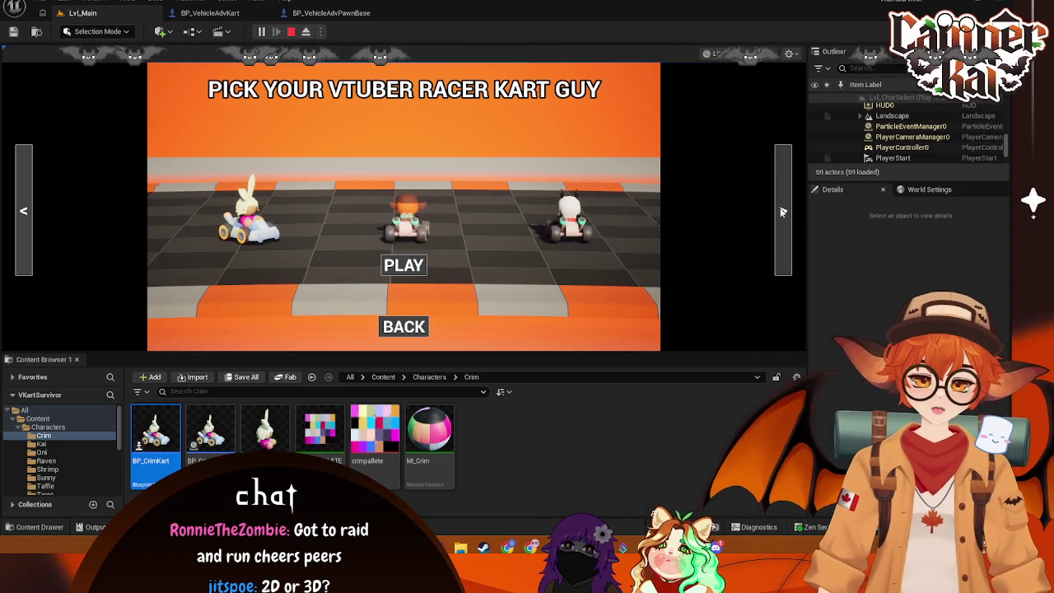
{"action": "left_click", "coordinate": [786, 211]}
{"action": "left_click", "coordinate": [783, 211]}
{"action": "left_click", "coordinate": [783, 212]}
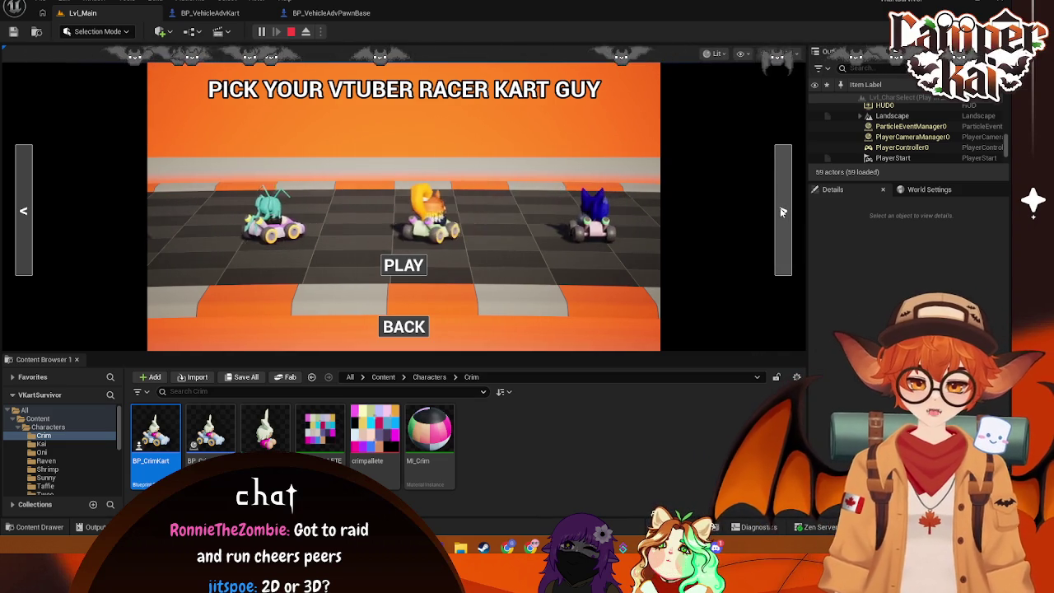
{"action": "left_click", "coordinate": [403, 265]}
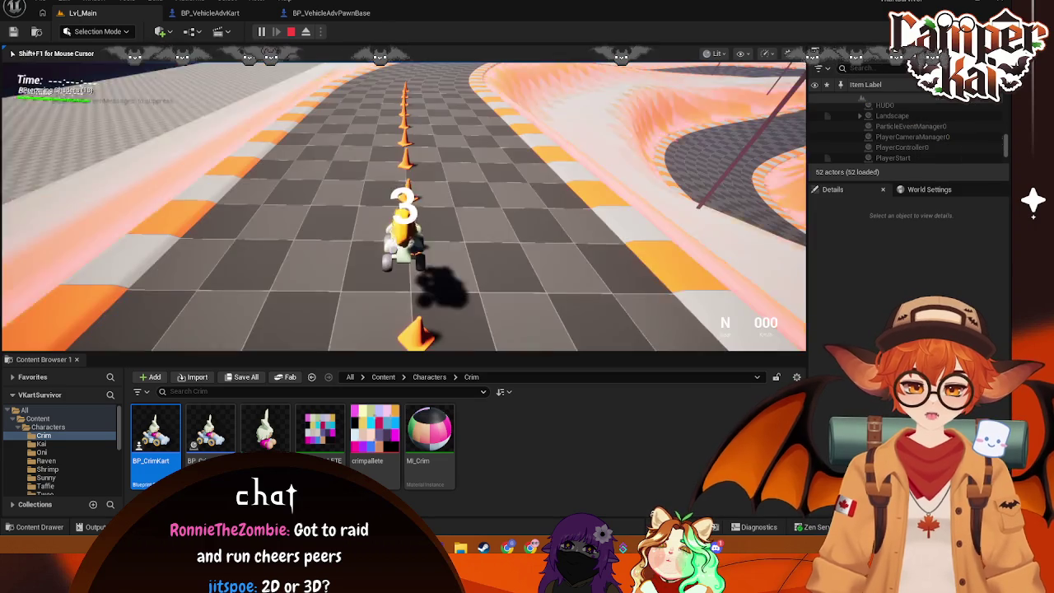
{"action": "key", "text": "w"}
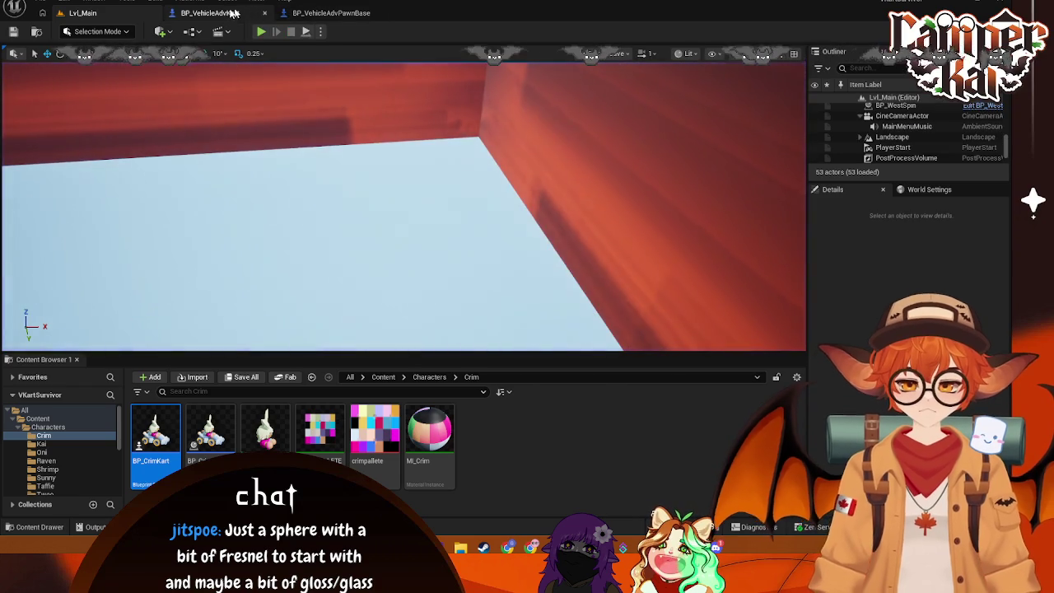
Step: End the test race with Esc, returning Lvl_Main to editing mode
{"action": "key", "text": "Escape"}
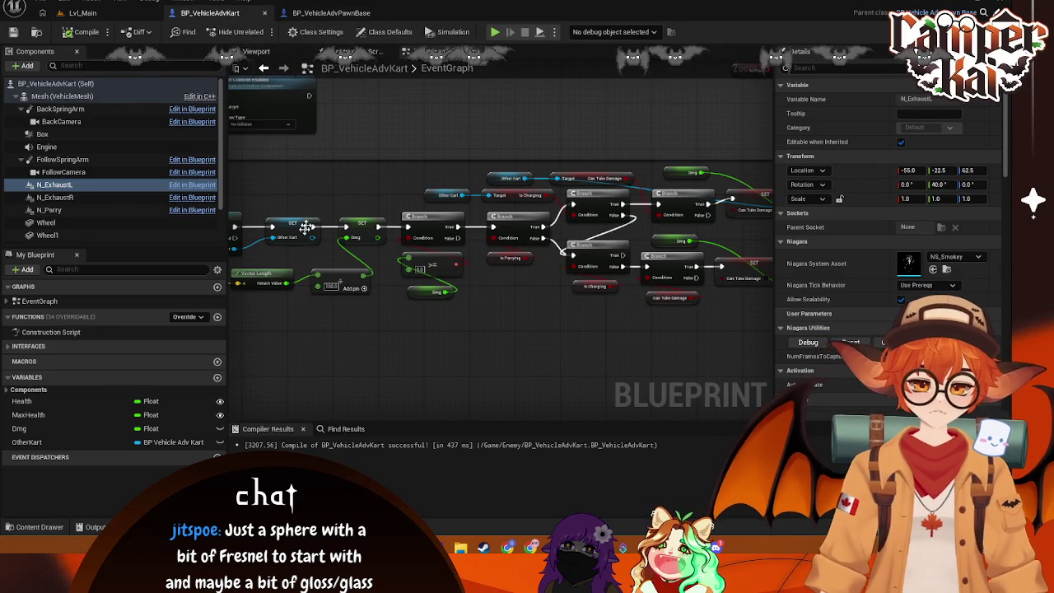
Step: Pan the BP_VehicleAdvKart EventGraph past the Death event to the Take Damage block
{"action": "scroll", "coordinate": [318, 217], "scroll_direction": "up", "scroll_amount": 2}
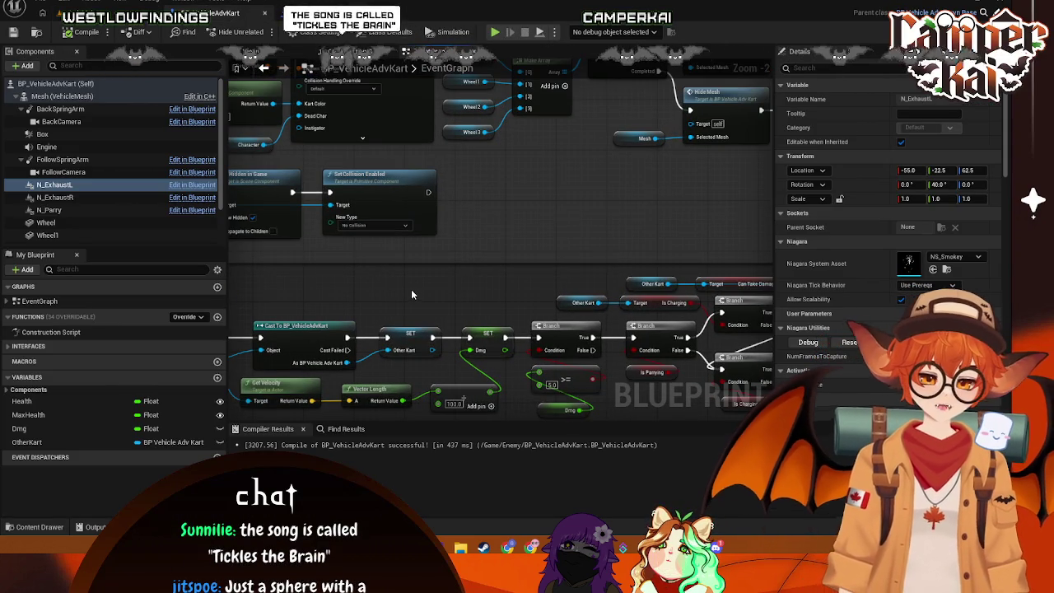
{"action": "scroll", "coordinate": [411, 289], "scroll_direction": "down", "scroll_amount": 1}
{"action": "left_click_drag", "start_coordinate": [426, 280], "coordinate": [538, 359]}
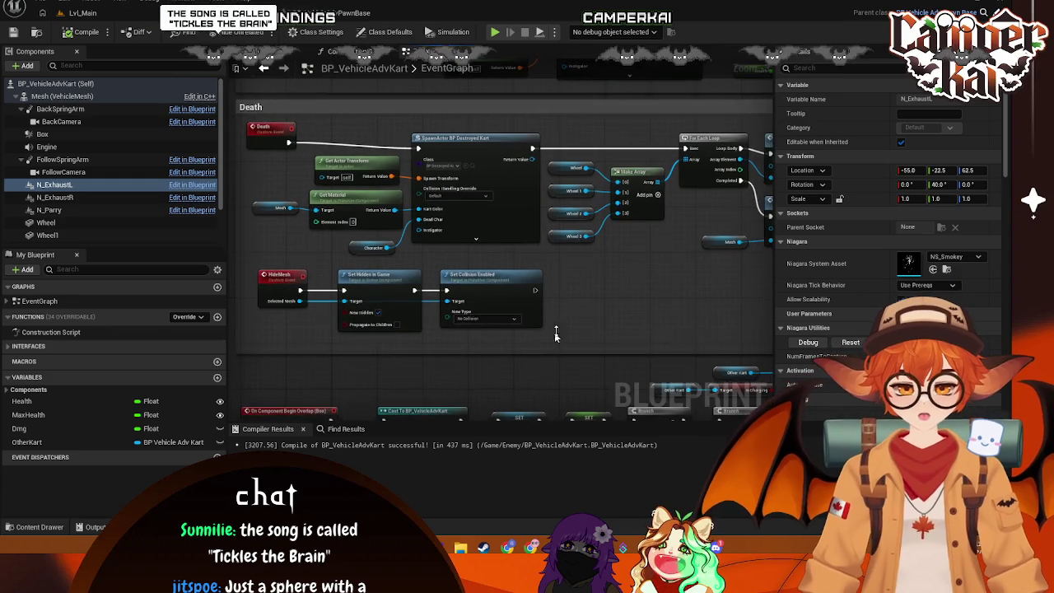
{"action": "scroll", "coordinate": [547, 265], "scroll_direction": "up", "scroll_amount": 2}
{"action": "mouse_move", "coordinate": [492, 167]}
{"action": "left_mouse_down"}
{"action": "mouse_move", "coordinate": [428, 264]}
{"action": "mouse_move", "coordinate": [362, 206]}
{"action": "mouse_move", "coordinate": [329, 193]}
{"action": "left_mouse_up"}
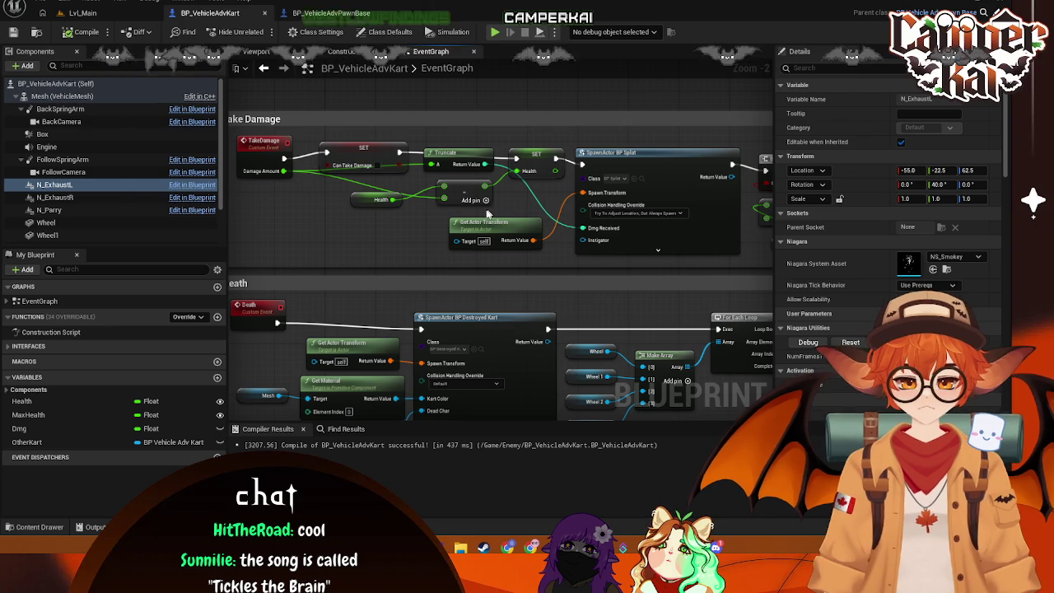
Step: Select SpawnActor BP Splat and expand, then collapse, its advanced inputs like Owner
{"action": "left_click", "coordinate": [638, 160]}
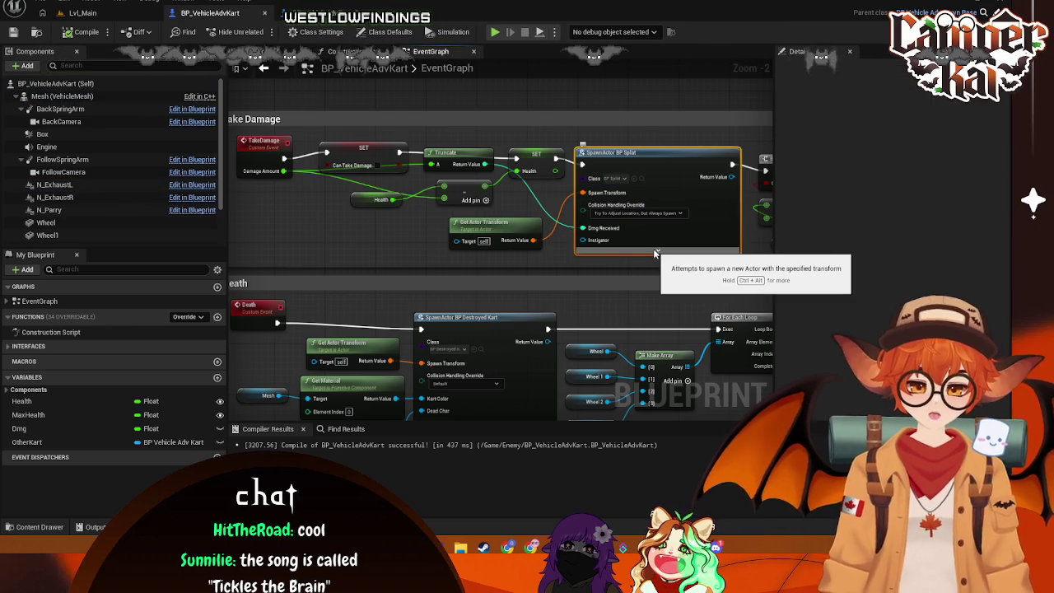
{"action": "left_click", "coordinate": [655, 250]}
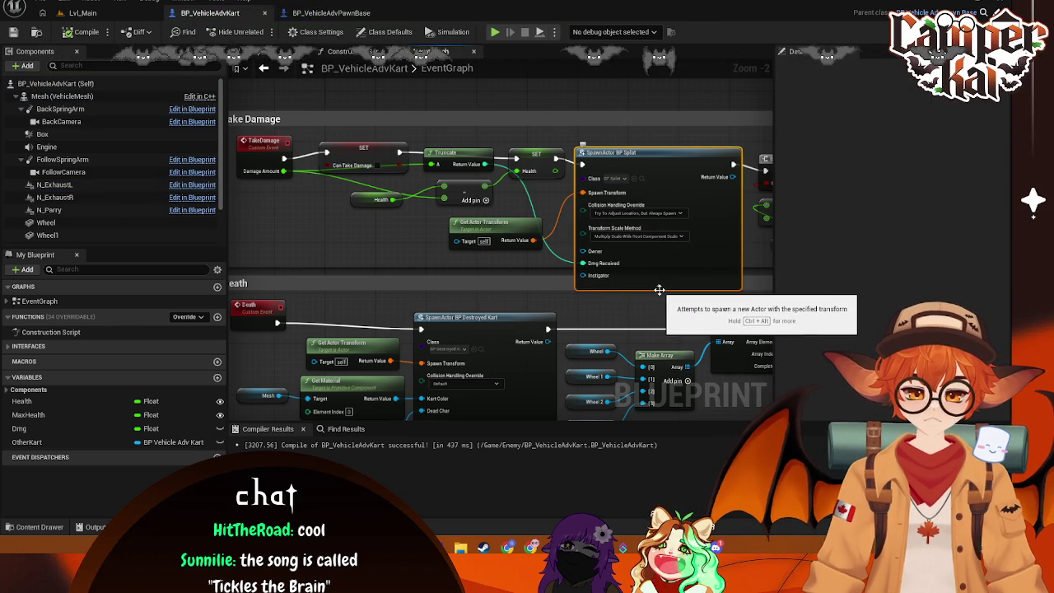
{"action": "left_click", "coordinate": [658, 288]}
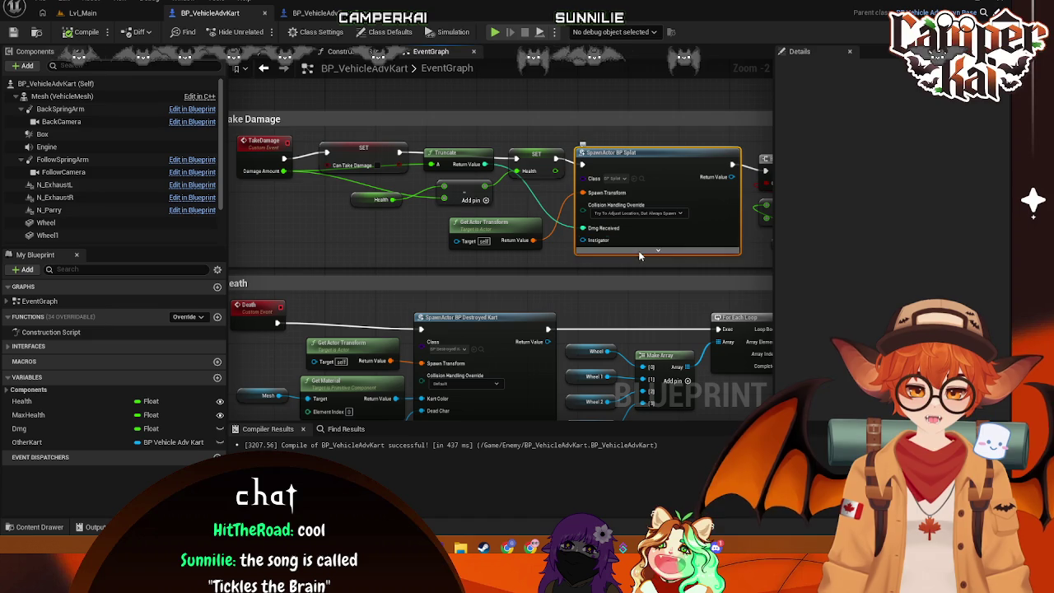
Step: Add a Get Player Pawn node and wire its Return Value into SpawnActor BP Splat's Owner pin
{"action": "left_click", "coordinate": [657, 250]}
{"action": "right_click", "coordinate": [366, 241]}
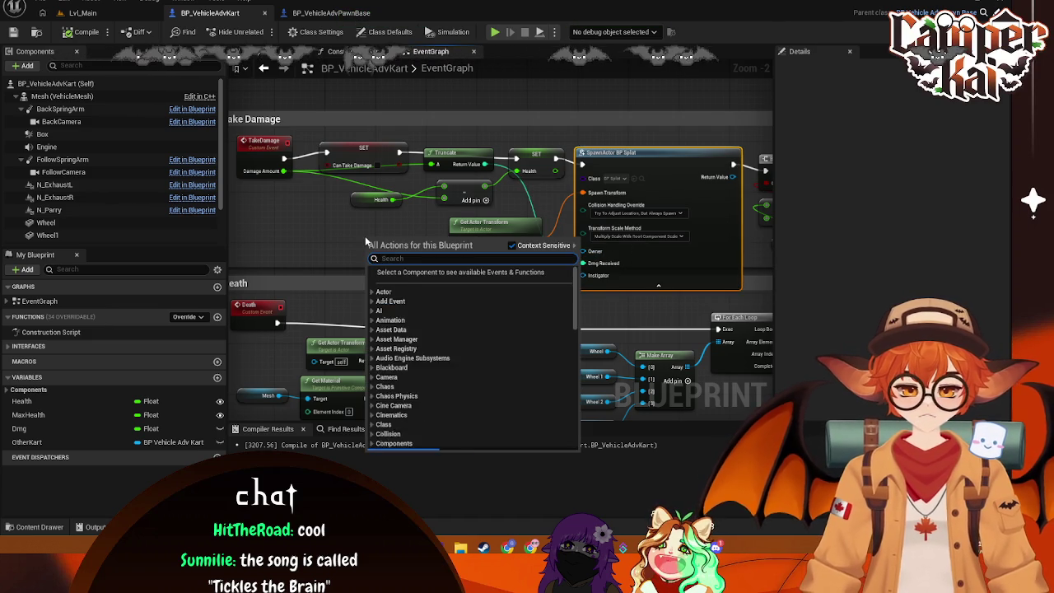
{"action": "type", "text": "get player"}
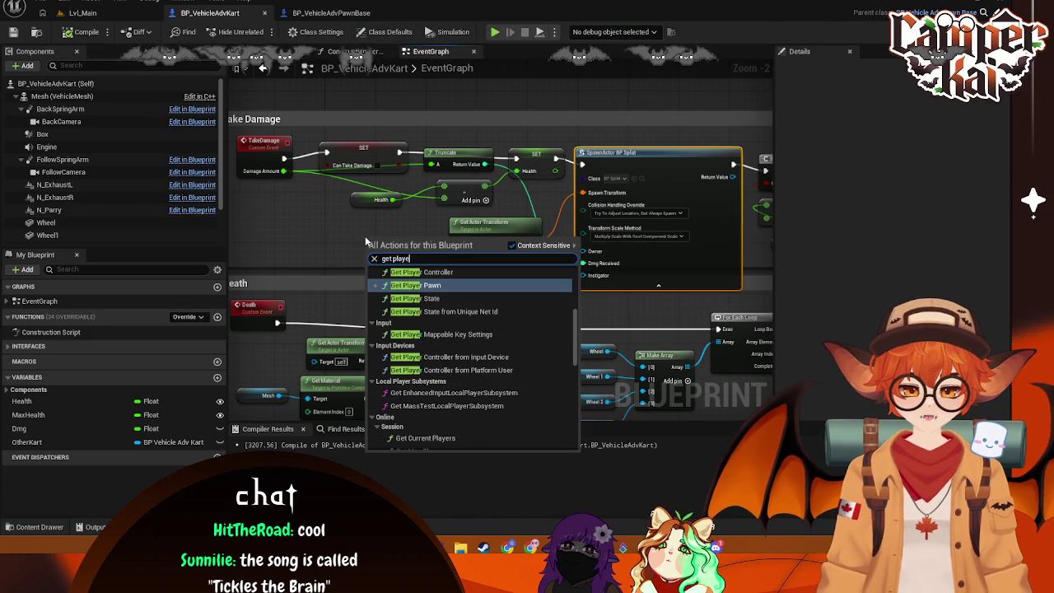
{"action": "left_click", "coordinate": [422, 279]}
{"action": "left_click_drag", "start_coordinate": [455, 253], "coordinate": [583, 251]}
{"action": "left_click", "coordinate": [627, 286]}
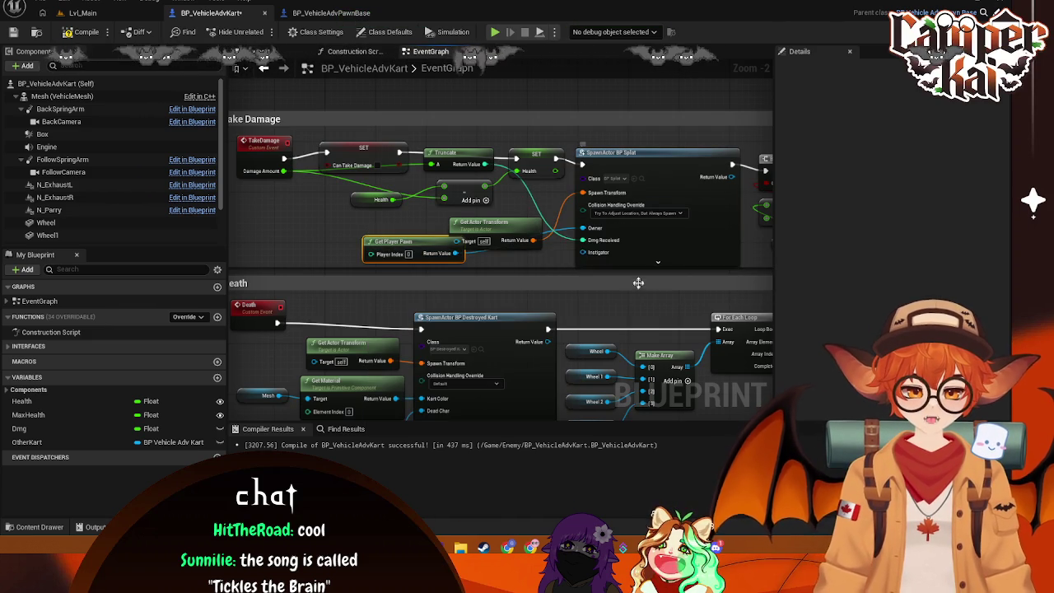
Step: Tidy the Get Player Pawn and SpawnActor node positions, then select the kart's Engine component
{"action": "left_click_drag", "start_coordinate": [393, 238], "coordinate": [352, 229]}
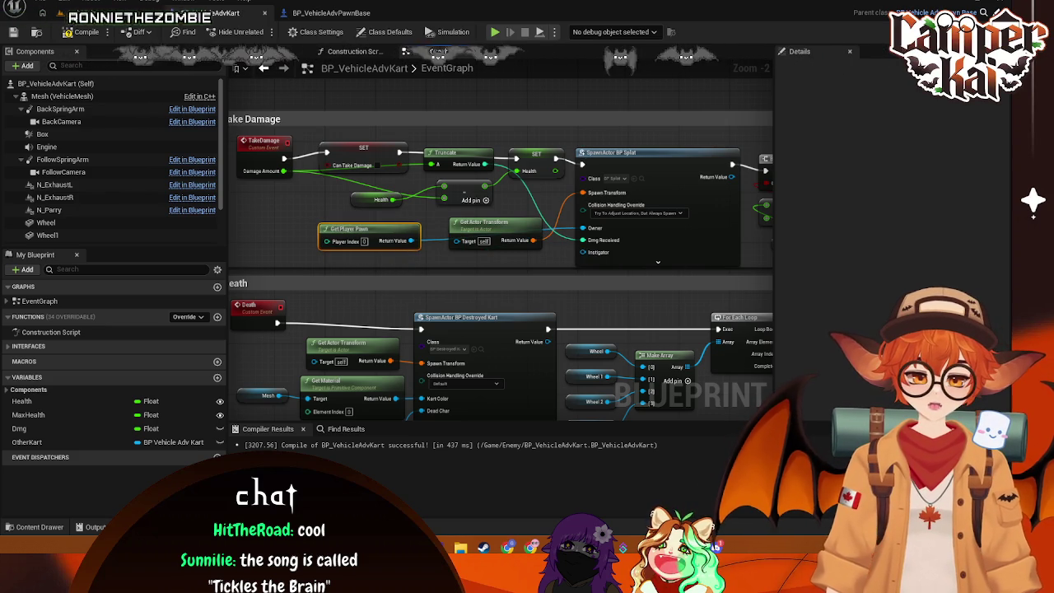
{"action": "left_click_drag", "start_coordinate": [638, 149], "coordinate": [640, 143]}
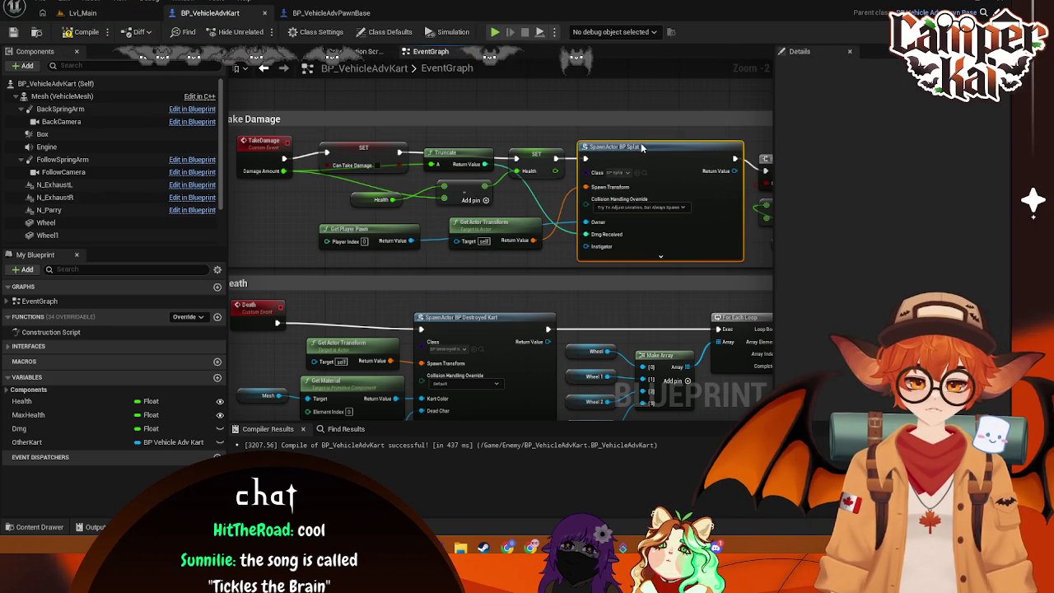
{"action": "left_click", "coordinate": [529, 276]}
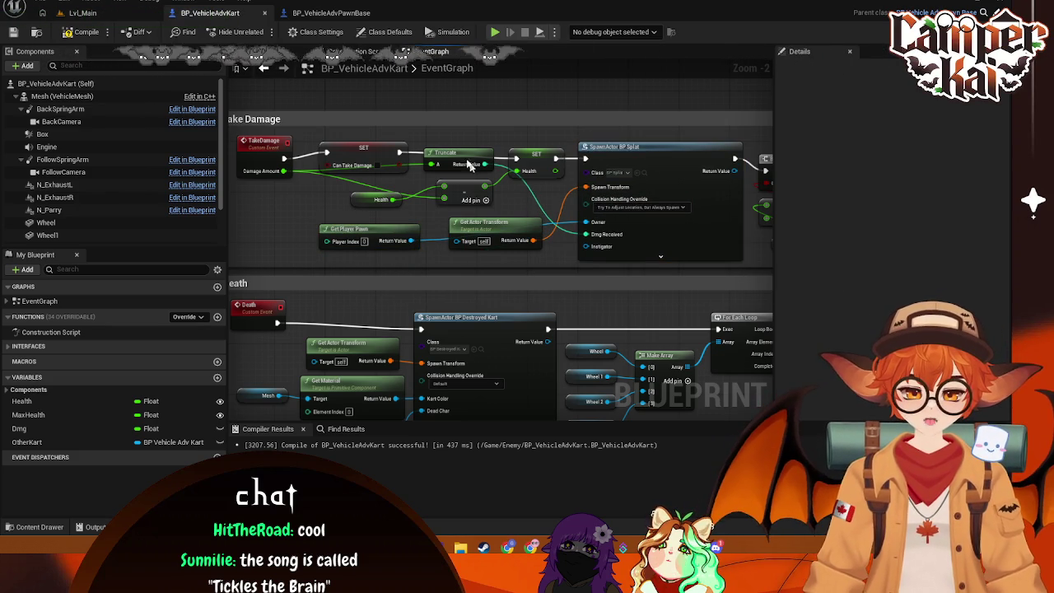
{"action": "left_click", "coordinate": [322, 14]}
{"action": "left_click", "coordinate": [192, 12]}
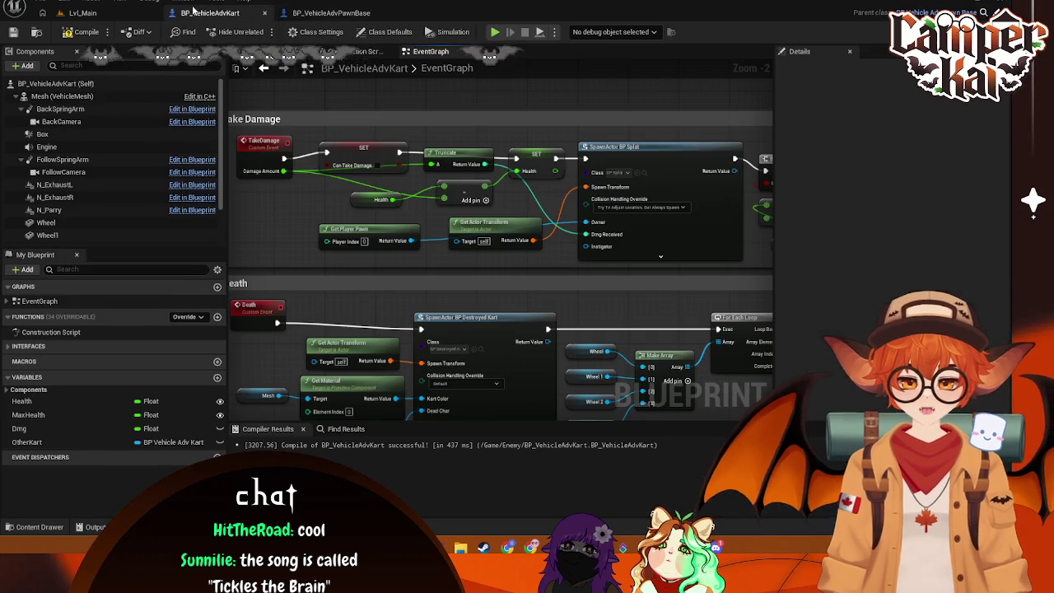
{"action": "left_click", "coordinate": [60, 139]}
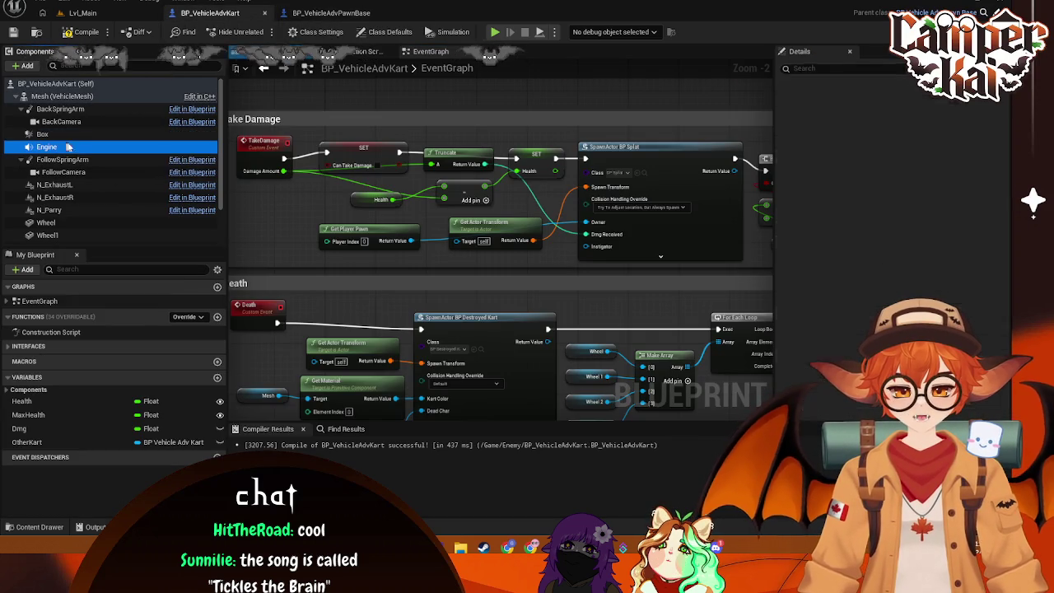
Step: Create a new material named M_Sphere in the FX folder
{"action": "left_click", "coordinate": [39, 529]}
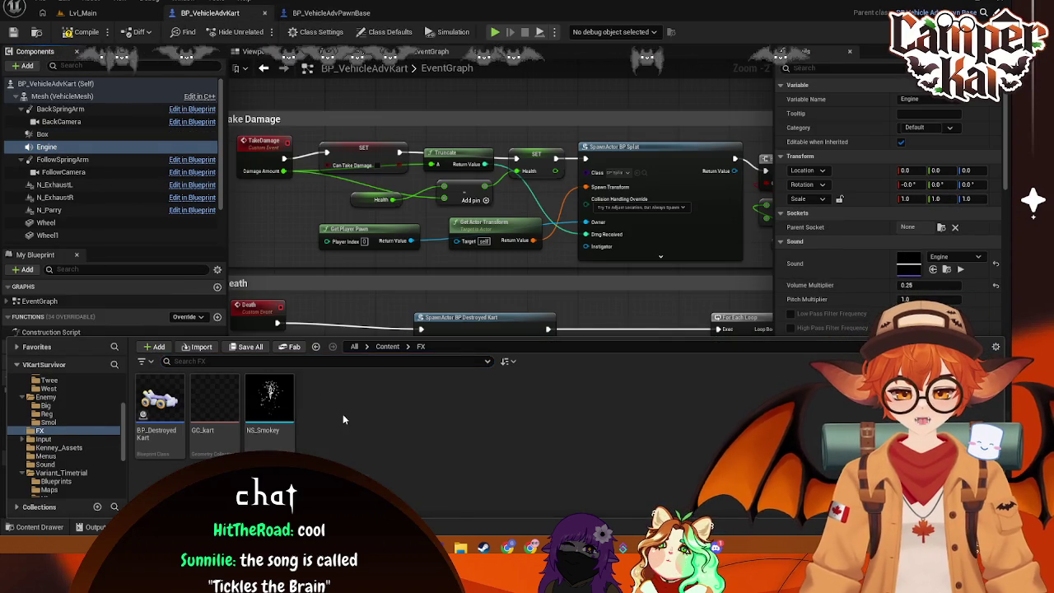
{"action": "right_click", "coordinate": [344, 419]}
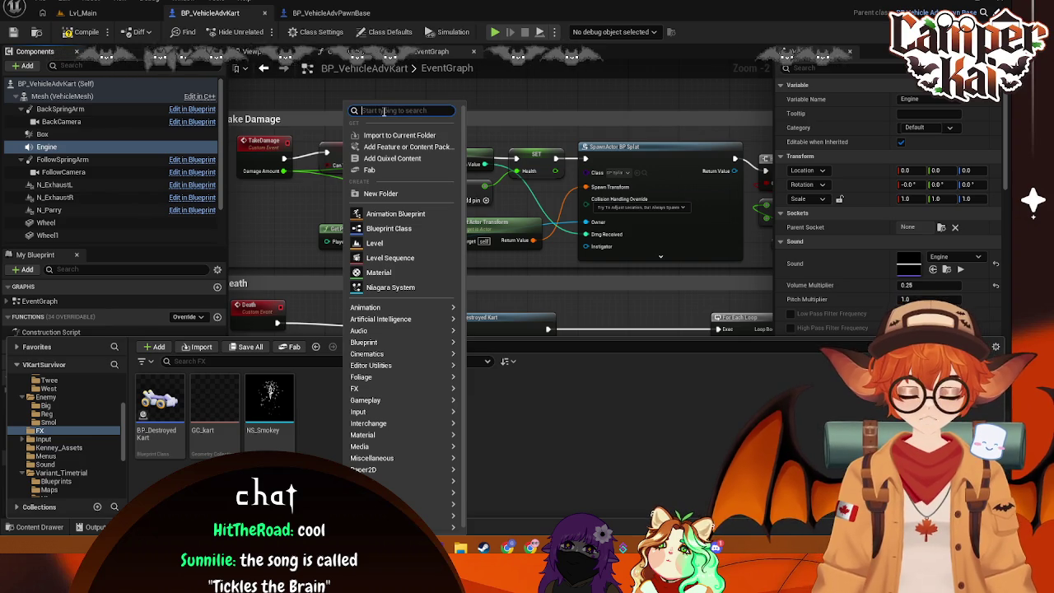
{"action": "type", "text": "mesh"}
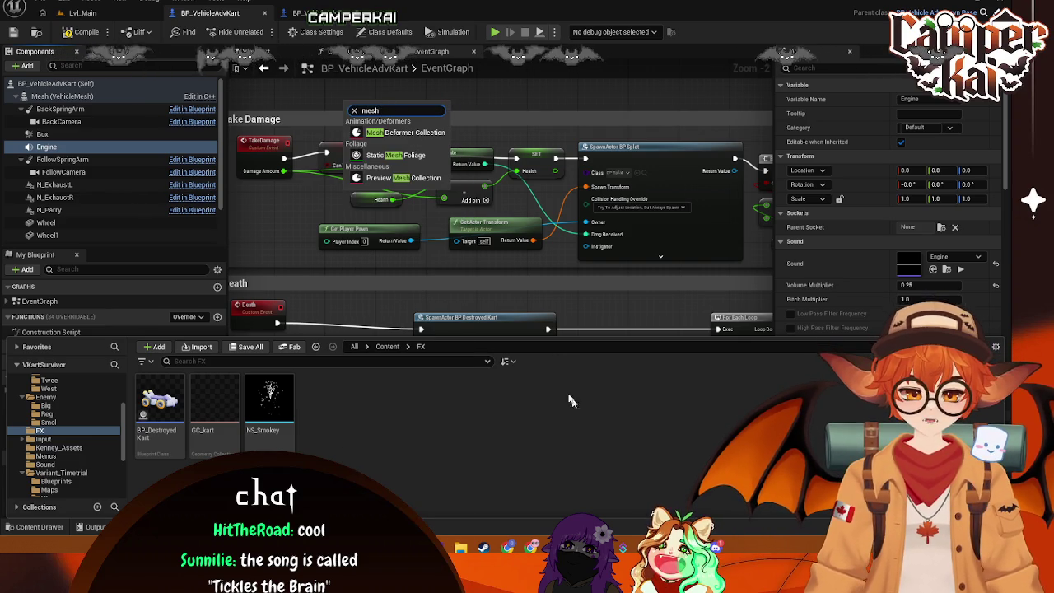
{"action": "key", "text": "Escape"}
{"action": "right_click", "coordinate": [362, 428]}
{"action": "mouse_move", "coordinate": [396, 306]}
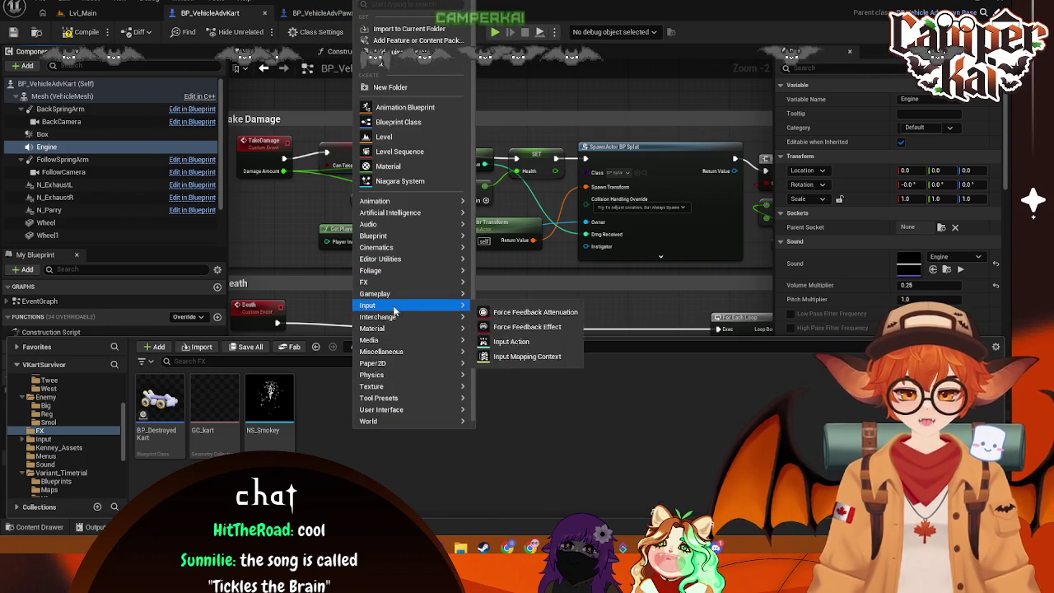
{"action": "mouse_move", "coordinate": [396, 260]}
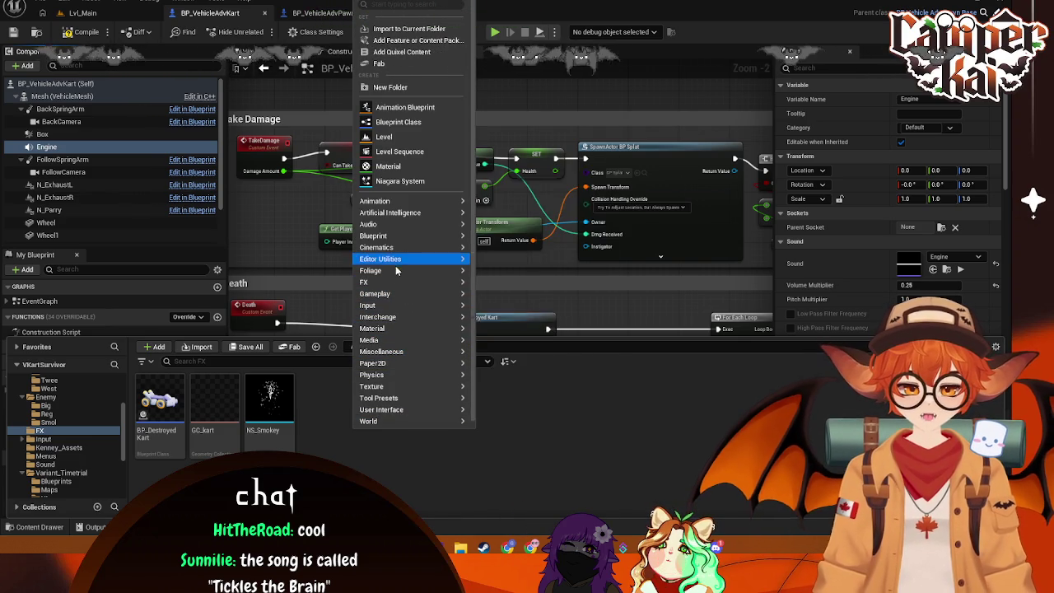
{"action": "left_click", "coordinate": [399, 166]}
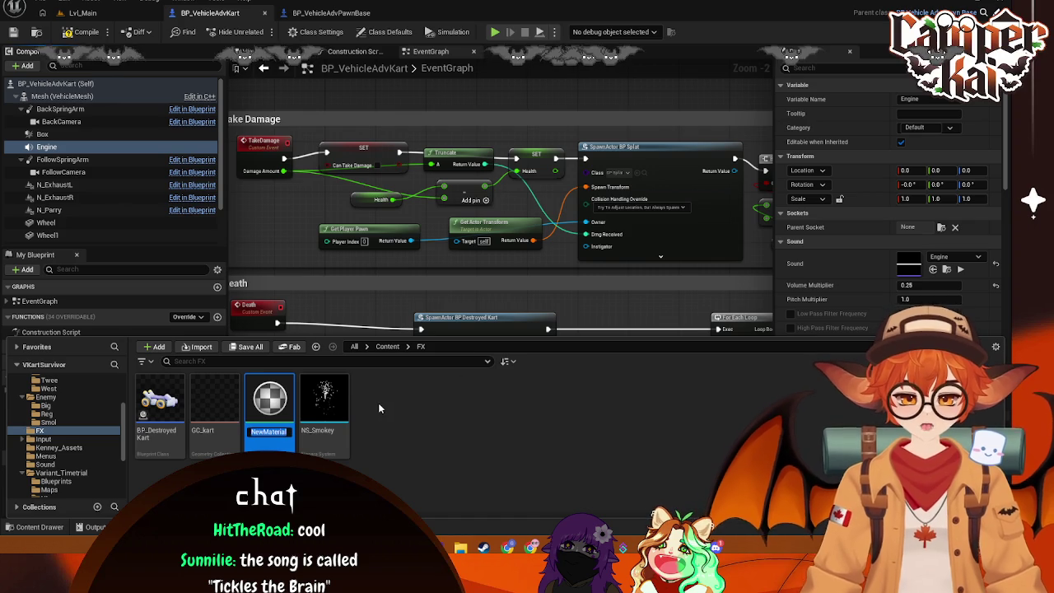
{"action": "type", "text": "M_Spher"}
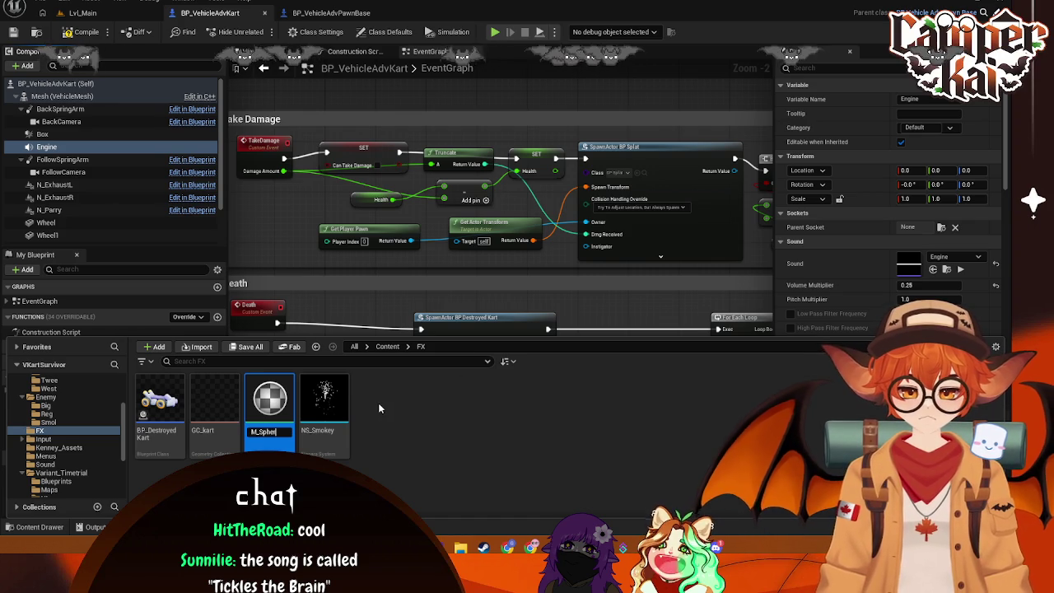
{"action": "type", "text": "e"}
{"action": "key", "text": "Return"}
Step: Set M_Sphere's Base Color to cyan and save the material
{"action": "double_click", "coordinate": [269, 399]}
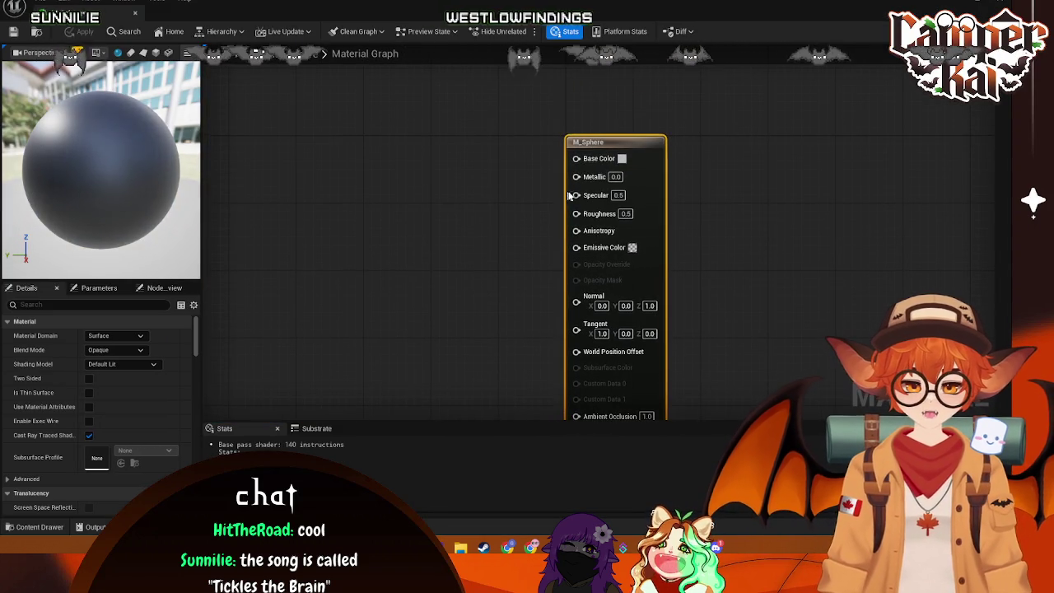
{"action": "left_click_drag", "start_coordinate": [575, 159], "coordinate": [476, 188]}
{"action": "type", "text": "color"}
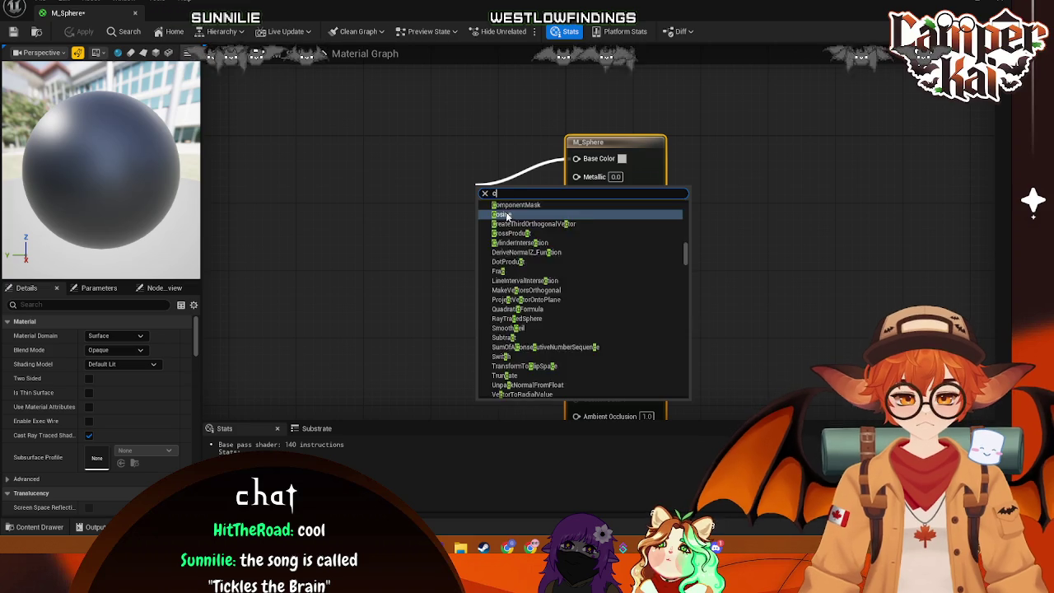
{"action": "key", "text": "Escape"}
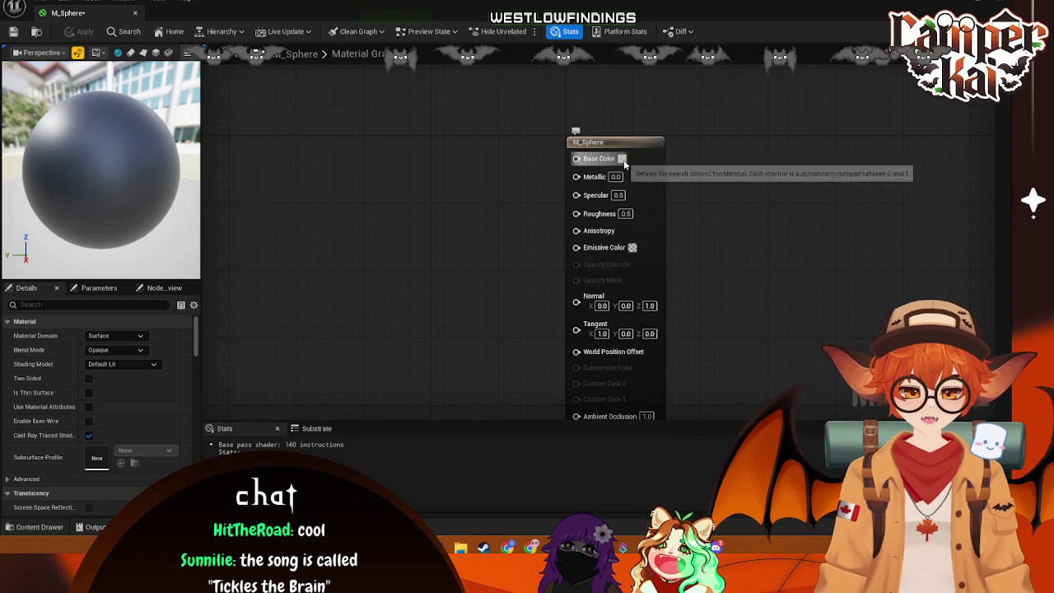
{"action": "left_click", "coordinate": [621, 158]}
{"action": "left_click_drag", "start_coordinate": [693, 270], "coordinate": [652, 221]}
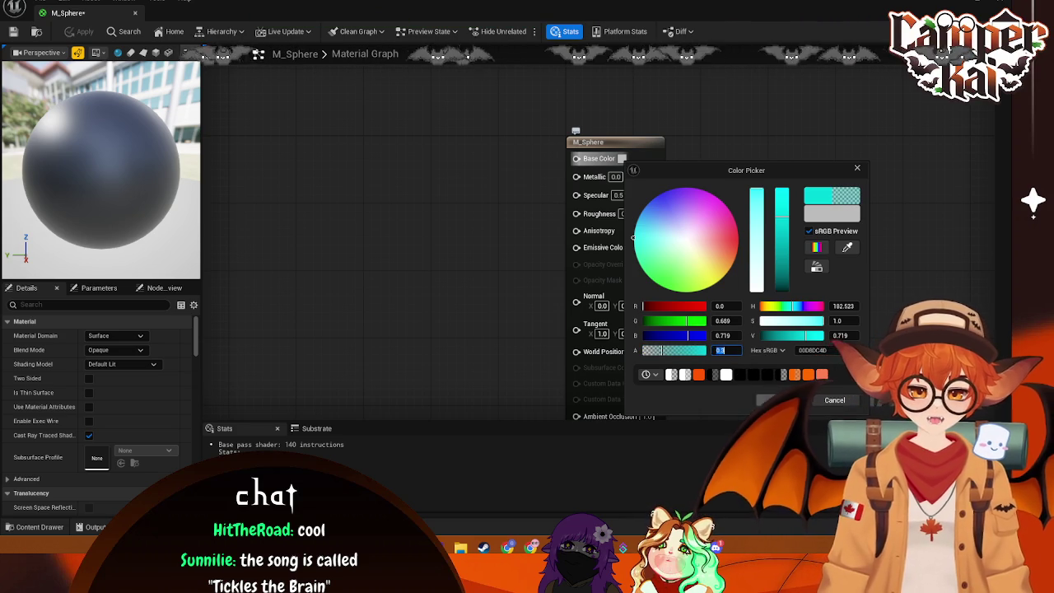
{"action": "left_click", "coordinate": [353, 272]}
{"action": "key", "text": "ctrl+s"}
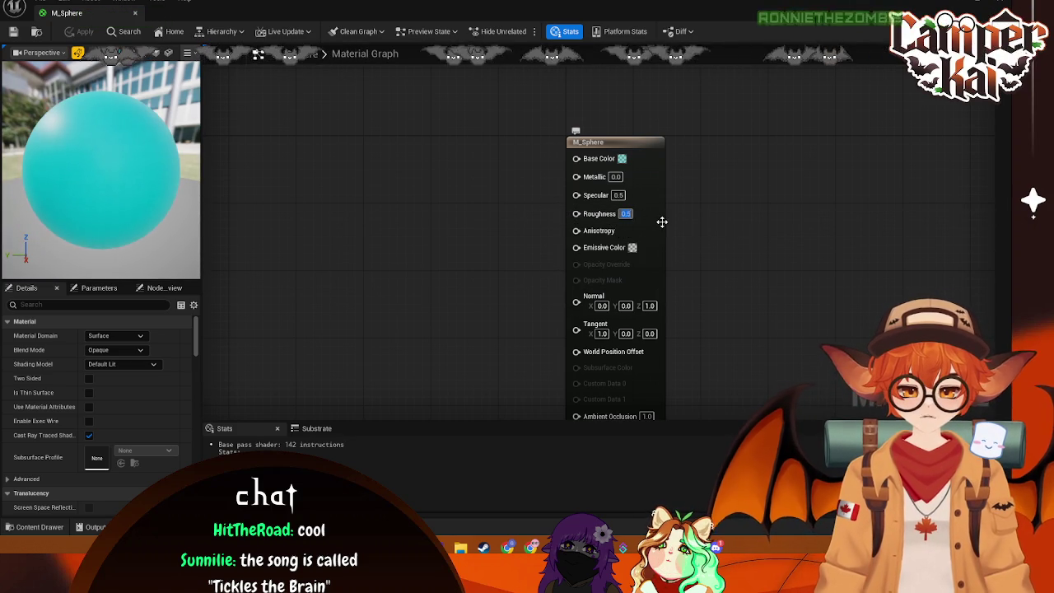
Step: Set Roughness 0, Specular 1 and Metallic 0, save, and close the material editor
{"action": "type", "text": "0"}
{"action": "key", "text": "Return"}
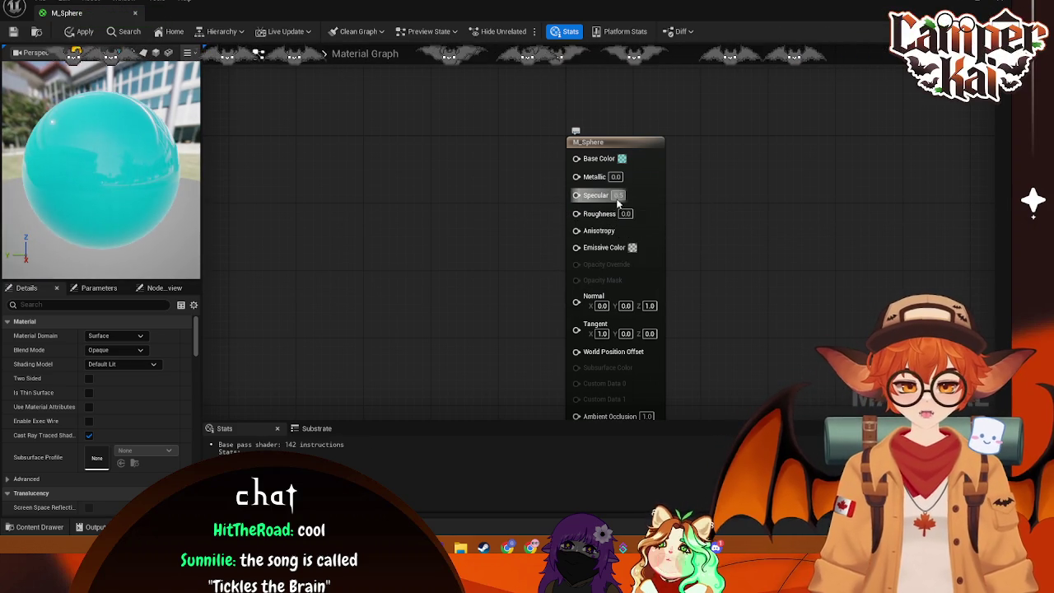
{"action": "type", "text": "0"}
{"action": "key", "text": "Return"}
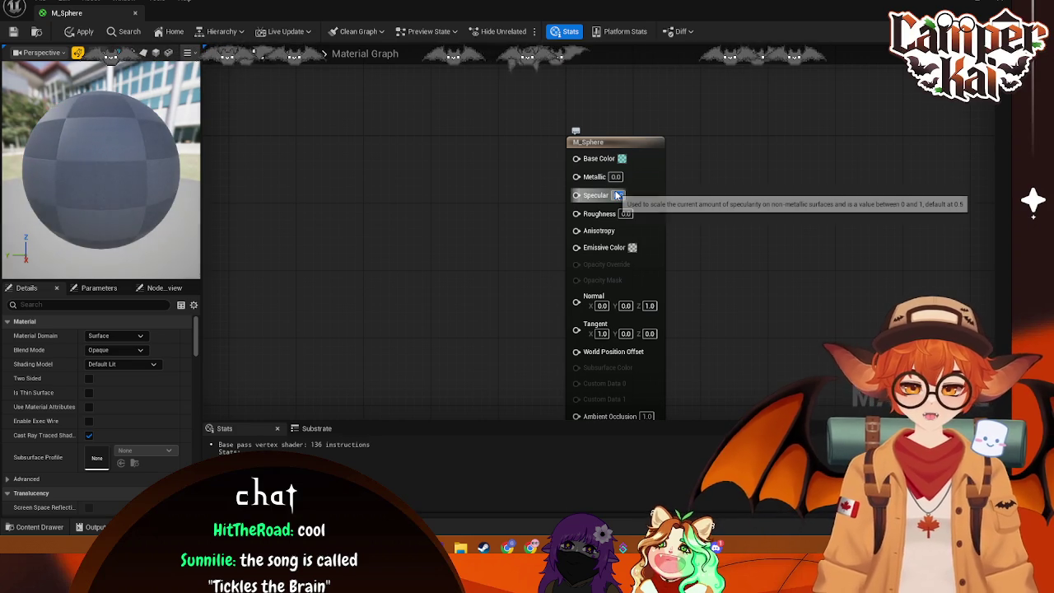
{"action": "left_click", "coordinate": [617, 195]}
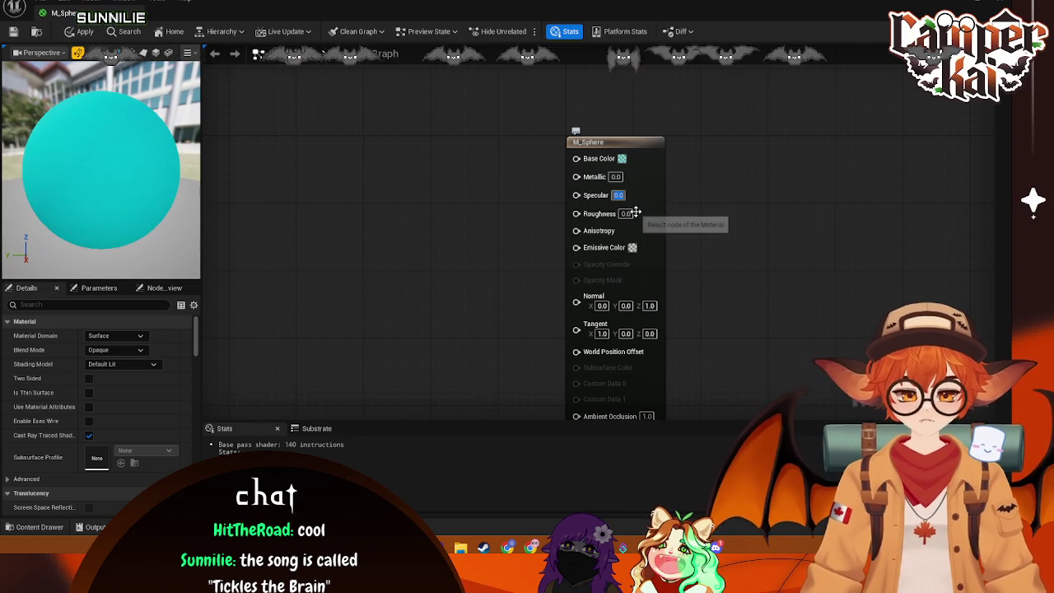
{"action": "type", "text": "1"}
{"action": "key", "text": "Return"}
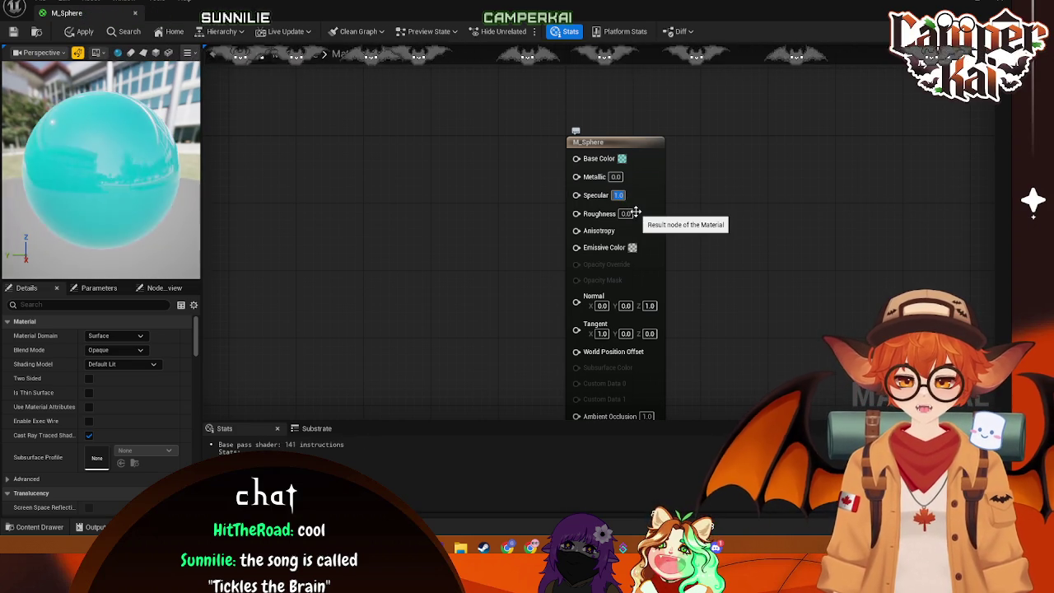
{"action": "type", "text": "1"}
{"action": "key", "text": "Return"}
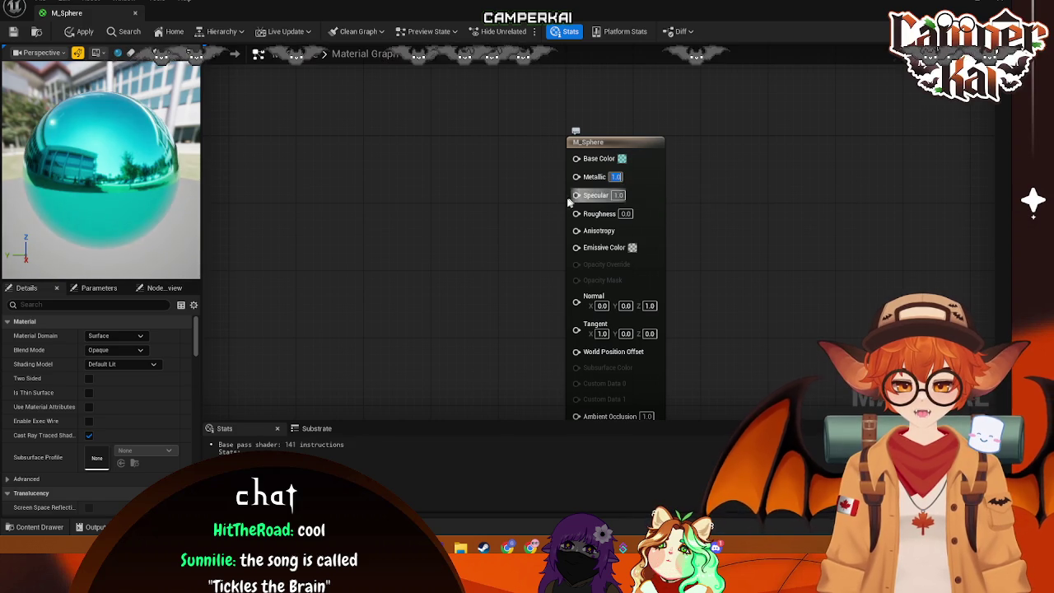
{"action": "type", "text": "0"}
{"action": "key", "text": "Return"}
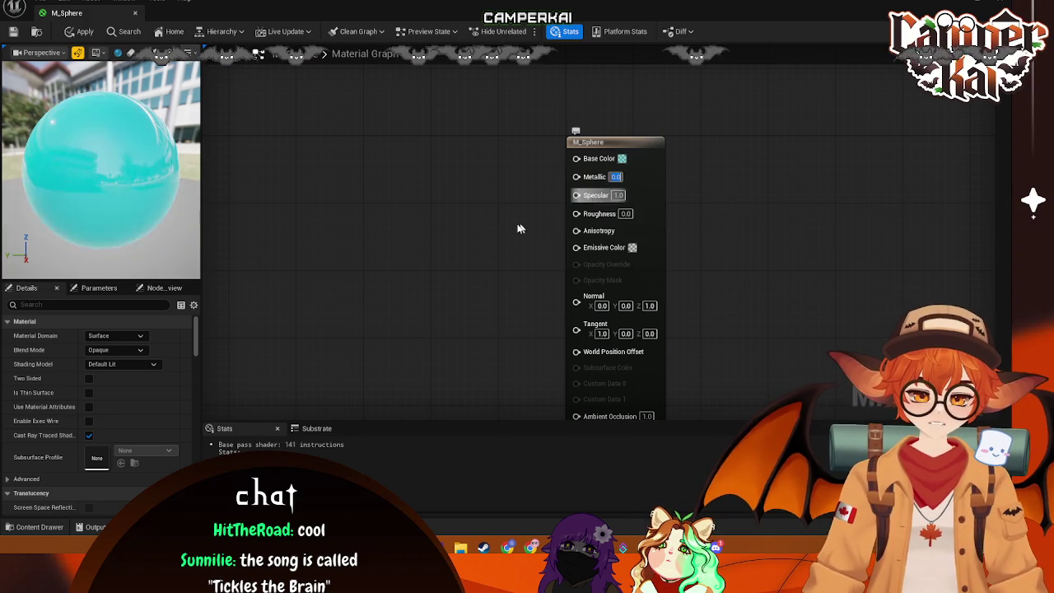
{"action": "key", "text": "ctrl+s"}
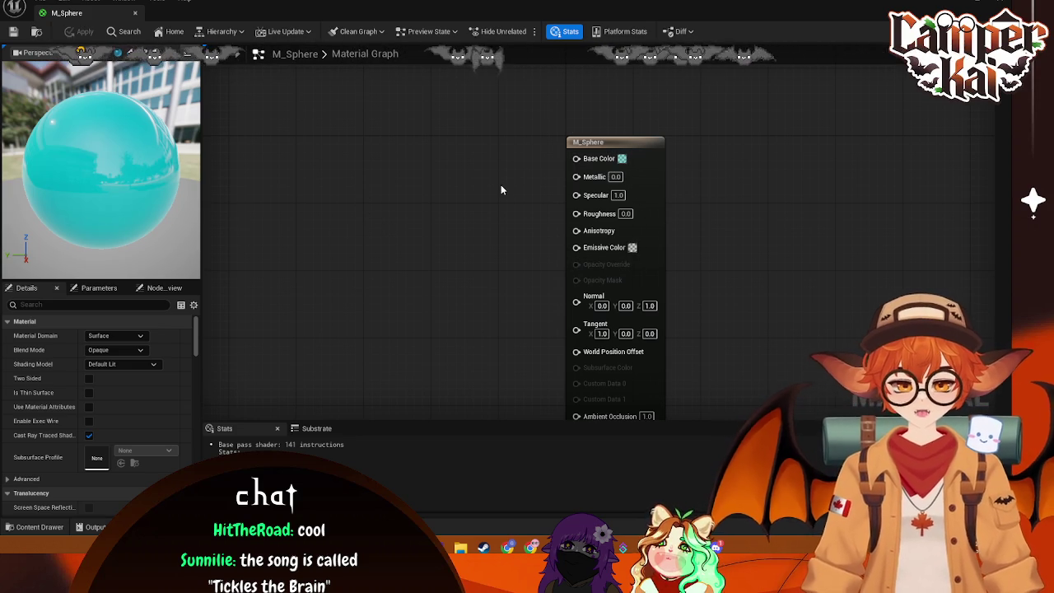
{"action": "left_click", "coordinate": [955, 6]}
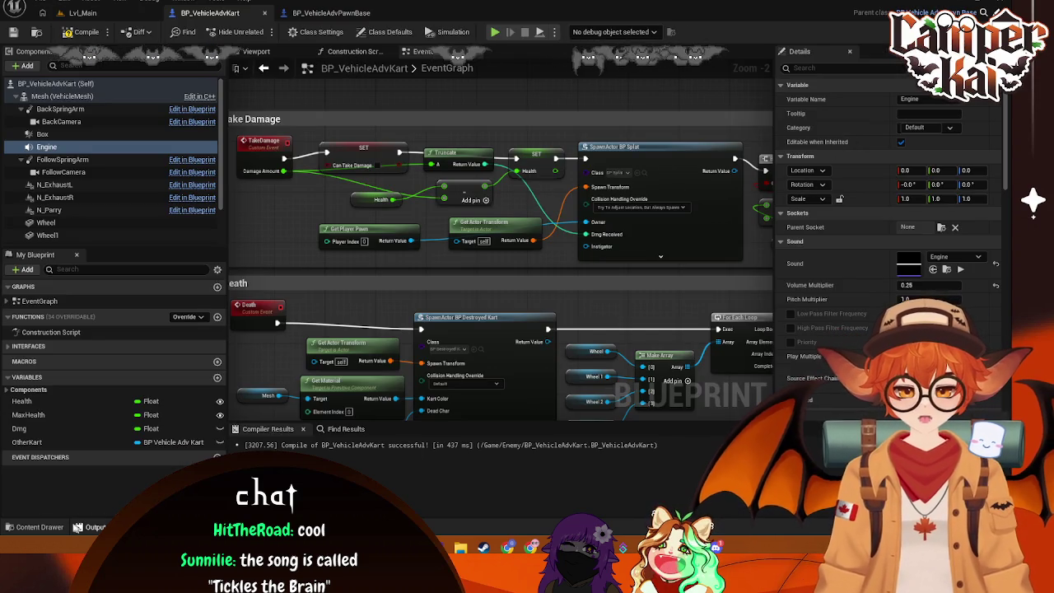
Step: Bring up the asset creation menu in the Content Drawer's FX folder
{"action": "left_click", "coordinate": [38, 526]}
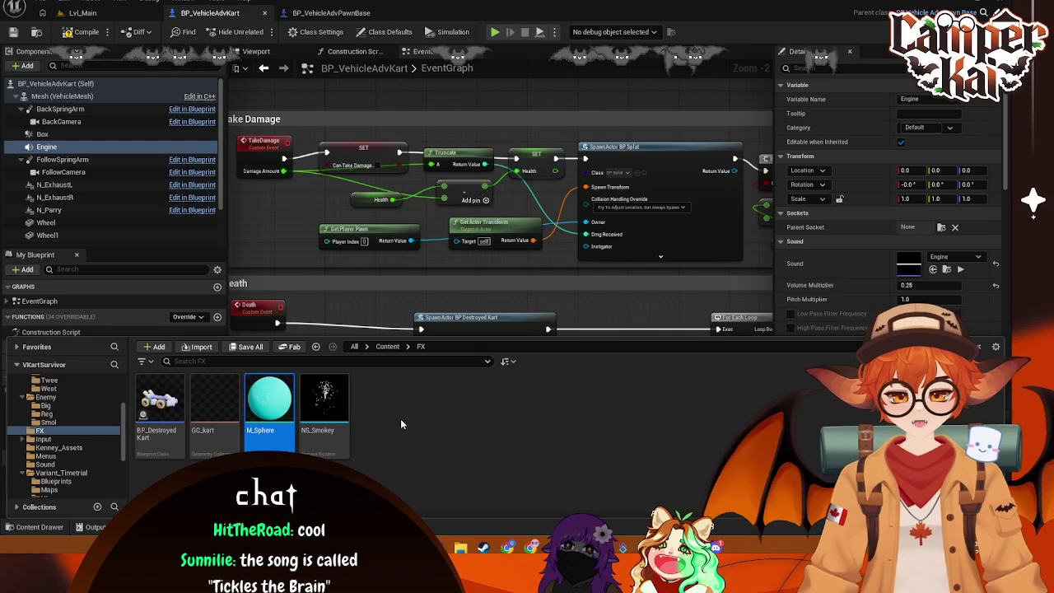
{"action": "right_click", "coordinate": [400, 418]}
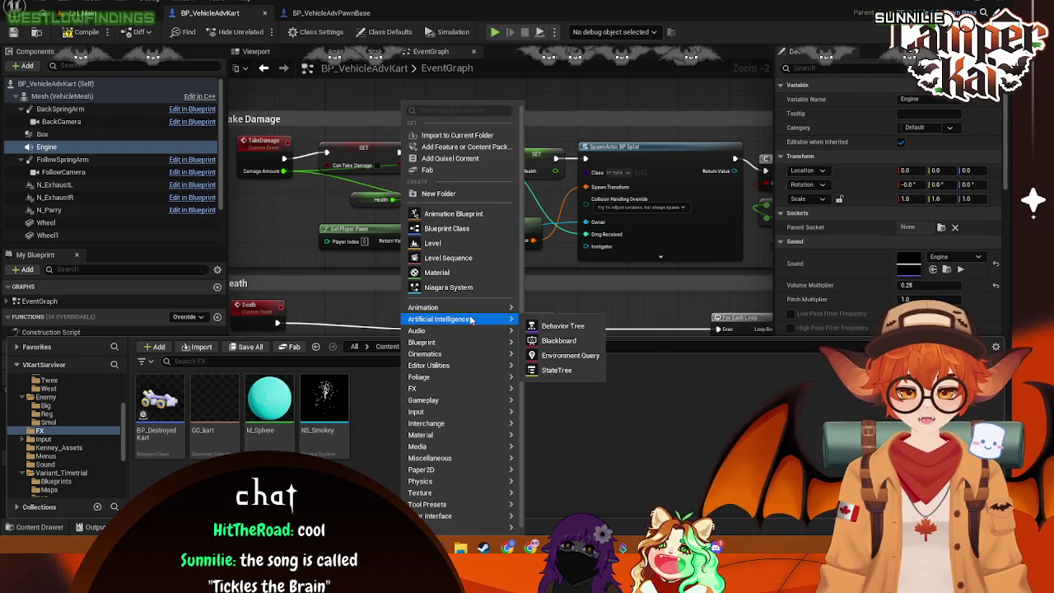
{"action": "mouse_move", "coordinate": [422, 364]}
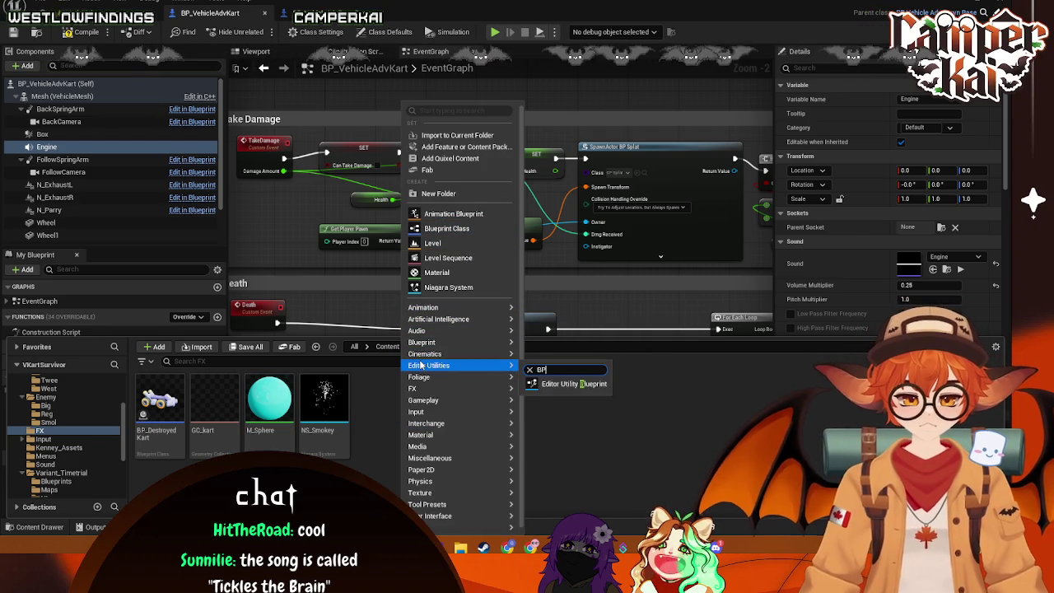
{"action": "left_click", "coordinate": [495, 406]}
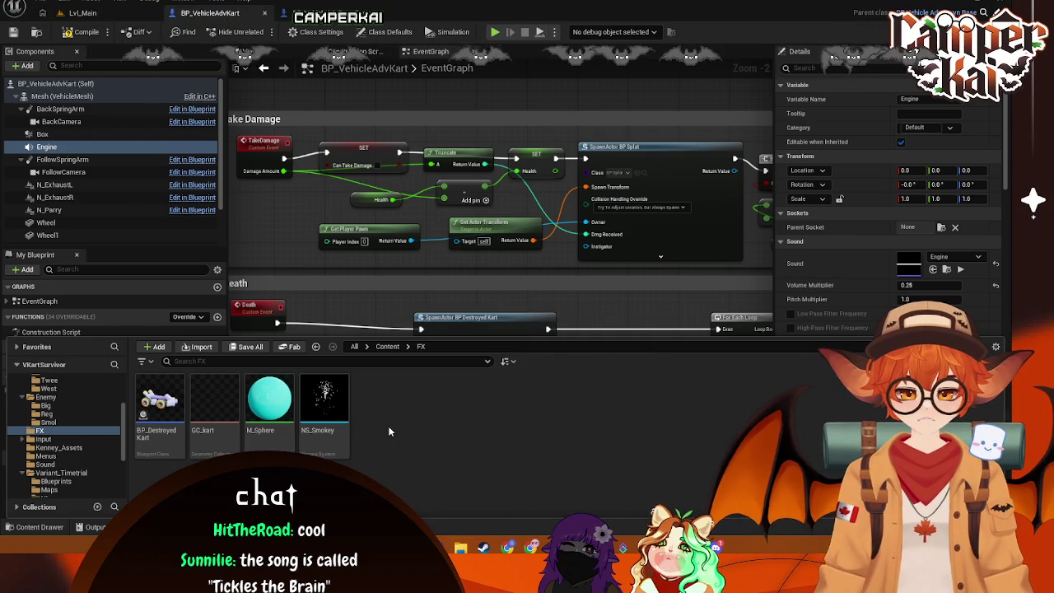
{"action": "right_click", "coordinate": [389, 431]}
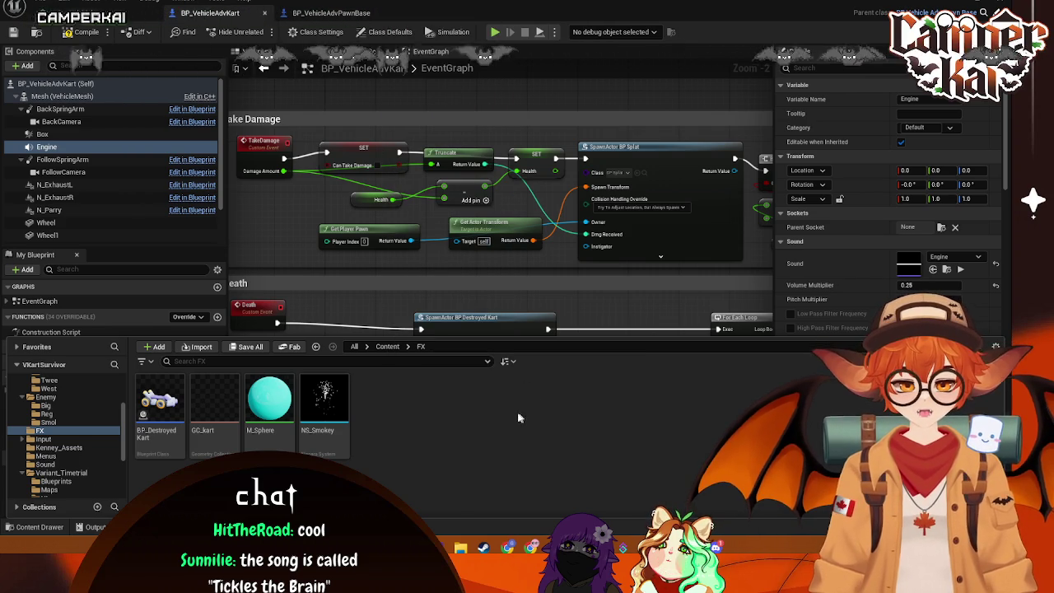
{"action": "right_click", "coordinate": [440, 414]}
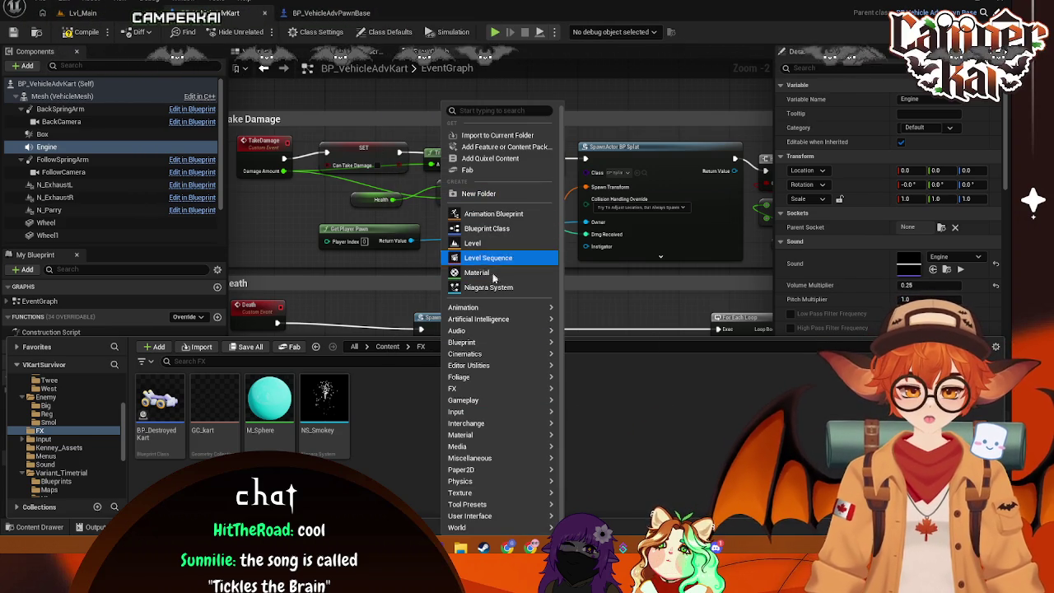
{"action": "mouse_move", "coordinate": [499, 322]}
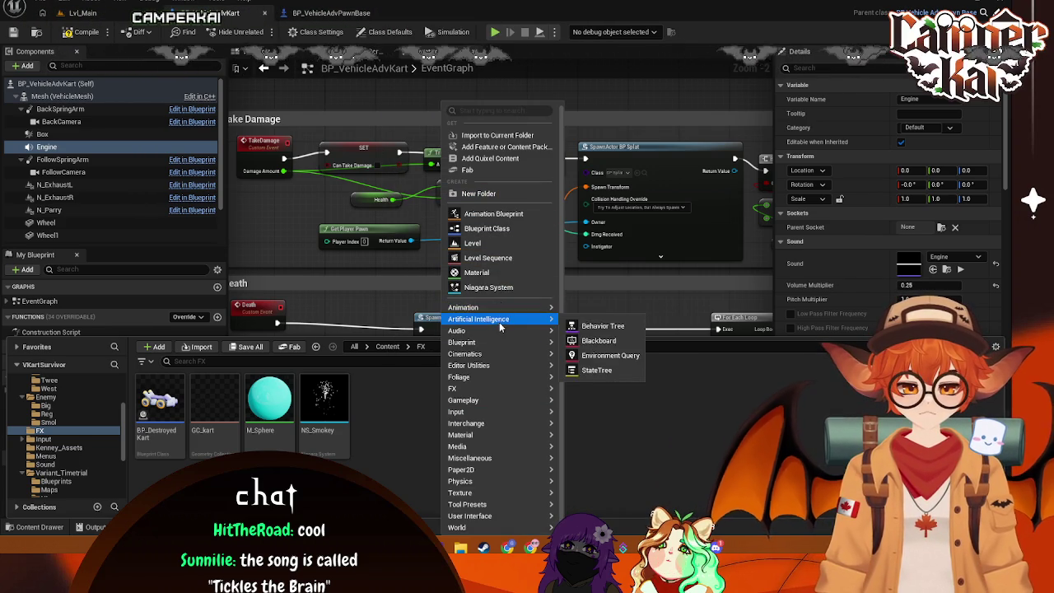
Step: Create an Actor-based Blueprint Class named BP_Shield and open it in the blueprint editor
{"action": "left_click", "coordinate": [488, 229]}
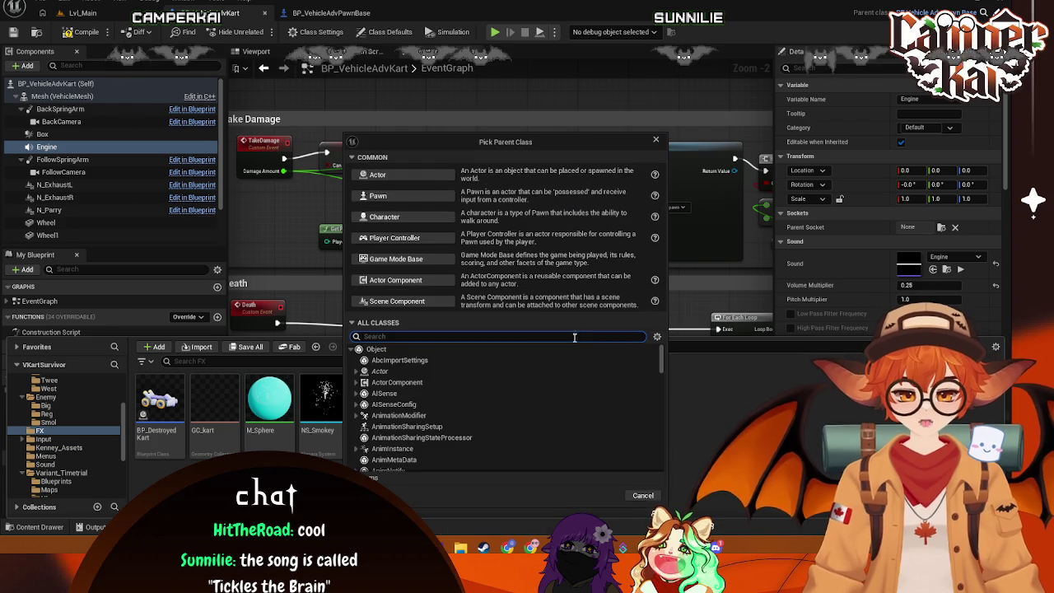
{"action": "left_click", "coordinate": [395, 176]}
{"action": "type", "text": "BP_Shie"}
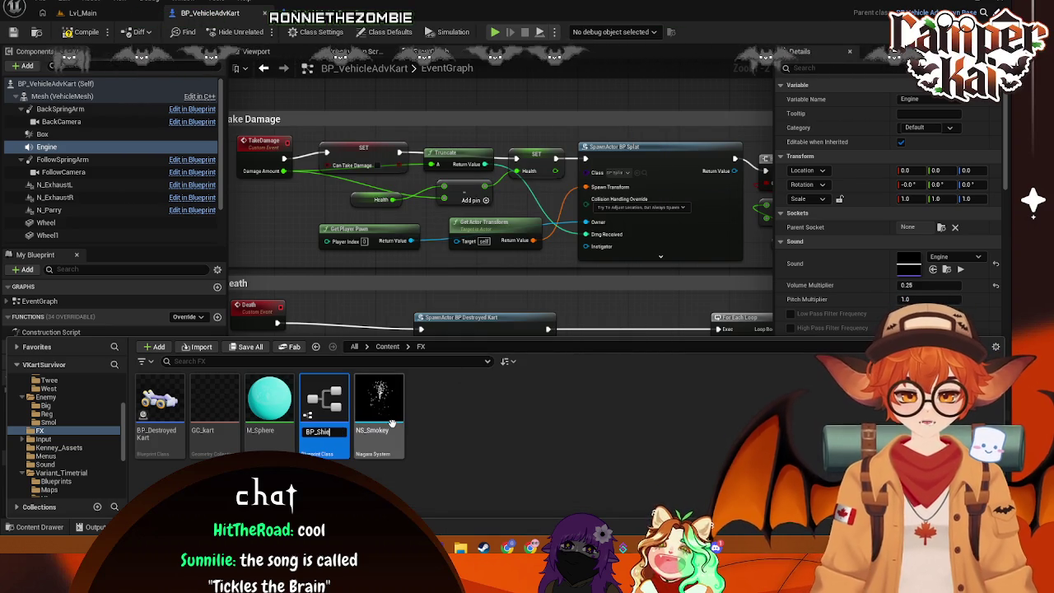
{"action": "type", "text": "ld"}
{"action": "key", "text": "Return"}
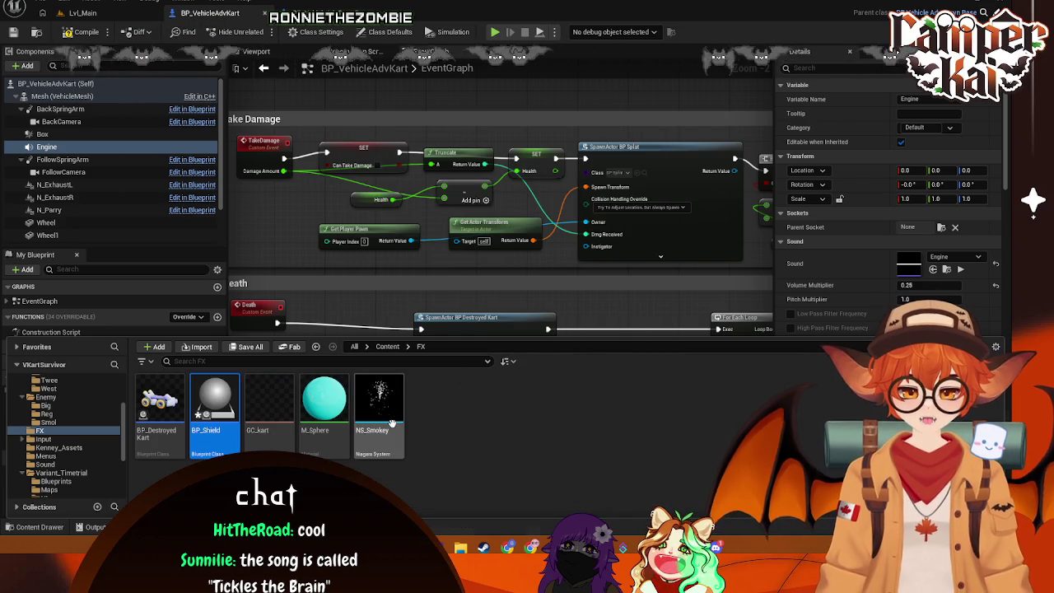
{"action": "double_click", "coordinate": [214, 404]}
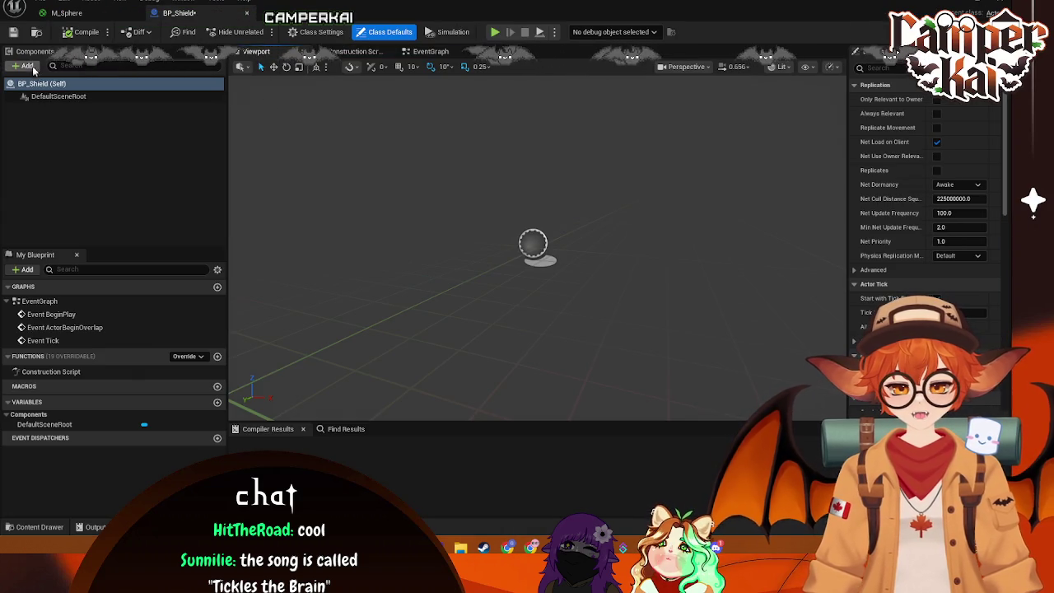
{"action": "left_click", "coordinate": [27, 66]}
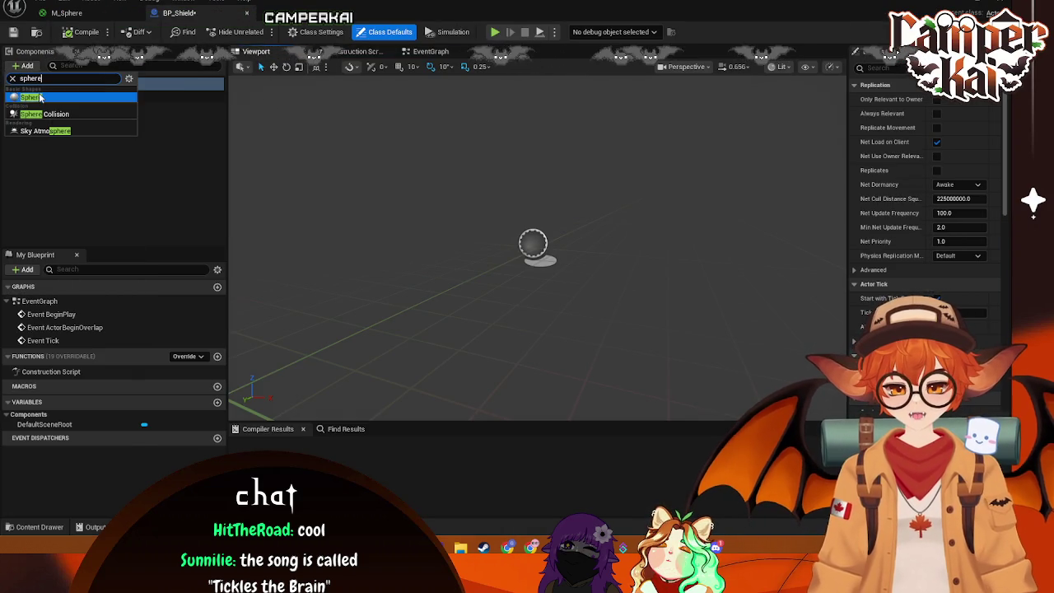
Step: Add a Sphere component to BP_Shield, keeping the default name Sphere
{"action": "key", "text": "Return"}
{"action": "scroll", "coordinate": [577, 179], "scroll_direction": "down", "scroll_amount": 5}
{"action": "scroll", "coordinate": [580, 183], "scroll_direction": "up", "scroll_amount": 3}
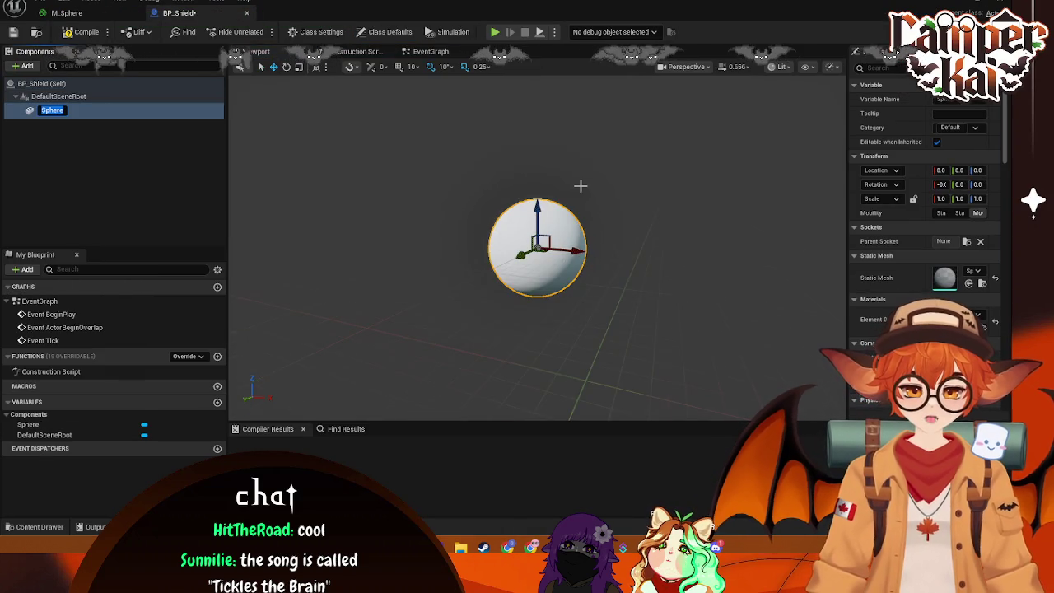
{"action": "scroll", "coordinate": [582, 188], "scroll_direction": "down", "scroll_amount": 1}
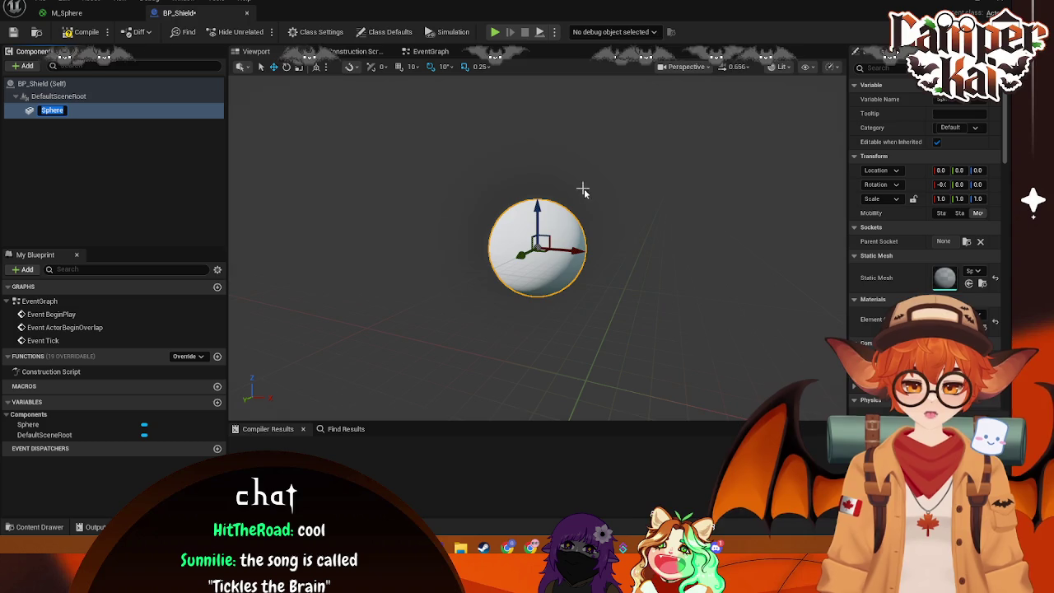
{"action": "key", "text": "Return"}
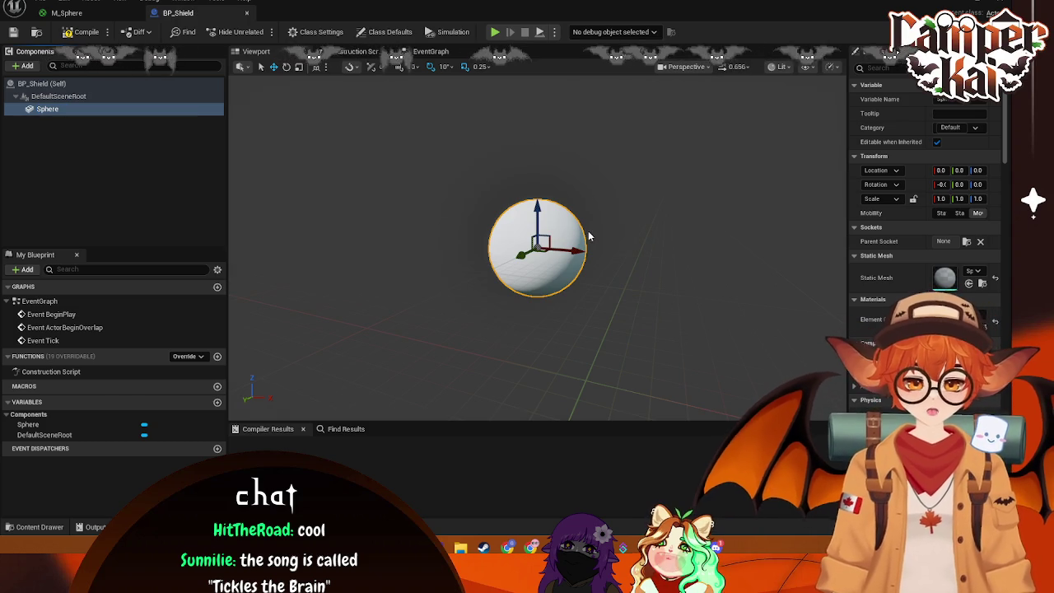
Step: Drop M_Sphere onto the sphere so it turns cyan, then go back to the M_Sphere tab
{"action": "key", "text": "ctrl+space"}
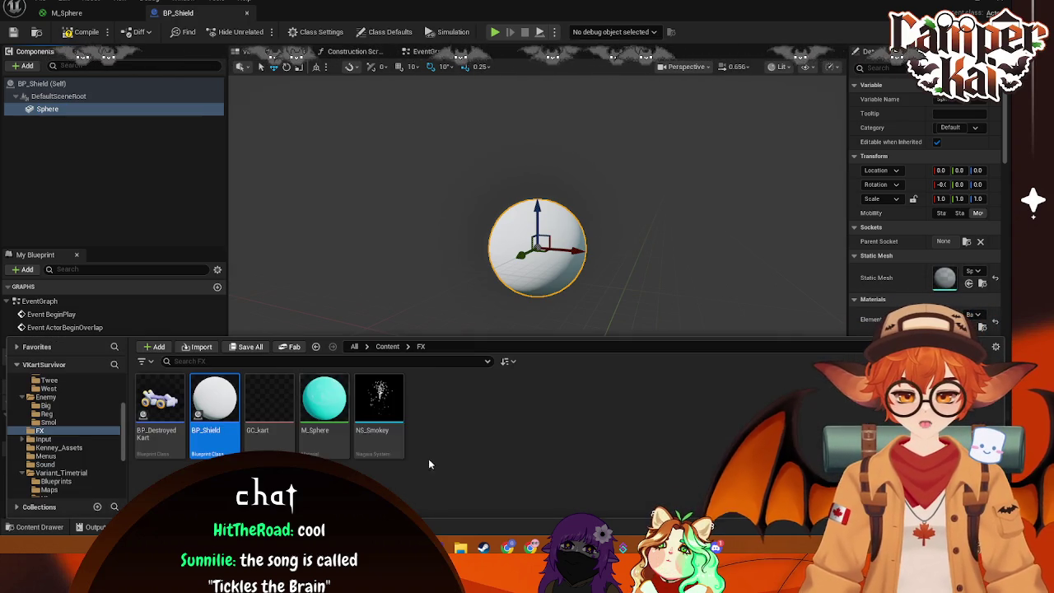
{"action": "left_click_drag", "start_coordinate": [323, 399], "coordinate": [539, 247]}
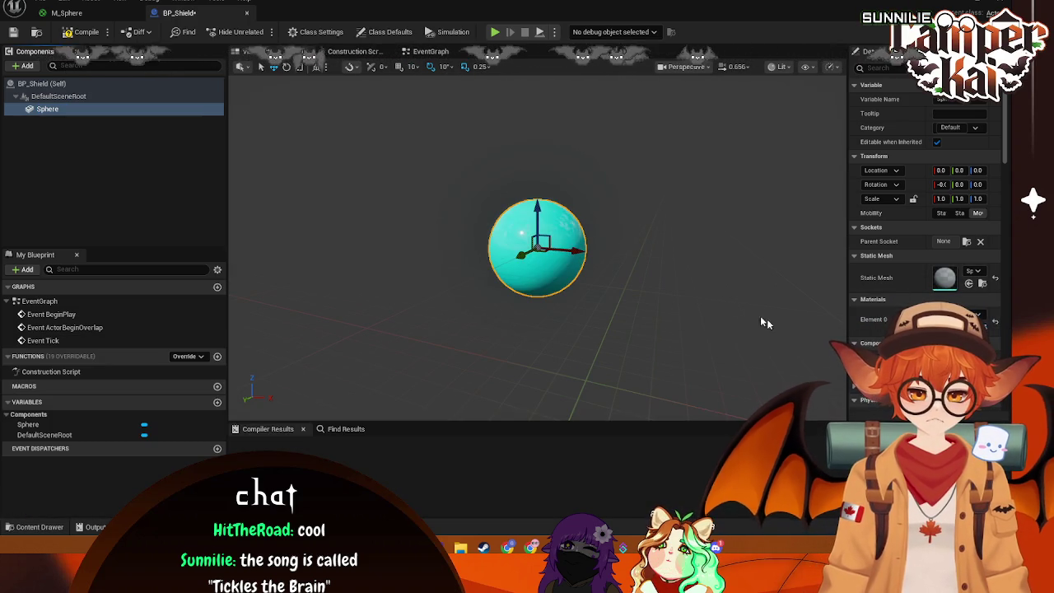
{"action": "left_click", "coordinate": [577, 305]}
{"action": "scroll", "coordinate": [569, 308], "scroll_direction": "down", "scroll_amount": 3}
{"action": "scroll", "coordinate": [569, 303], "scroll_direction": "up", "scroll_amount": 3}
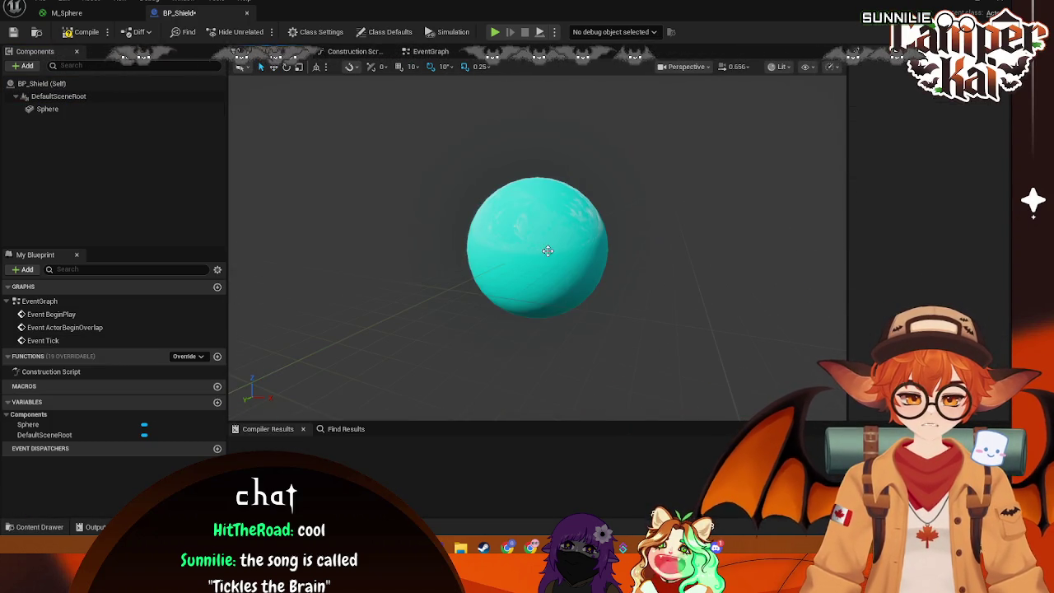
{"action": "left_click", "coordinate": [569, 303]}
{"action": "mouse_move", "coordinate": [658, 196]}
{"action": "left_mouse_down"}
{"action": "mouse_move", "coordinate": [618, 208]}
{"action": "mouse_move", "coordinate": [605, 181]}
{"action": "mouse_move", "coordinate": [653, 196]}
{"action": "left_mouse_up"}
{"action": "left_click", "coordinate": [66, 12]}
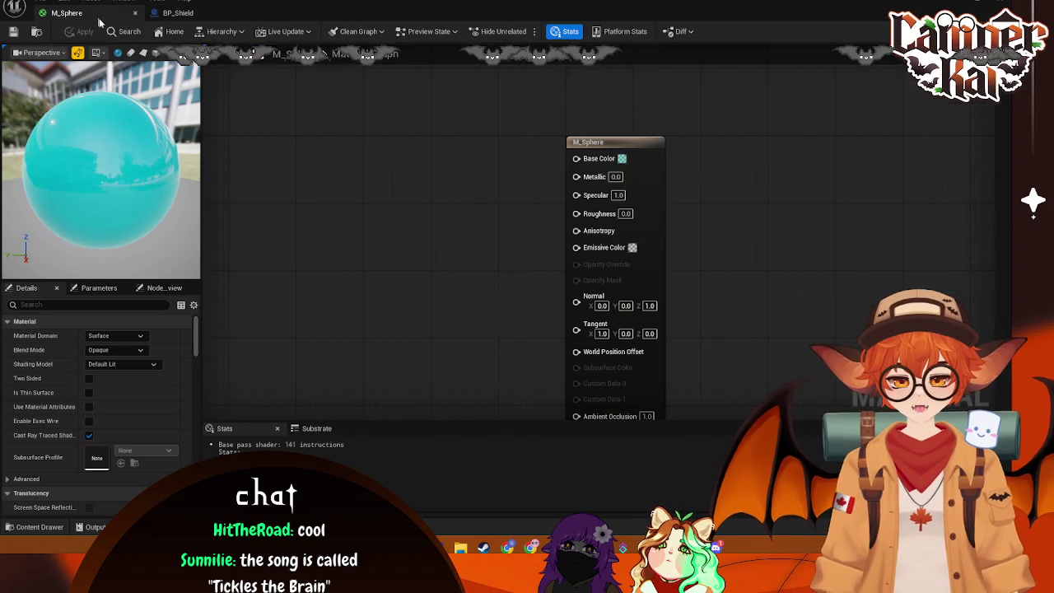
Step: Browse to Content > Characters > Kai and open BP_KaiKart in the Blueprint editor
{"action": "left_click", "coordinate": [35, 527]}
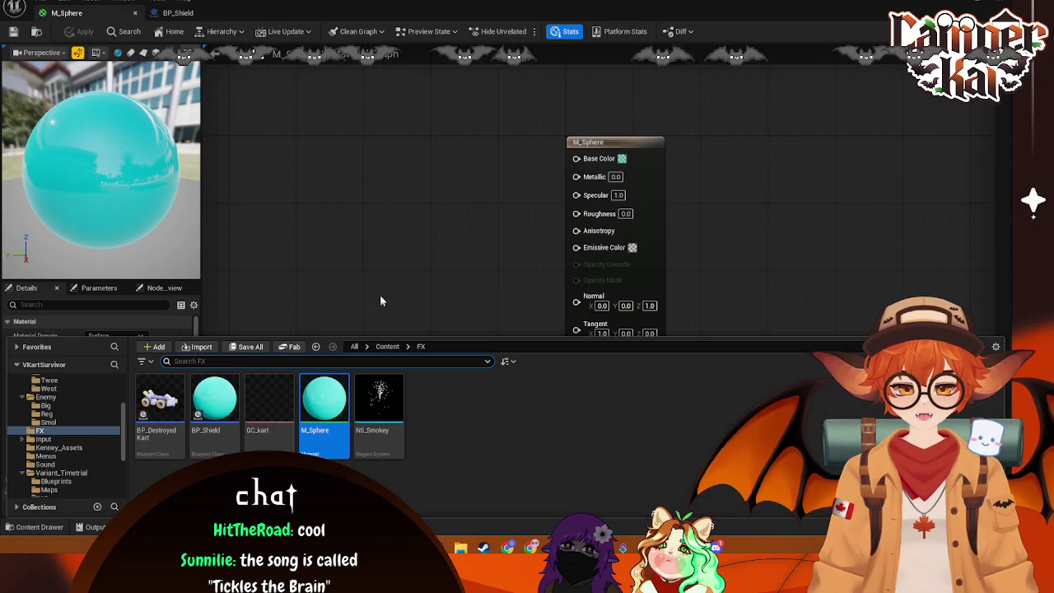
{"action": "scroll", "coordinate": [64, 417], "scroll_direction": "up", "scroll_amount": 5}
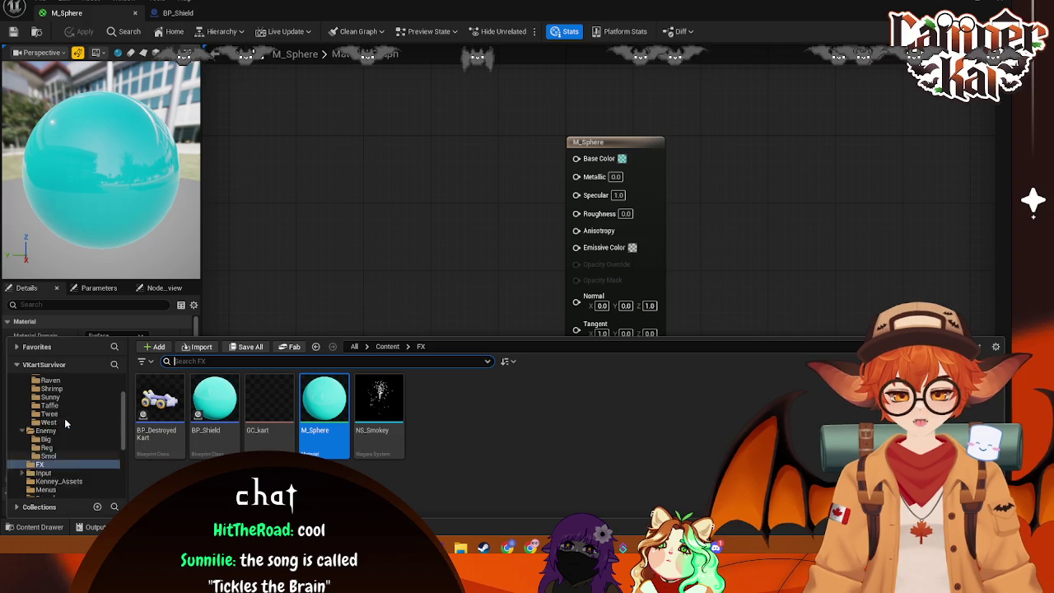
{"action": "left_click", "coordinate": [41, 387]}
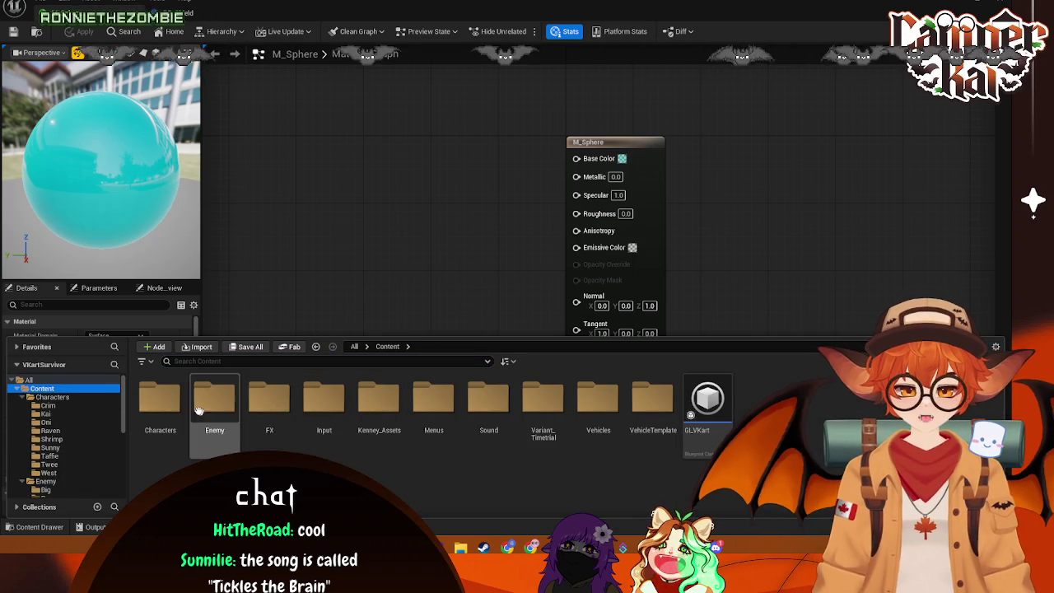
{"action": "double_click", "coordinate": [160, 400]}
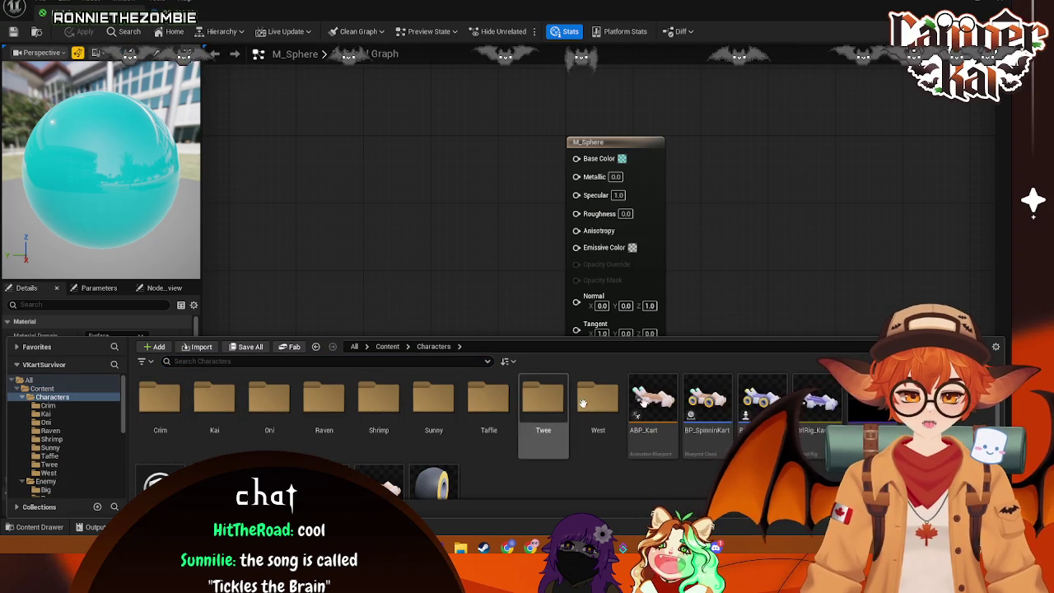
{"action": "double_click", "coordinate": [214, 401]}
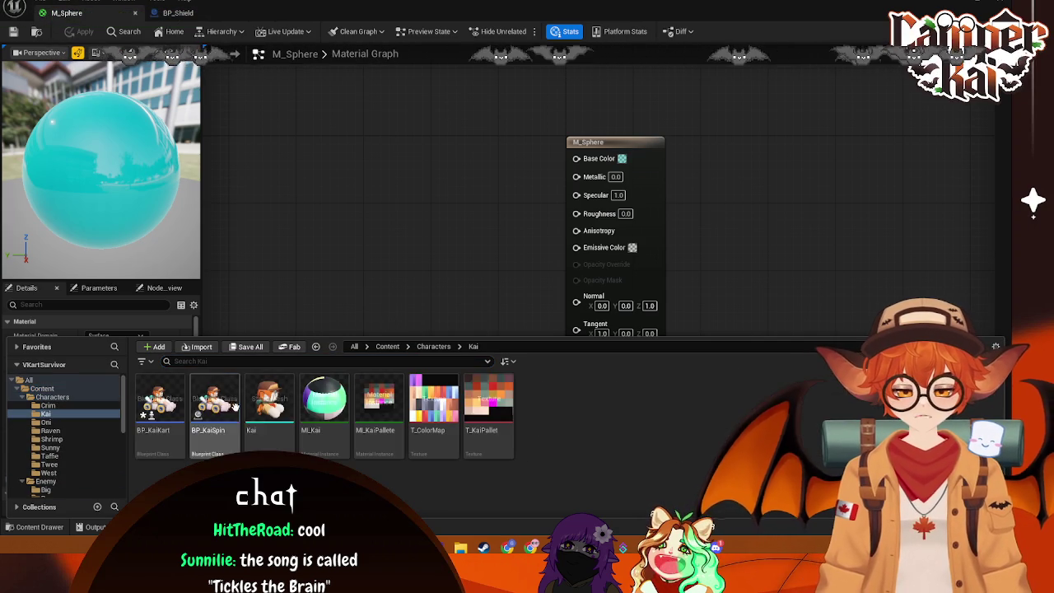
{"action": "left_click", "coordinate": [172, 405]}
{"action": "left_click", "coordinate": [228, 247]}
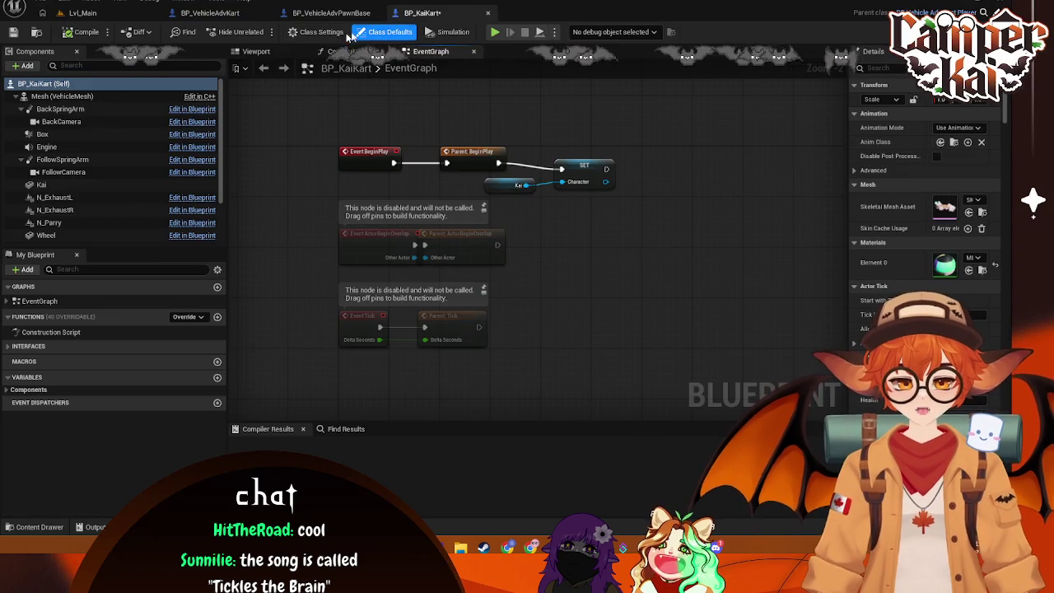
Step: Show the Kai kart's viewport and browse the Content Drawer to the FX folder
{"action": "left_click", "coordinate": [256, 51]}
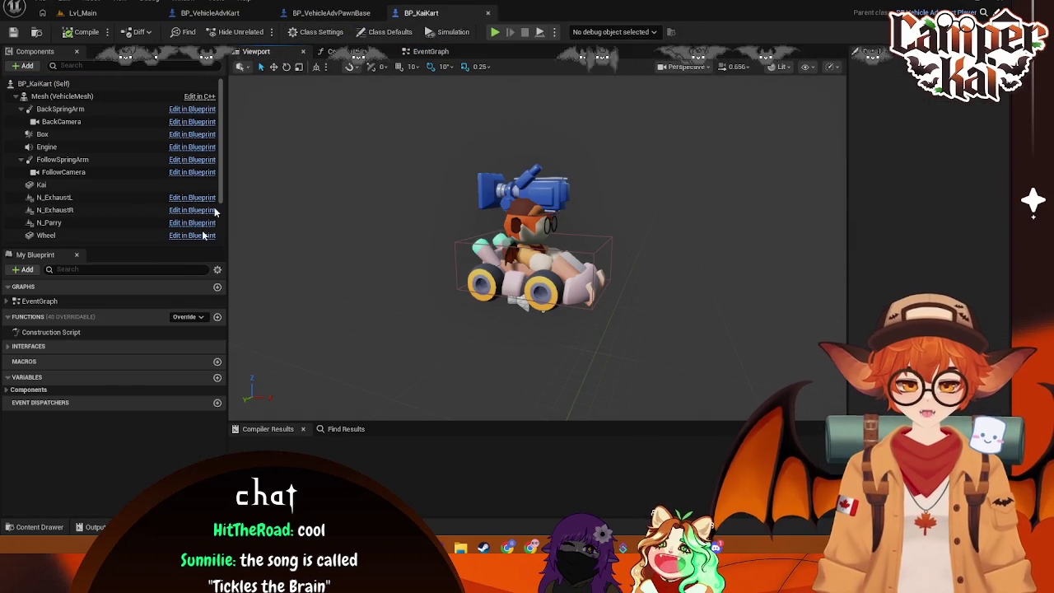
{"action": "left_click", "coordinate": [33, 527]}
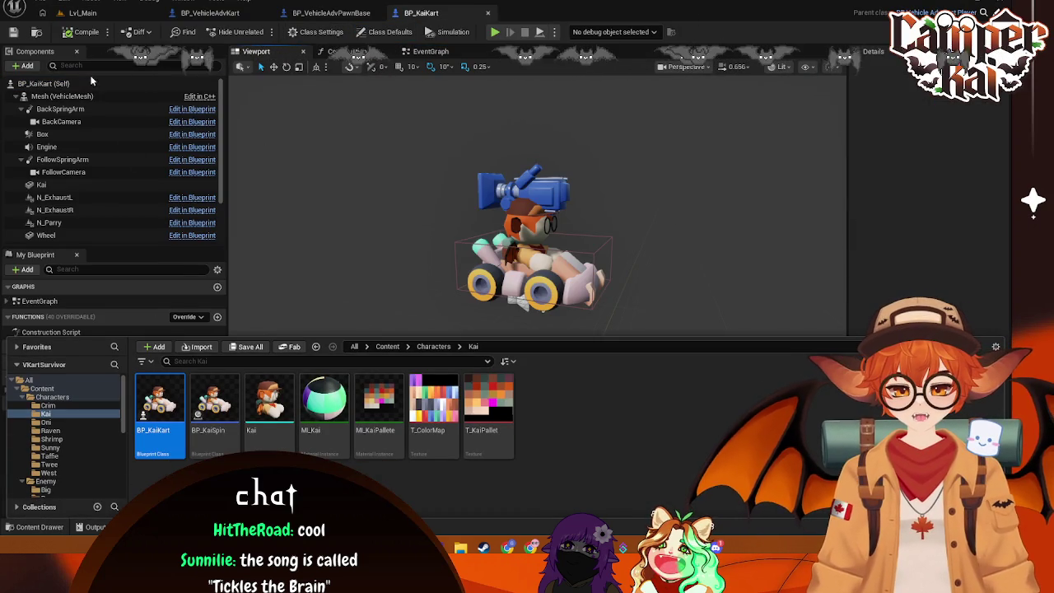
{"action": "left_click", "coordinate": [36, 524]}
{"action": "left_click", "coordinate": [36, 525]}
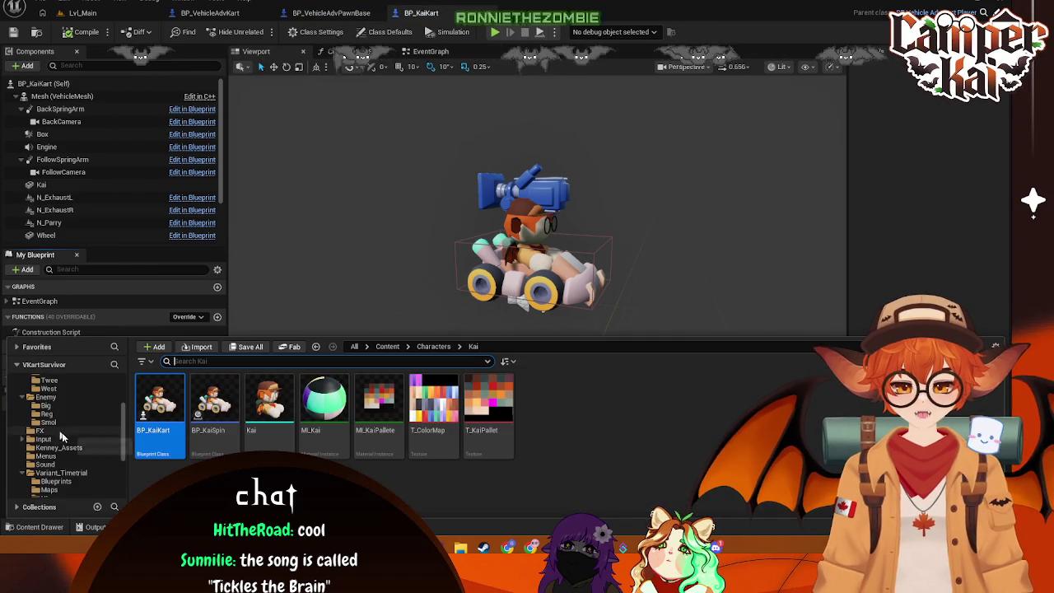
{"action": "scroll", "coordinate": [66, 453], "scroll_direction": "down", "scroll_amount": 2}
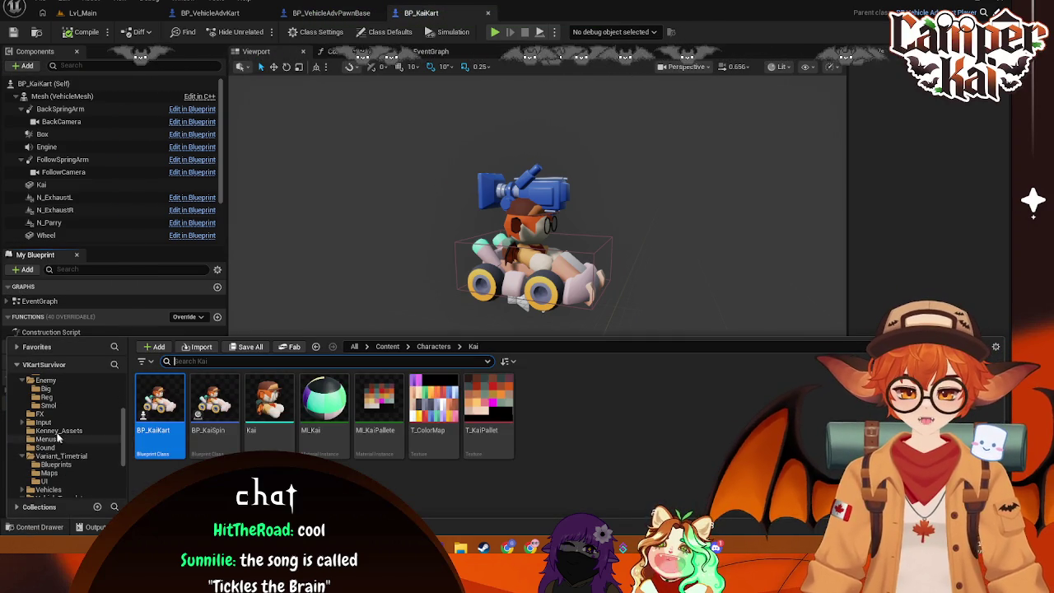
{"action": "scroll", "coordinate": [67, 428], "scroll_direction": "down", "scroll_amount": 2}
{"action": "scroll", "coordinate": [66, 432], "scroll_direction": "up", "scroll_amount": 3}
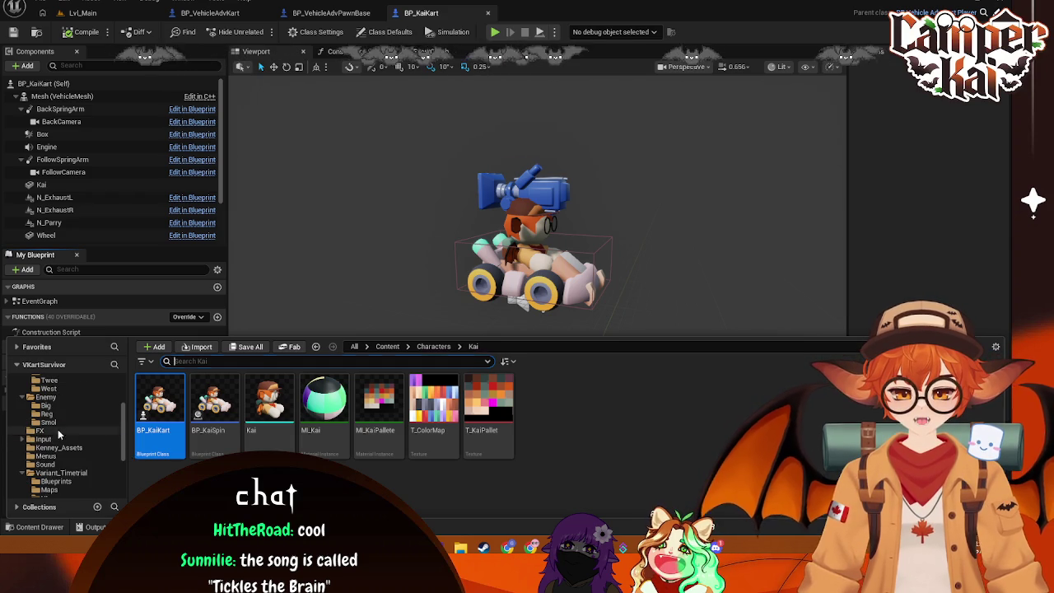
{"action": "left_click", "coordinate": [63, 431]}
Step: Attach BP_Shield to the kart, raise it along Z, then undo the move
{"action": "left_click_drag", "start_coordinate": [213, 401], "coordinate": [82, 92]}
{"action": "left_click", "coordinate": [551, 323]}
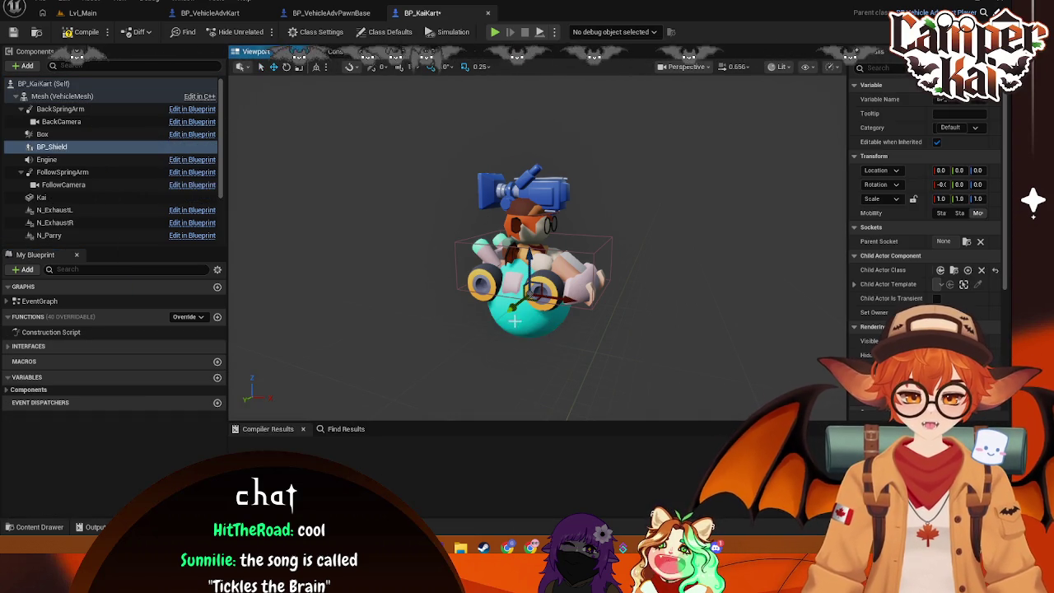
{"action": "left_click_drag", "start_coordinate": [531, 288], "coordinate": [531, 203]}
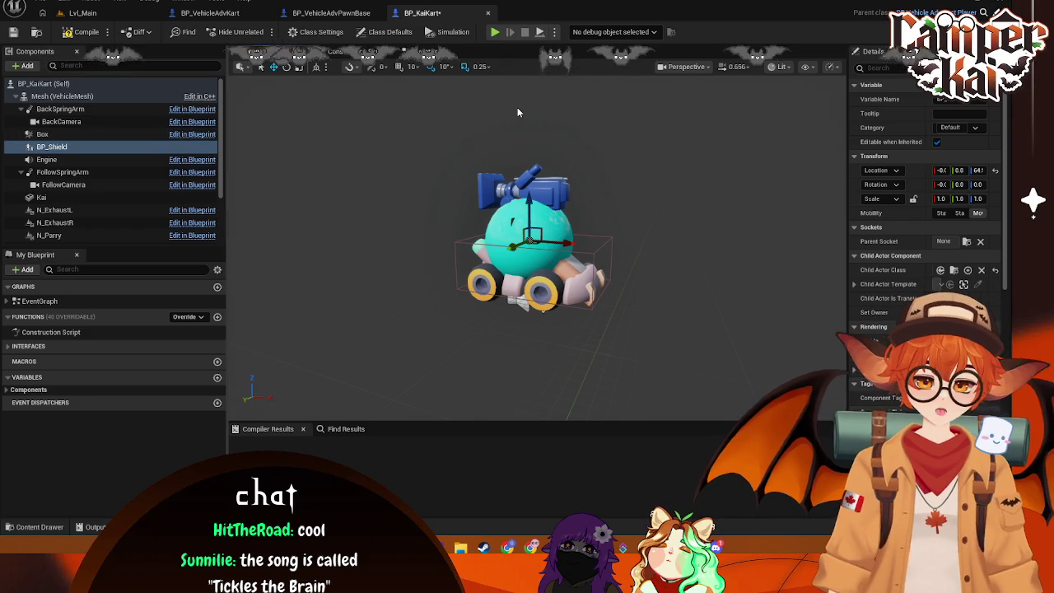
{"action": "left_click_drag", "start_coordinate": [531, 204], "coordinate": [531, 210]}
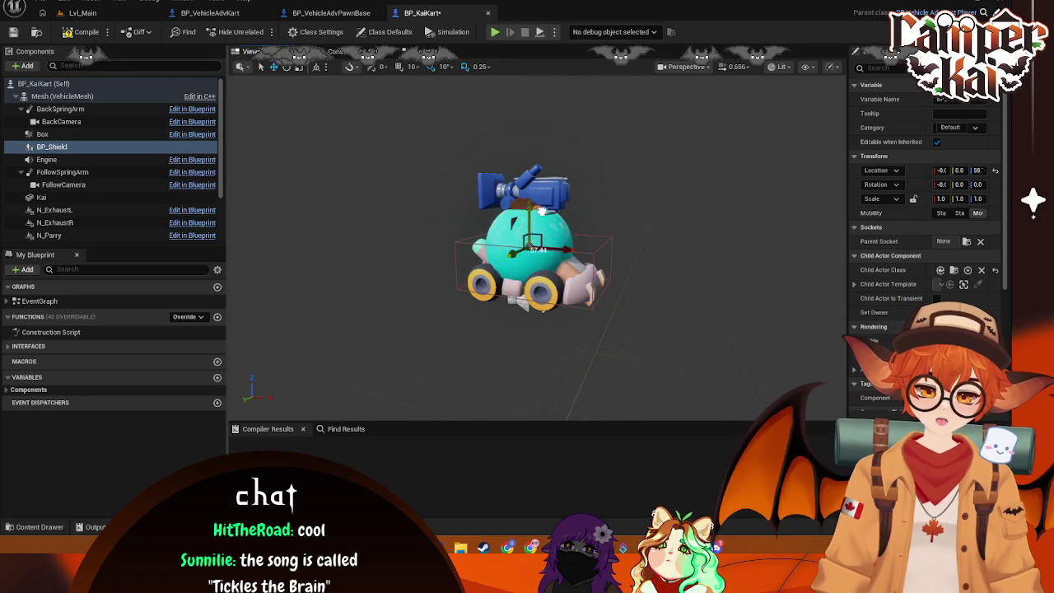
{"action": "key", "text": "ctrl+z"}
{"action": "key", "text": "ctrl+z"}
{"action": "key", "text": "ctrl+z"}
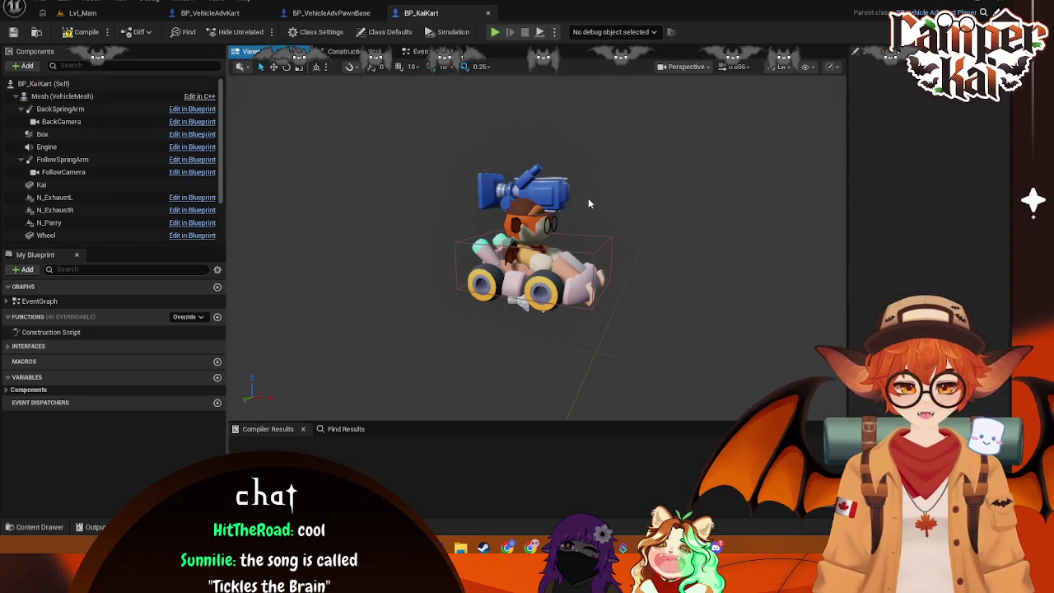
{"action": "left_click", "coordinate": [46, 528]}
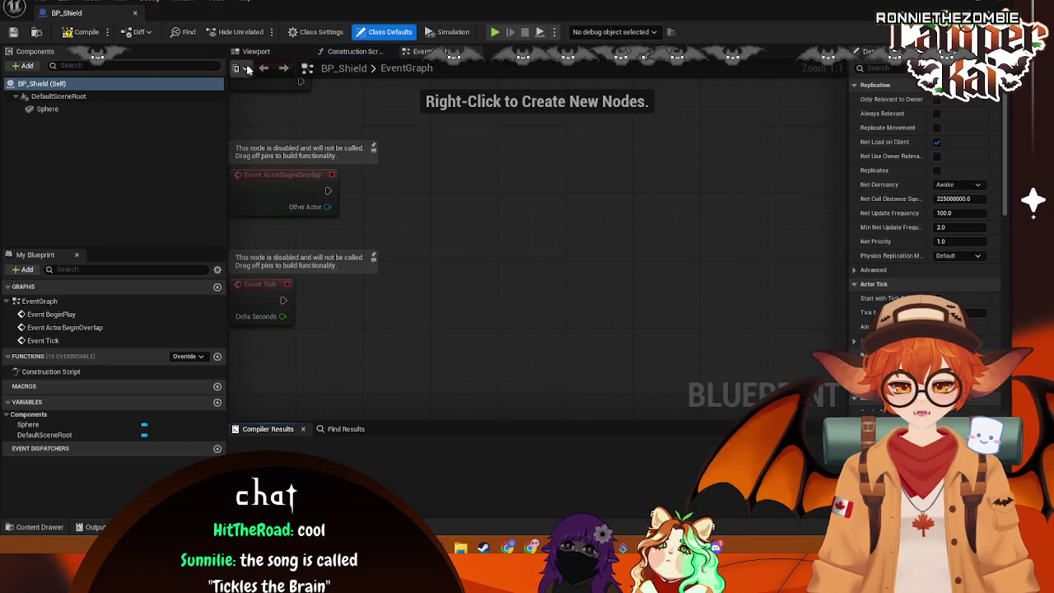
{"action": "left_click", "coordinate": [270, 52]}
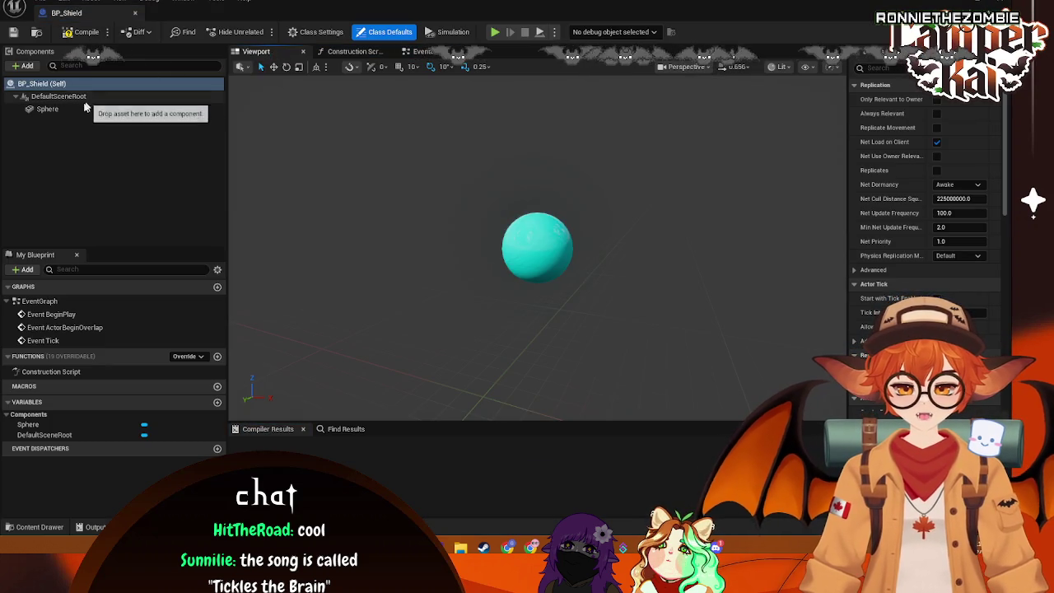
Step: Select BP_Shield's Sphere component and inspect its details and Construction Script
{"action": "left_click", "coordinate": [50, 109]}
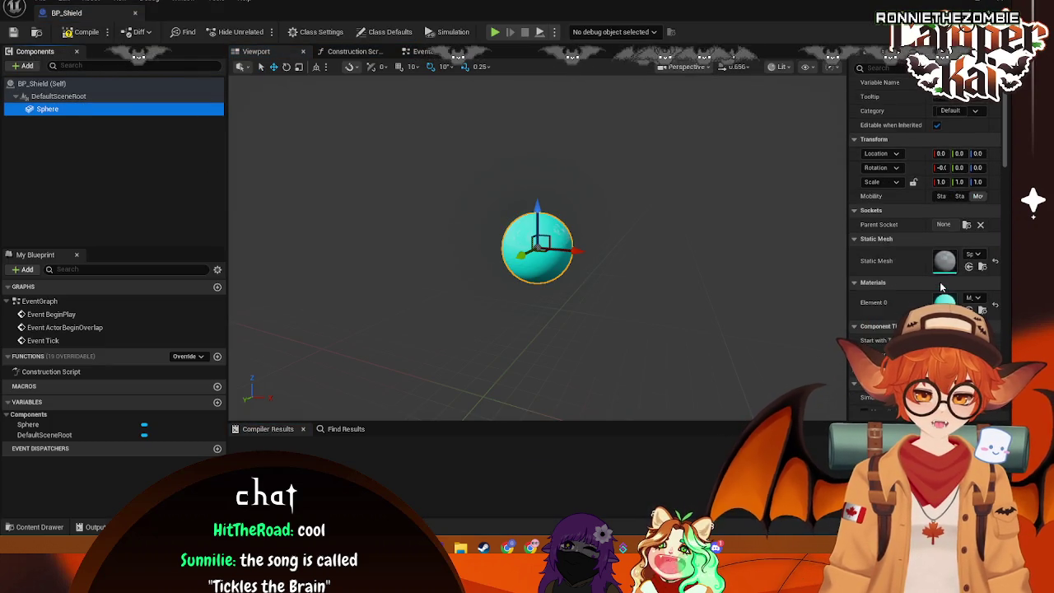
{"action": "left_click_drag", "start_coordinate": [1004, 147], "coordinate": [1006, 171]}
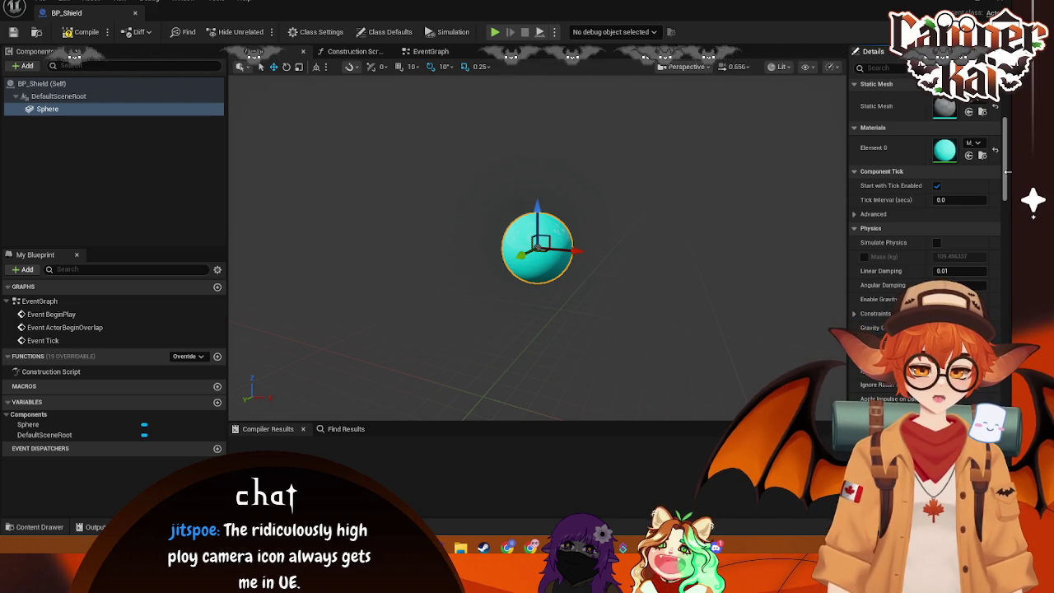
{"action": "left_click", "coordinate": [329, 52]}
{"action": "left_click", "coordinate": [280, 53]}
Step: Open BP_CrimKart from the Characters/Crim folder
{"action": "left_click", "coordinate": [37, 527]}
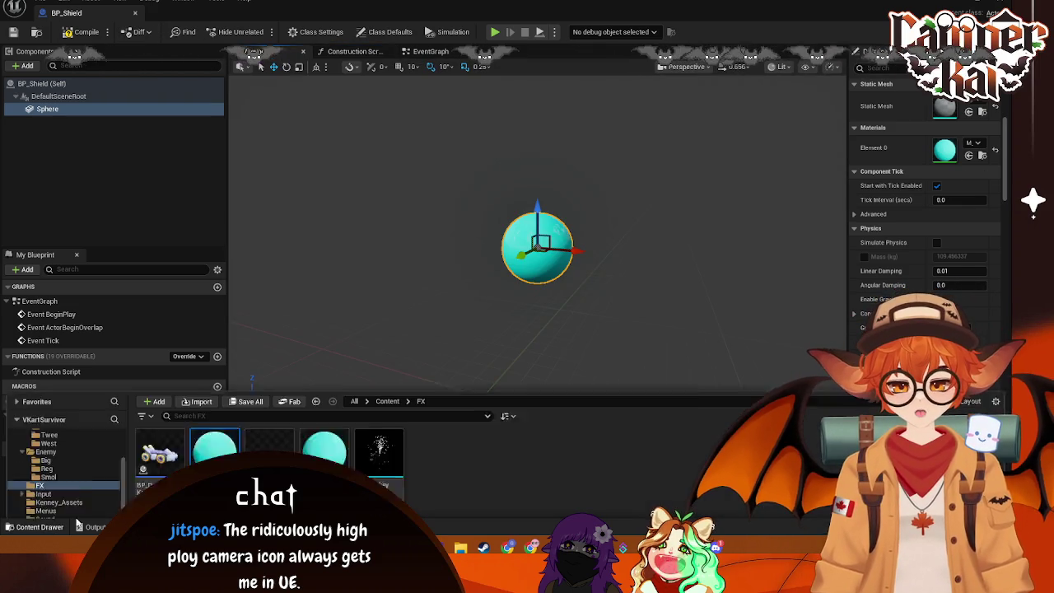
{"action": "scroll", "coordinate": [80, 417], "scroll_direction": "up", "scroll_amount": 2}
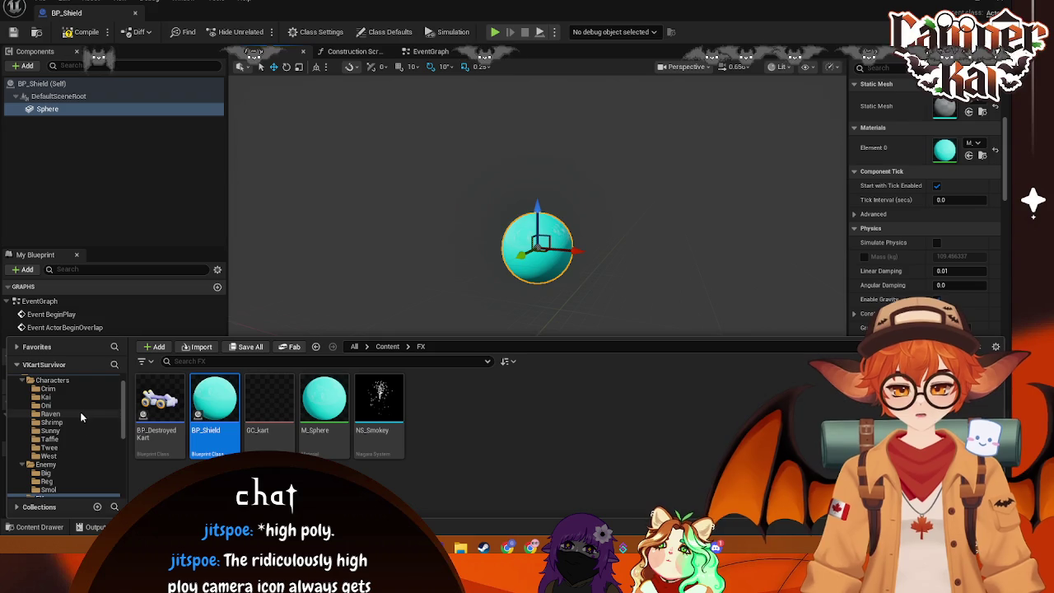
{"action": "left_click", "coordinate": [48, 388]}
{"action": "left_click", "coordinate": [214, 403]}
{"action": "left_click", "coordinate": [163, 416]}
{"action": "left_click", "coordinate": [345, 350]}
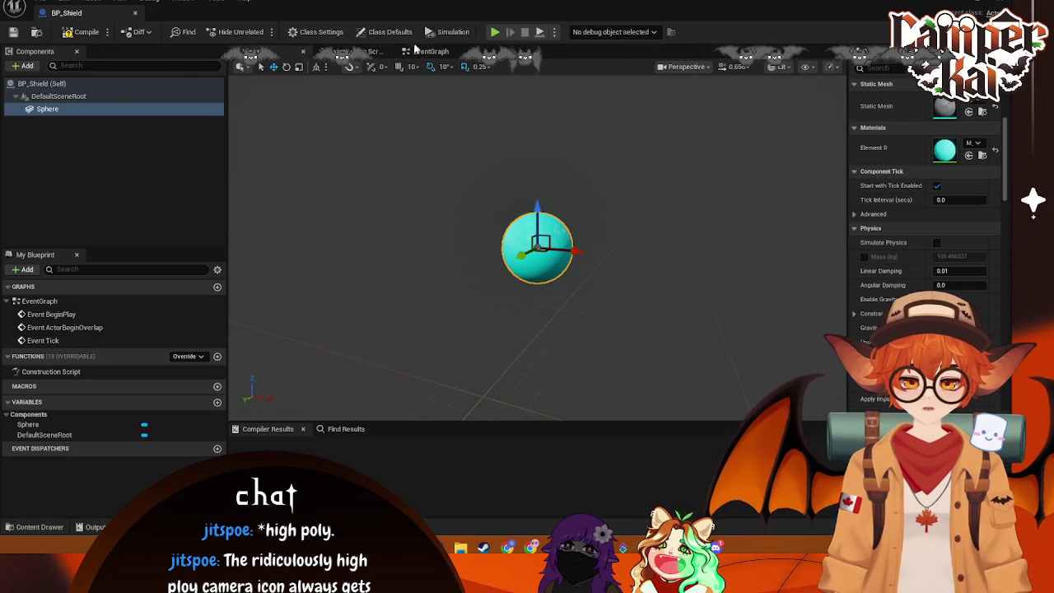
{"action": "left_click", "coordinate": [568, 13]}
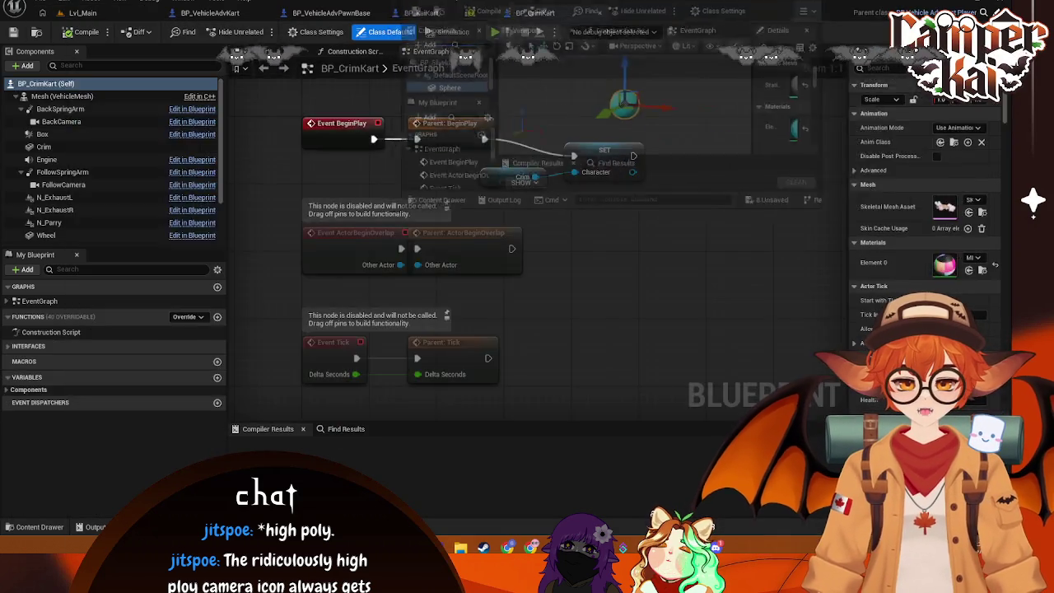
Step: Inspect the Crim kart and its BackCamera in the viewport, then close BP_CrimKart
{"action": "left_click", "coordinate": [642, 13]}
{"action": "left_click", "coordinate": [586, 14]}
{"action": "left_click", "coordinate": [247, 51]}
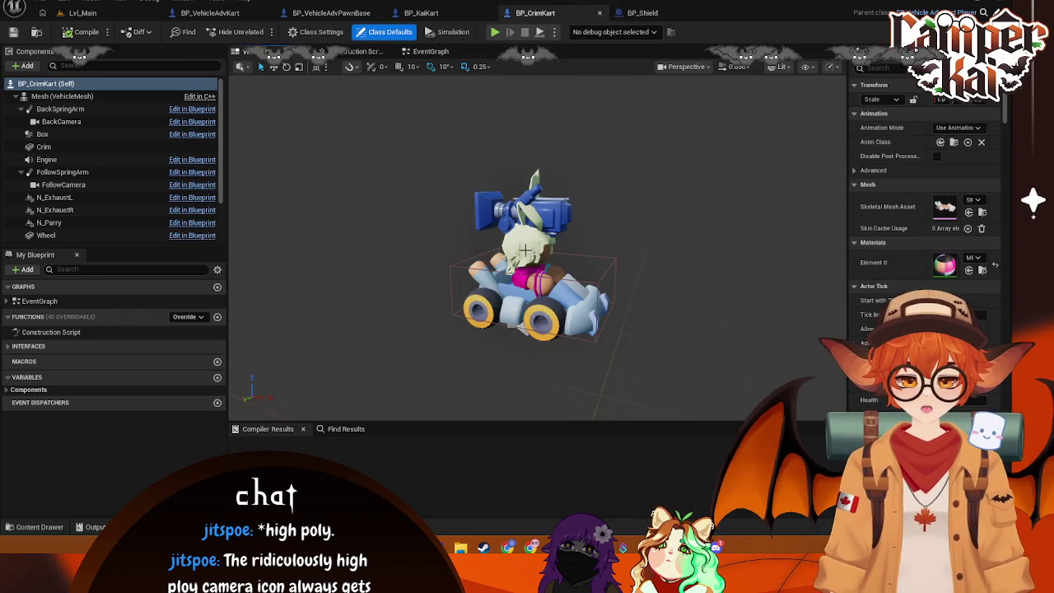
{"action": "mouse_move", "coordinate": [535, 246]}
{"action": "left_mouse_down"}
{"action": "mouse_move", "coordinate": [535, 205]}
{"action": "mouse_move", "coordinate": [502, 238]}
{"action": "mouse_move", "coordinate": [502, 206]}
{"action": "mouse_move", "coordinate": [526, 247]}
{"action": "mouse_move", "coordinate": [494, 231]}
{"action": "mouse_move", "coordinate": [527, 255]}
{"action": "mouse_move", "coordinate": [511, 247]}
{"action": "left_mouse_up"}
{"action": "left_click", "coordinate": [470, 223]}
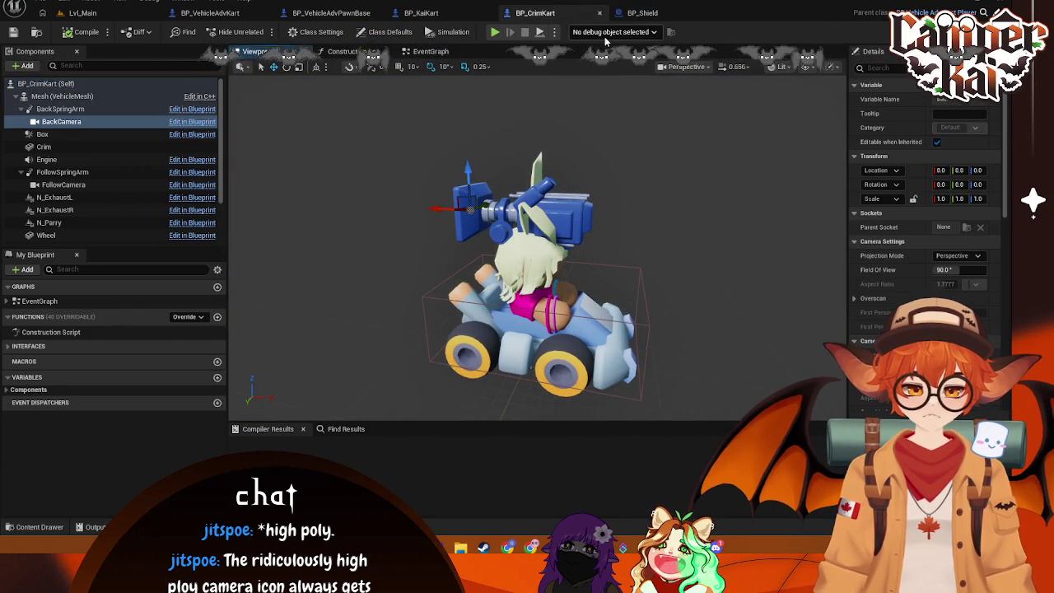
{"action": "left_click", "coordinate": [640, 12]}
{"action": "left_click", "coordinate": [599, 12]}
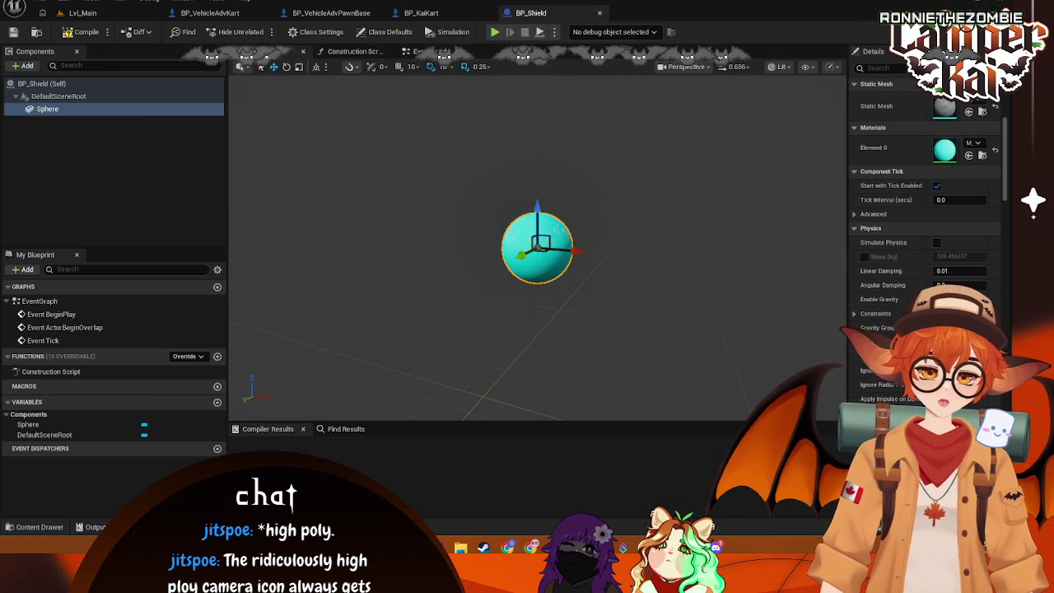
Step: Choose a collision preset for the shield's Sphere component
{"action": "scroll", "coordinate": [998, 181], "scroll_direction": "down", "scroll_amount": 1}
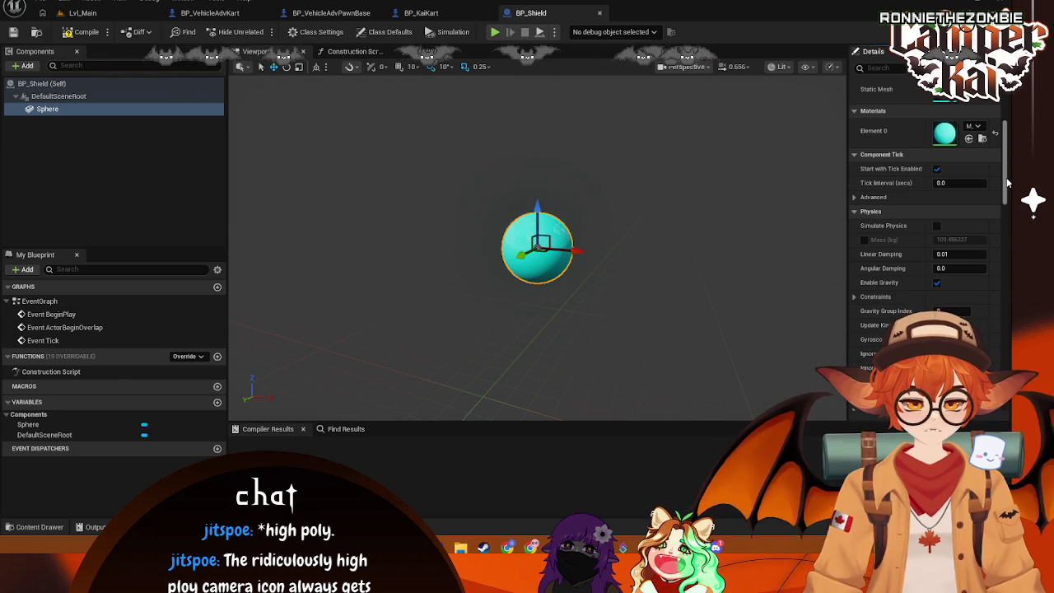
{"action": "scroll", "coordinate": [1008, 182], "scroll_direction": "down", "scroll_amount": 10}
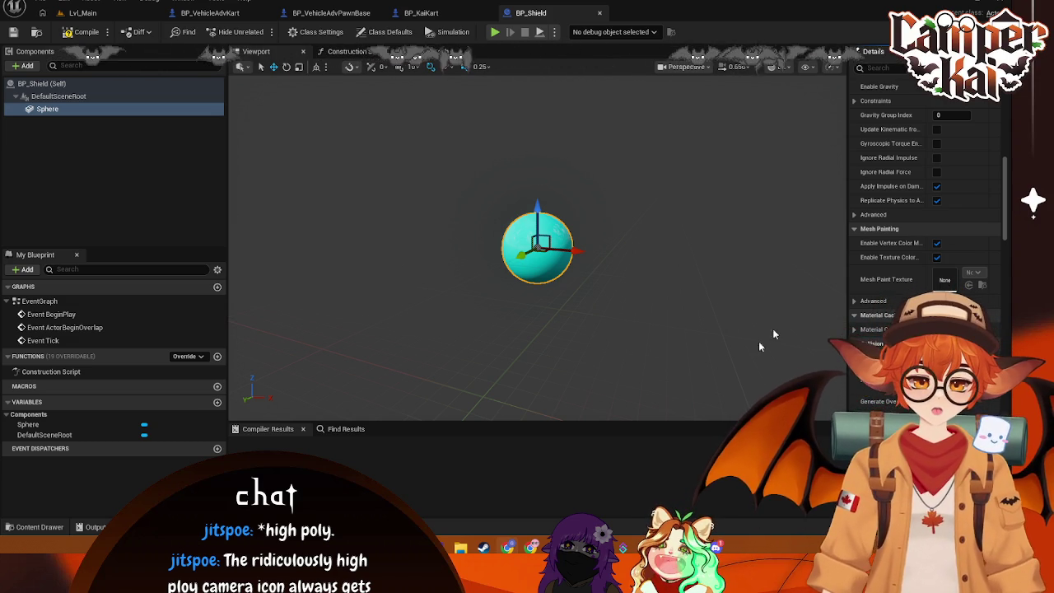
{"action": "scroll", "coordinate": [907, 273], "scroll_direction": "down", "scroll_amount": 2}
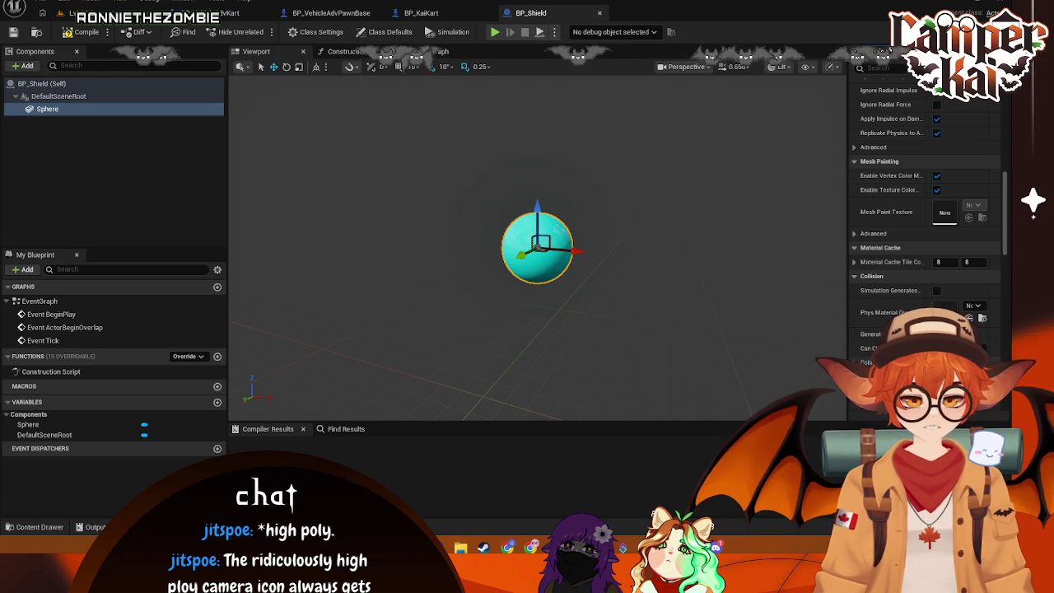
{"action": "left_click", "coordinate": [959, 362]}
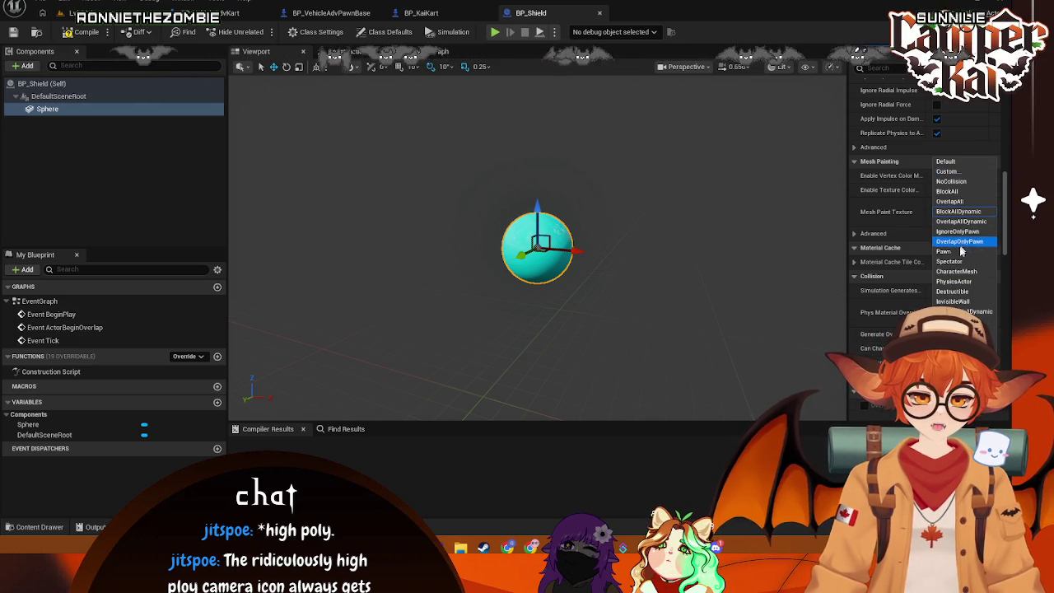
{"action": "left_click", "coordinate": [963, 193]}
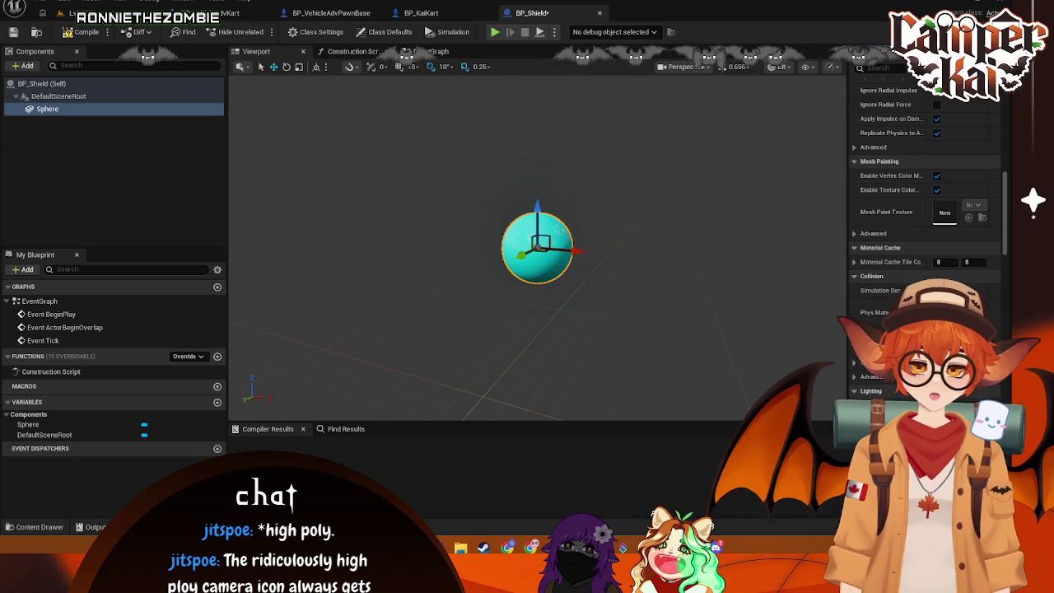
Step: Open the M_Sphere material from the FX folder in the Content Drawer
{"action": "left_click", "coordinate": [33, 527]}
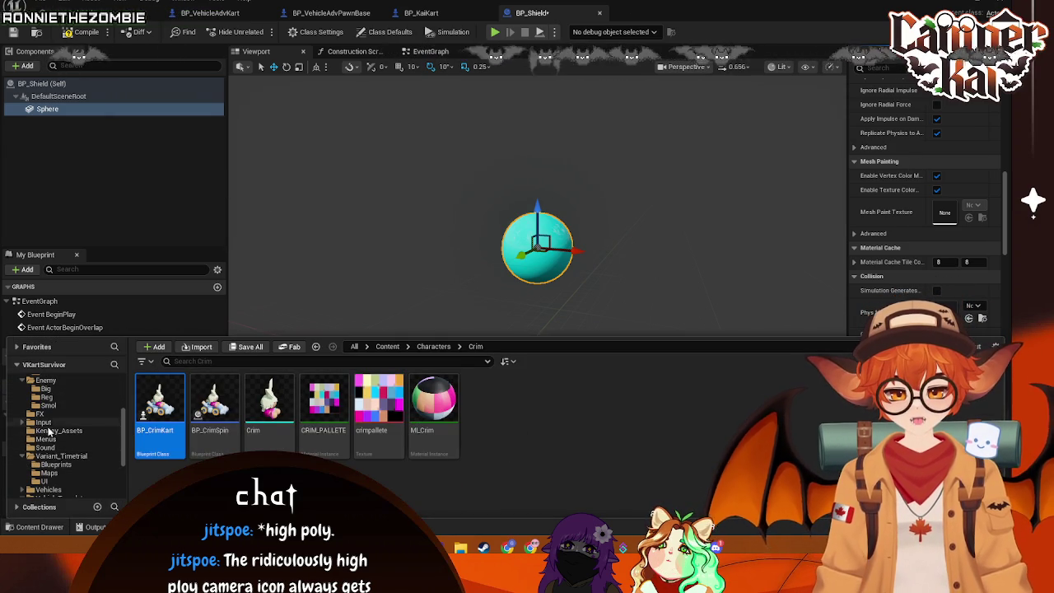
{"action": "left_click", "coordinate": [58, 455]}
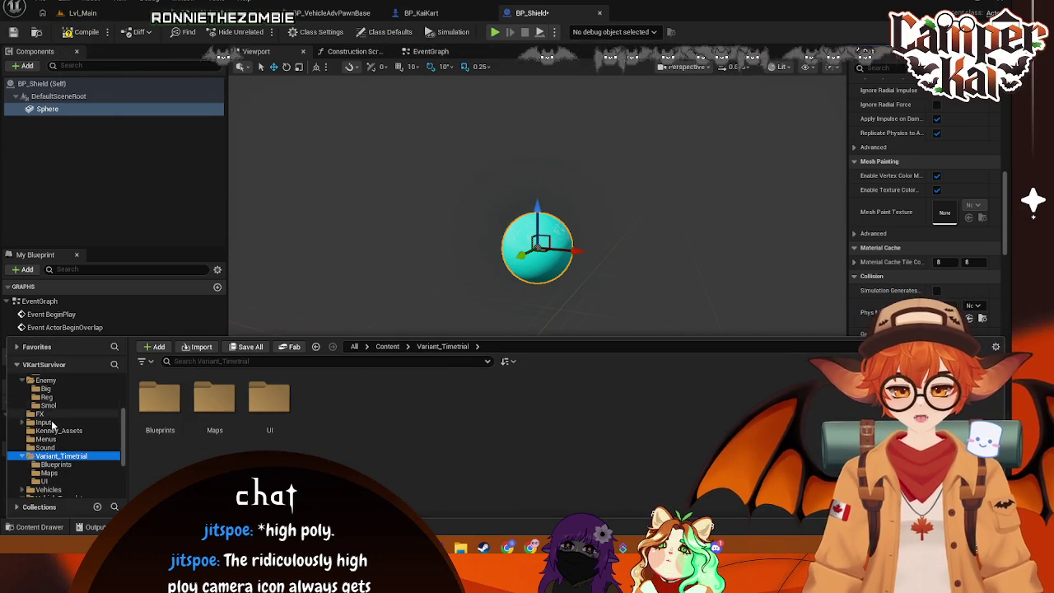
{"action": "scroll", "coordinate": [52, 424], "scroll_direction": "up", "scroll_amount": 2}
{"action": "left_click", "coordinate": [40, 447]}
{"action": "double_click", "coordinate": [320, 399]}
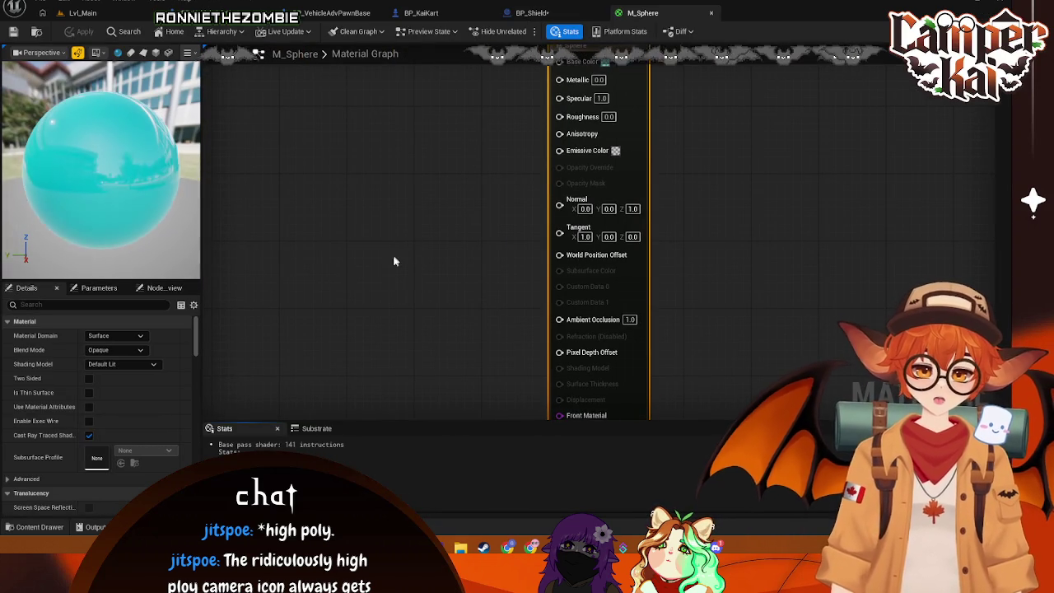
Step: Cycle Material Domain through Deferred Decal, Light Function, Volume, Post Process, User Interface, then back to Surface
{"action": "left_click", "coordinate": [141, 337]}
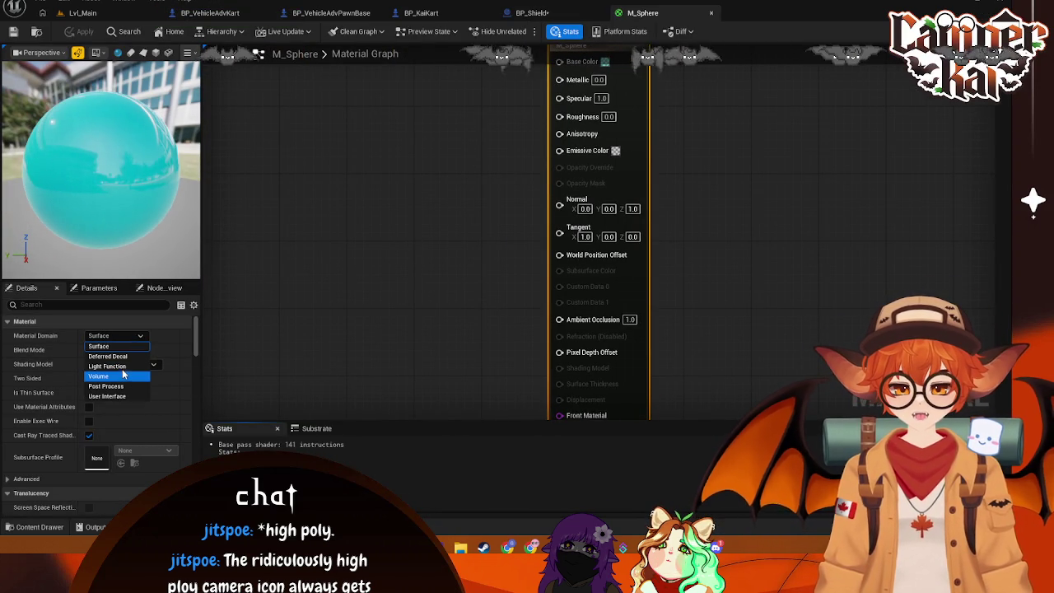
{"action": "left_click", "coordinate": [123, 356]}
{"action": "left_click", "coordinate": [138, 337]}
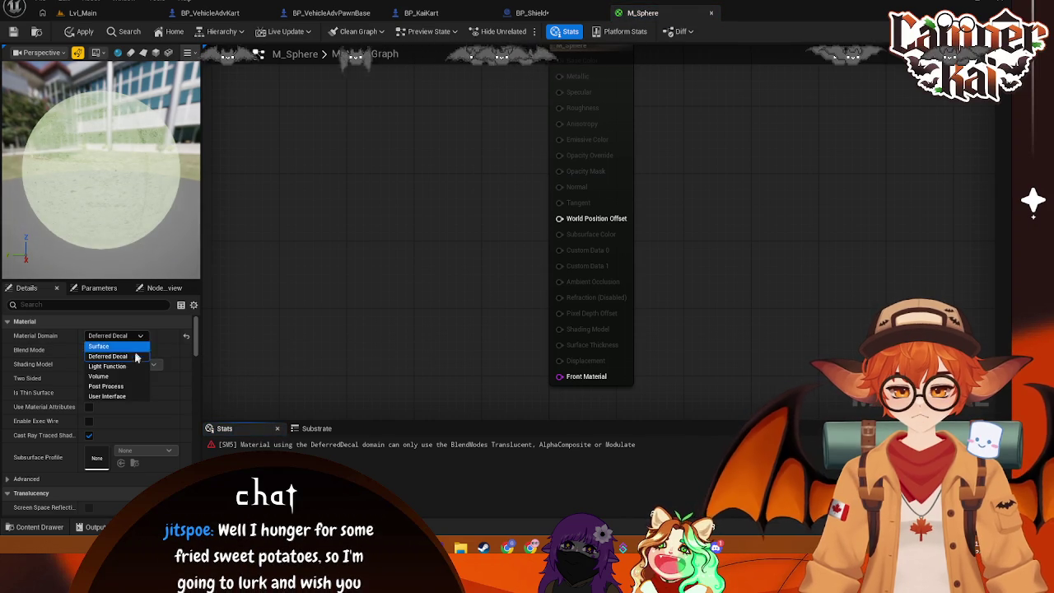
{"action": "left_click", "coordinate": [123, 366]}
{"action": "left_click", "coordinate": [140, 335]}
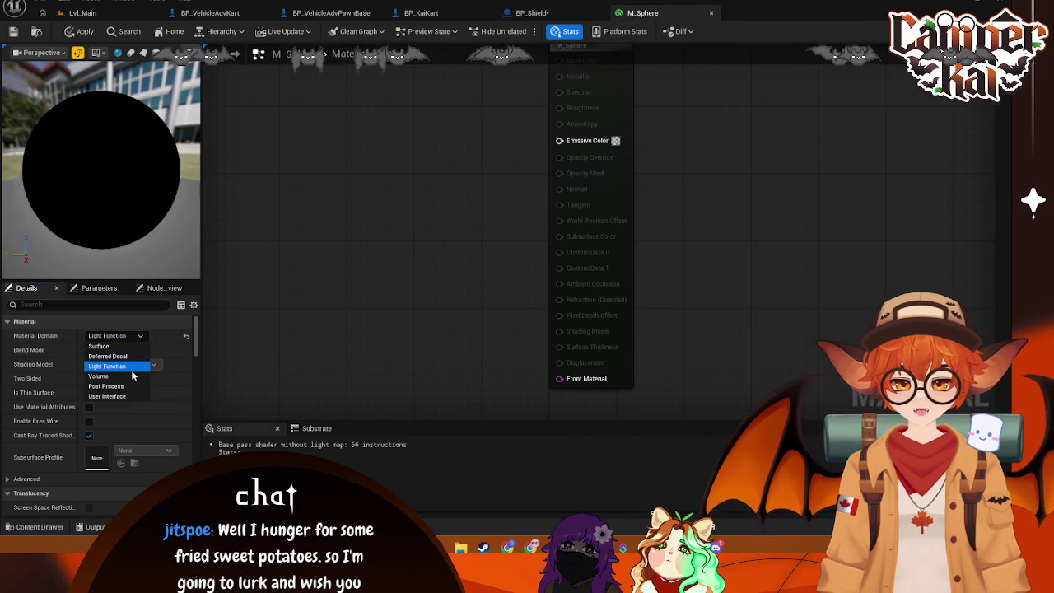
{"action": "left_click", "coordinate": [132, 376]}
{"action": "left_click", "coordinate": [140, 336]}
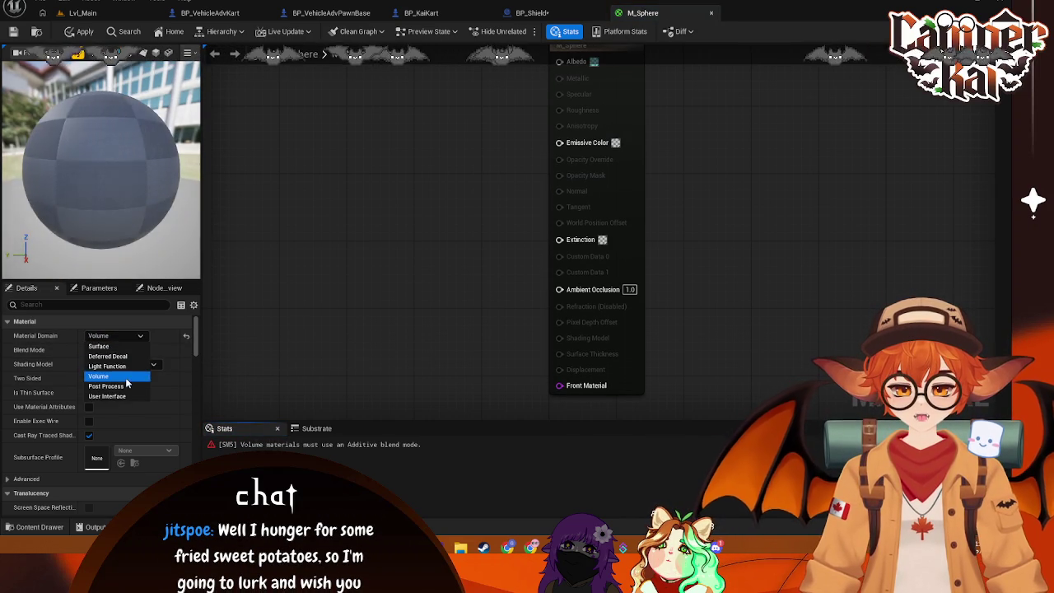
{"action": "left_click", "coordinate": [124, 385]}
{"action": "left_click", "coordinate": [140, 336]}
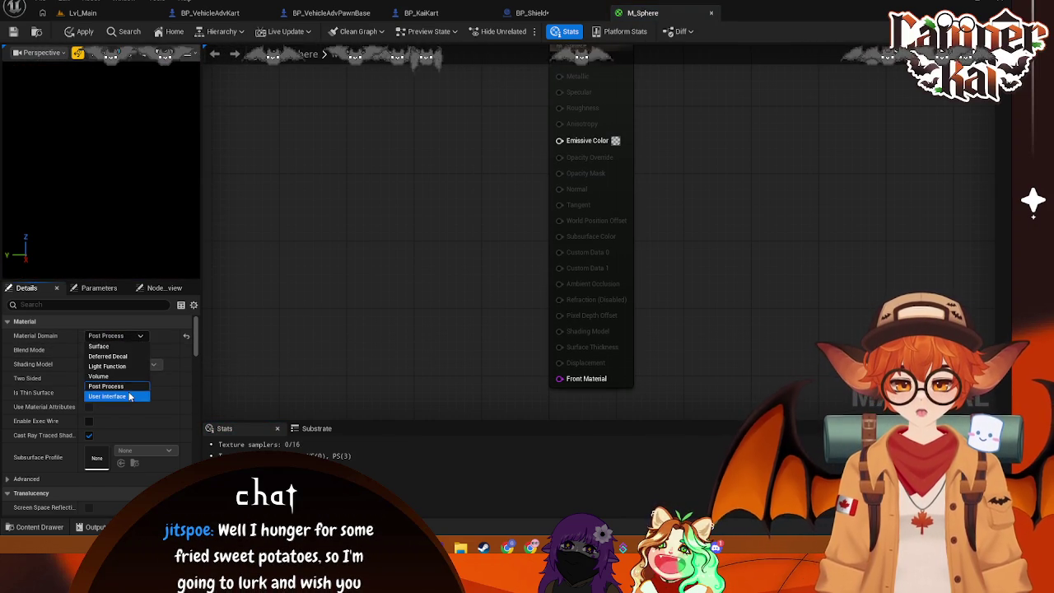
{"action": "left_click", "coordinate": [128, 396]}
{"action": "left_click", "coordinate": [140, 337]}
{"action": "left_click", "coordinate": [124, 346]}
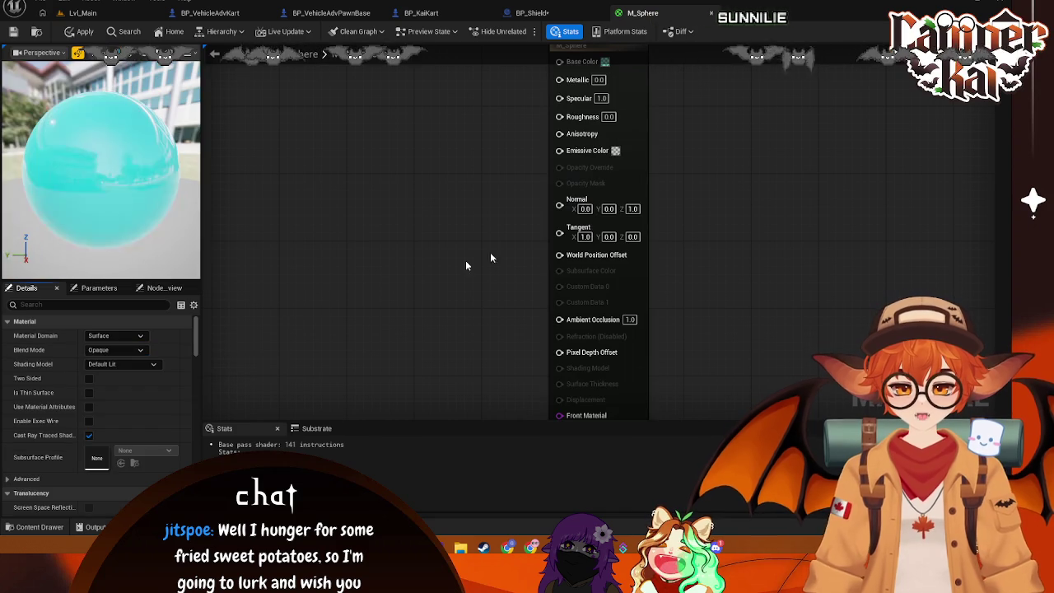
Step: Try Blend Modes Masked, TranslucentGreyTransmittance and ColoredTransmittanceOnly, ending on Additive
{"action": "left_click", "coordinate": [124, 350]}
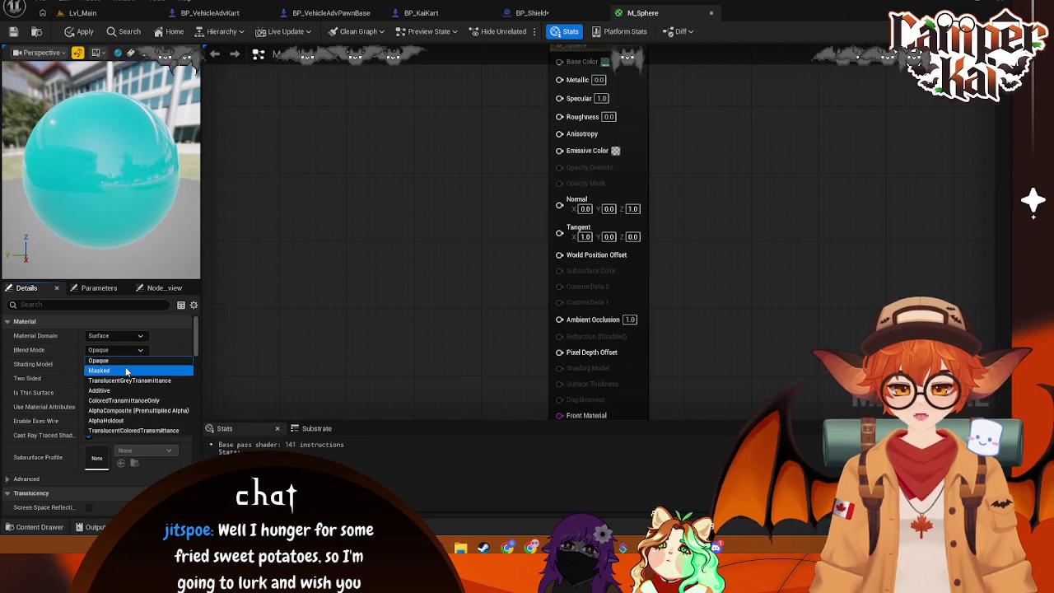
{"action": "left_click", "coordinate": [111, 371]}
{"action": "left_click", "coordinate": [139, 354]}
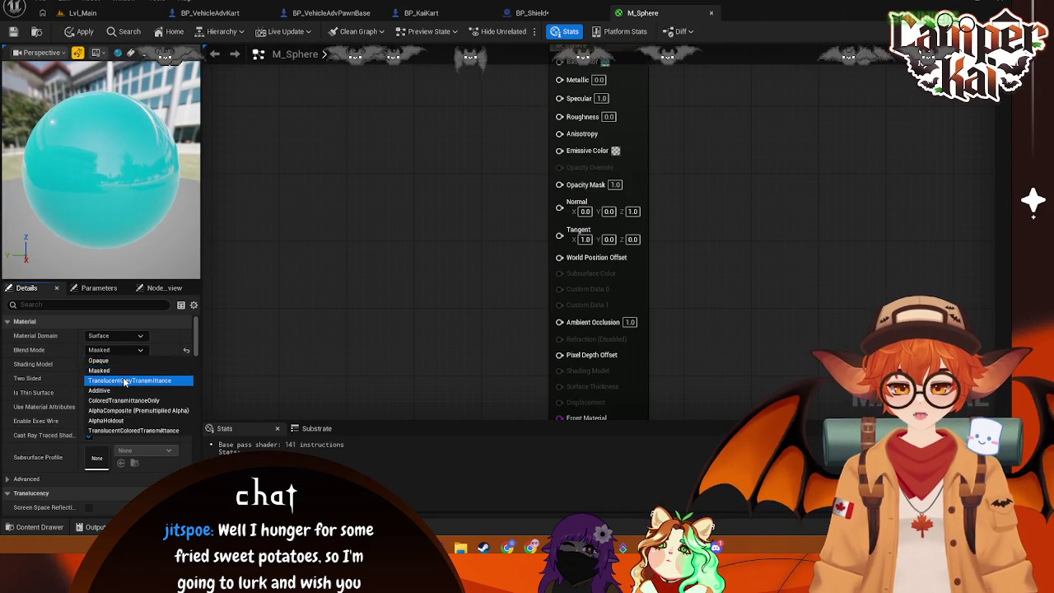
{"action": "left_click", "coordinate": [145, 372]}
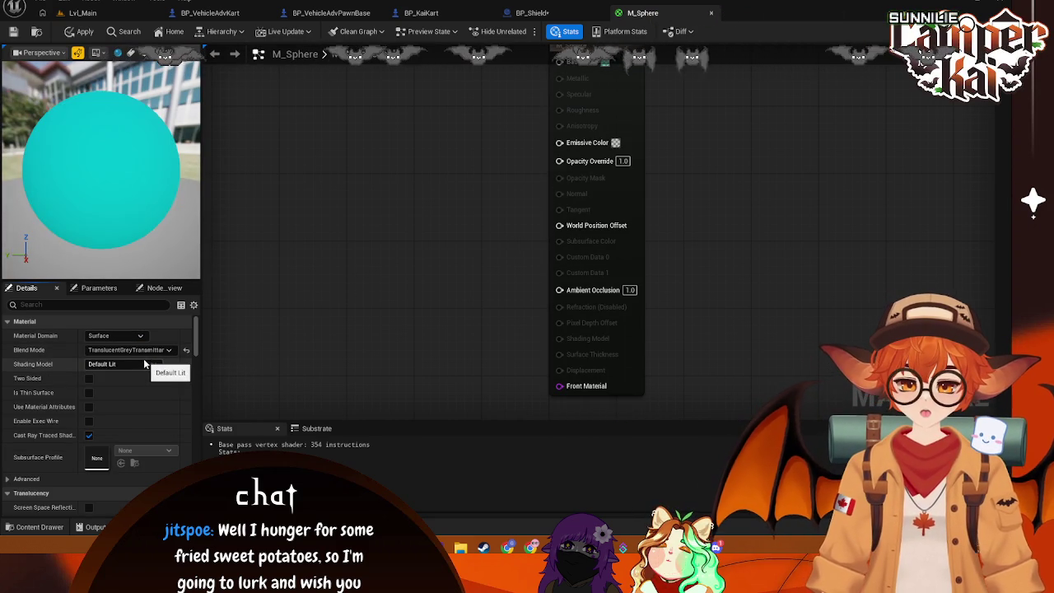
{"action": "left_click", "coordinate": [169, 351]}
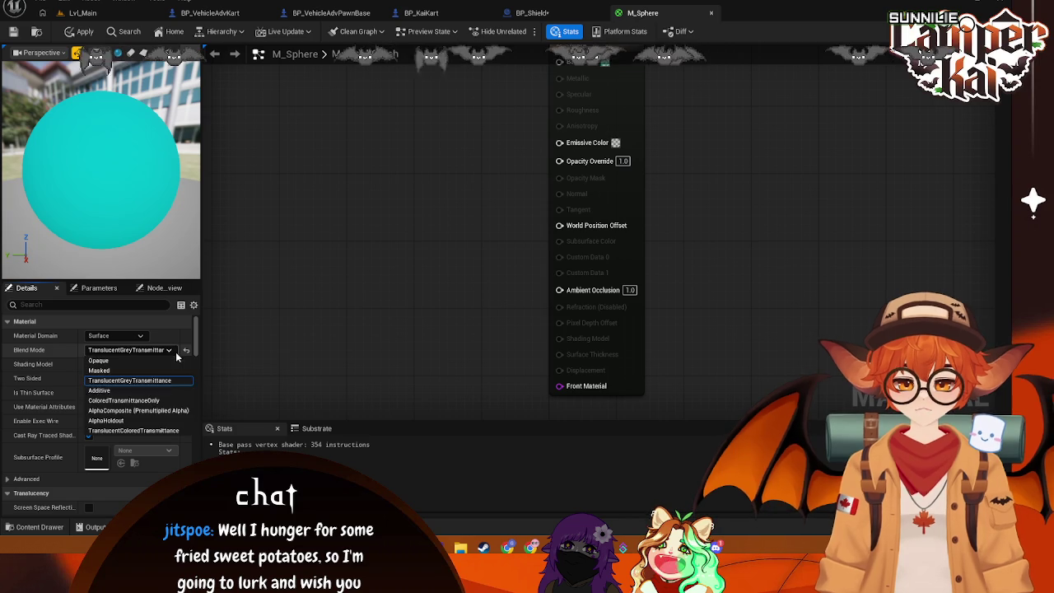
{"action": "left_click", "coordinate": [149, 401]}
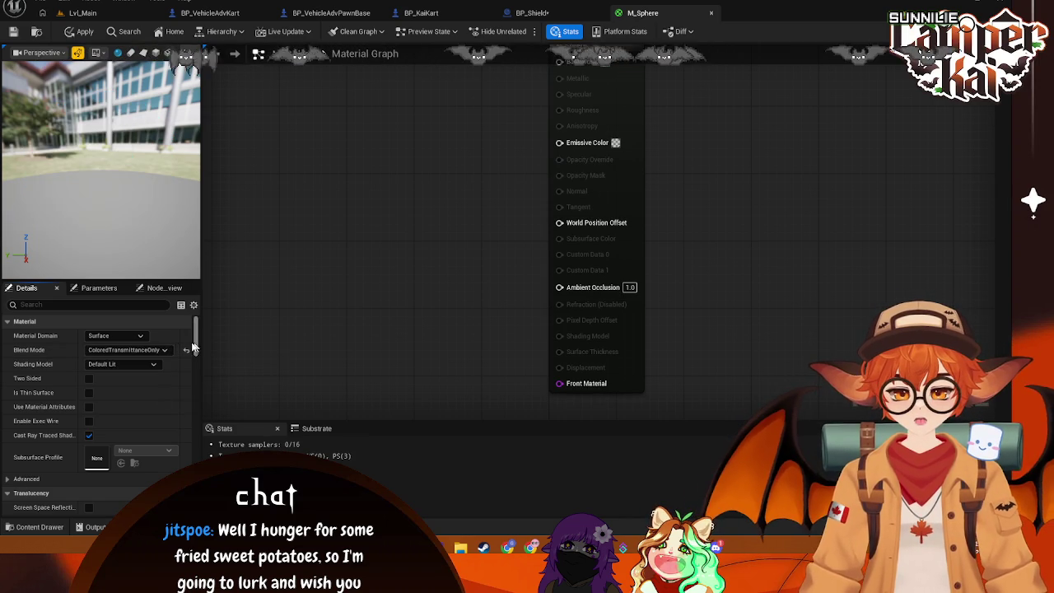
{"action": "left_click", "coordinate": [160, 349]}
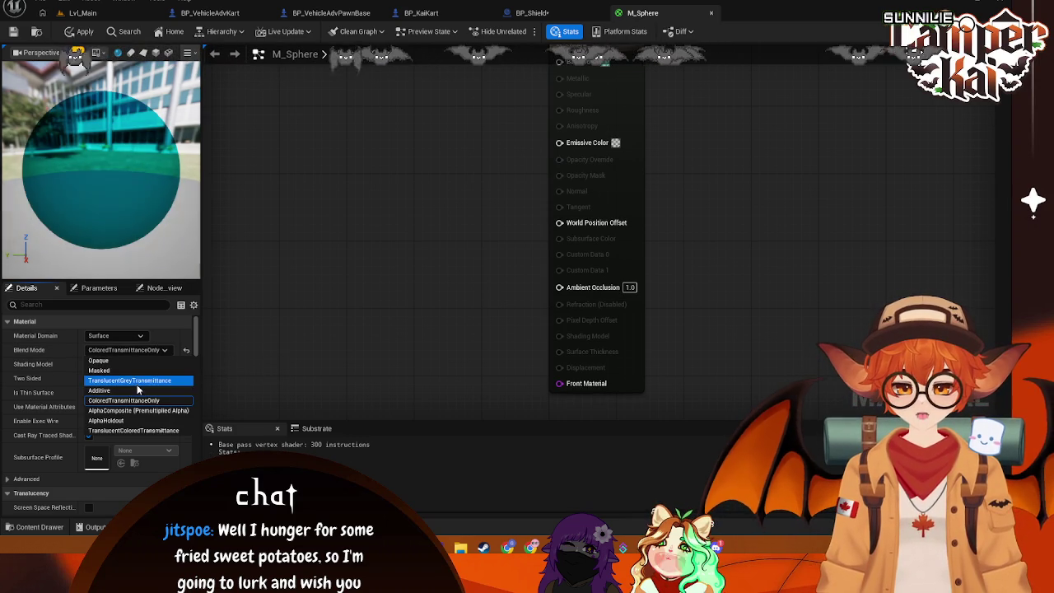
{"action": "left_click", "coordinate": [136, 391]}
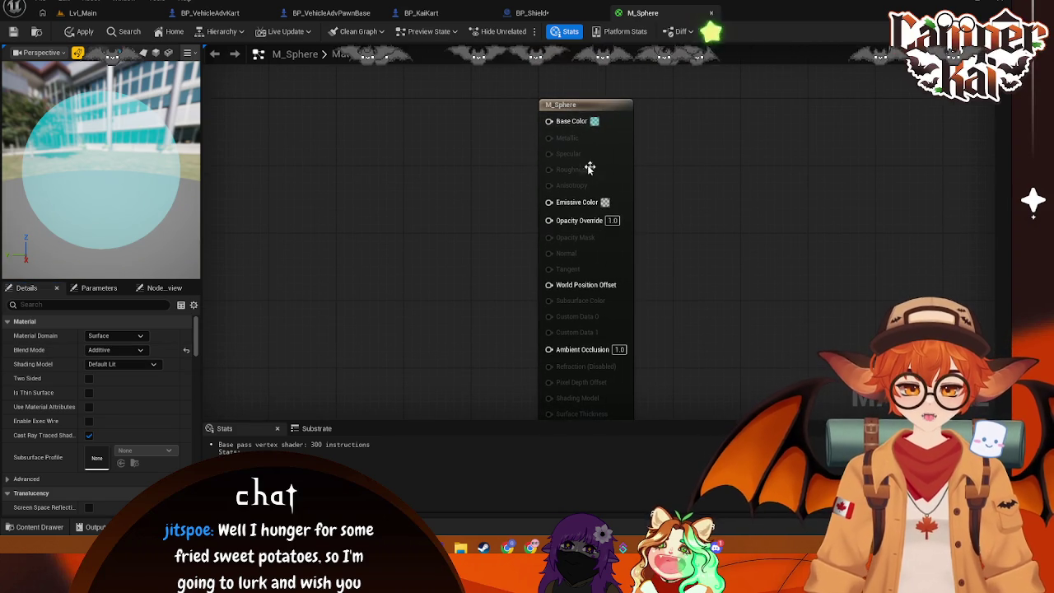
{"action": "left_click", "coordinate": [593, 121]}
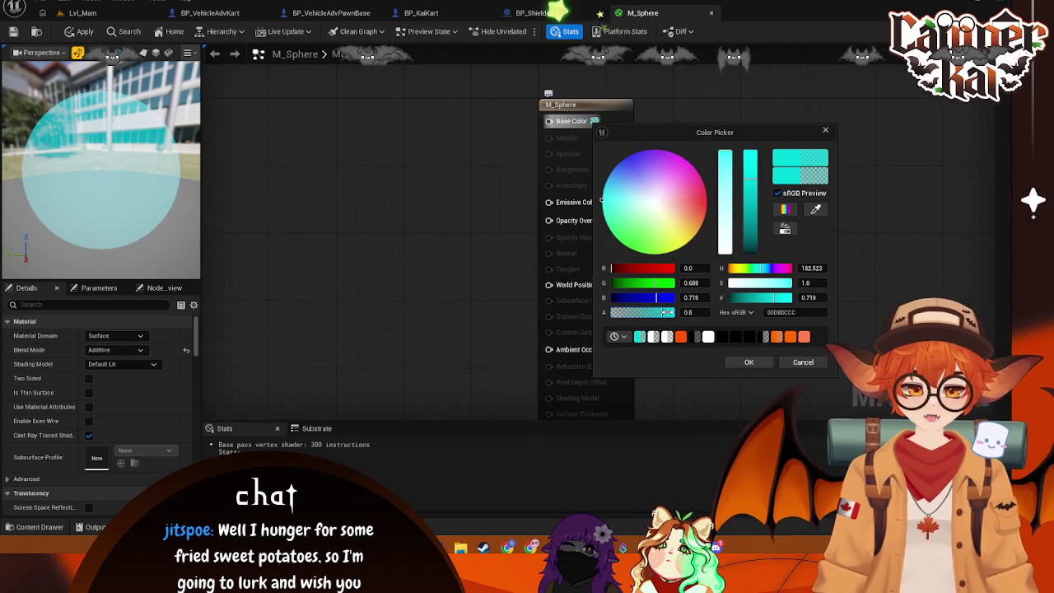
Step: Keep the cyan base colour and try the ColoredTransmittanceOnly, AlphaComposite and AlphaHoldout blend modes
{"action": "left_click", "coordinate": [746, 361]}
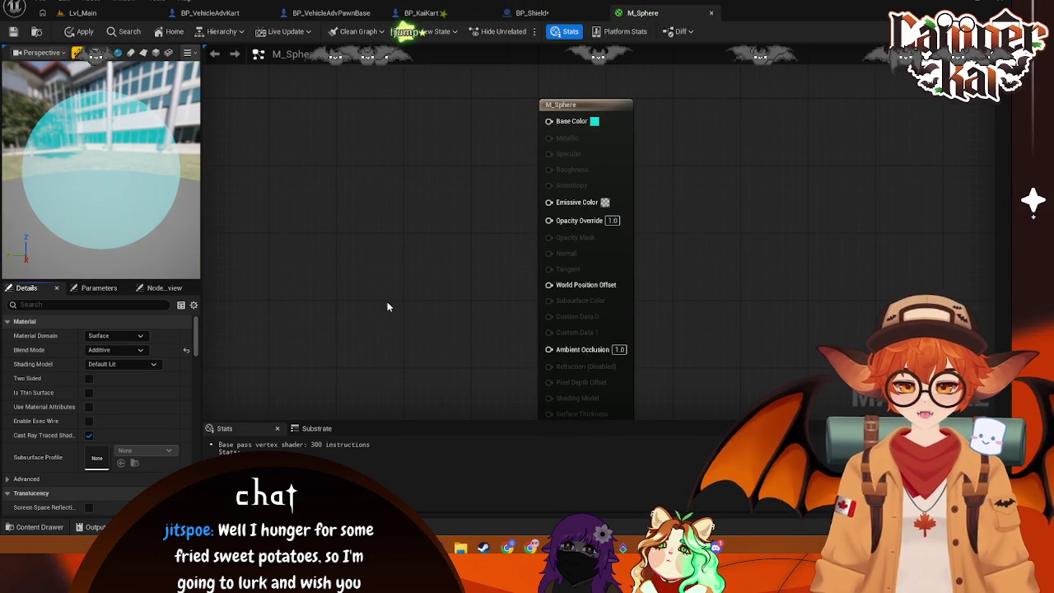
{"action": "left_click", "coordinate": [140, 354]}
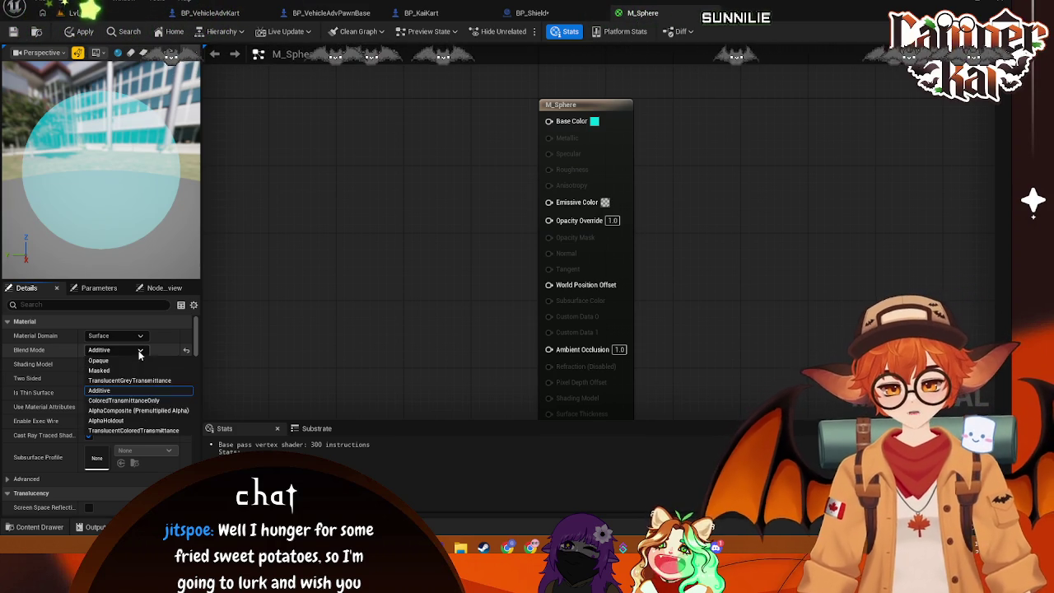
{"action": "left_click", "coordinate": [138, 401]}
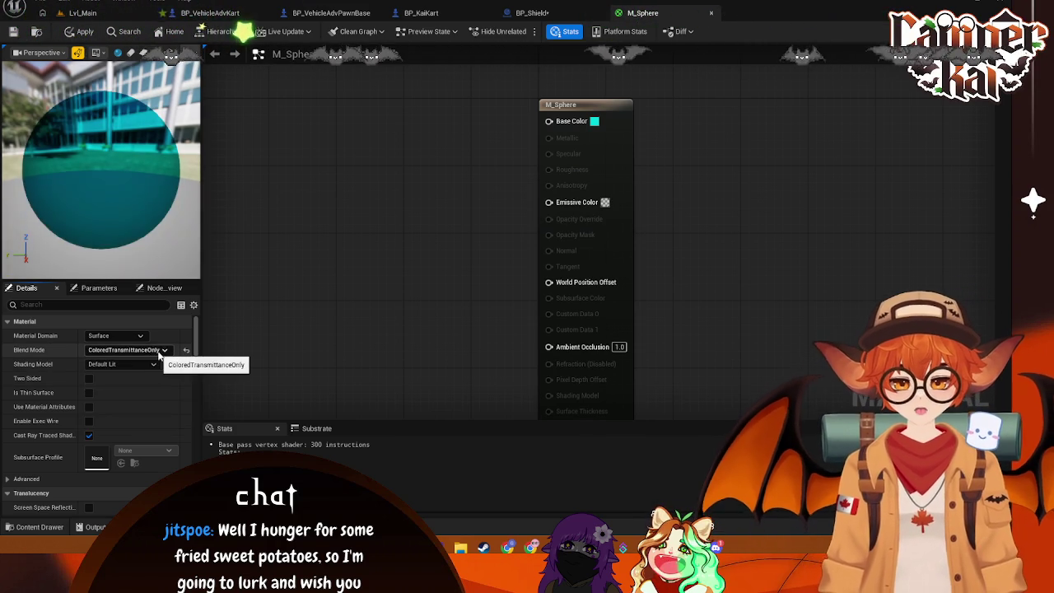
{"action": "left_click", "coordinate": [144, 350]}
{"action": "left_click", "coordinate": [137, 410]}
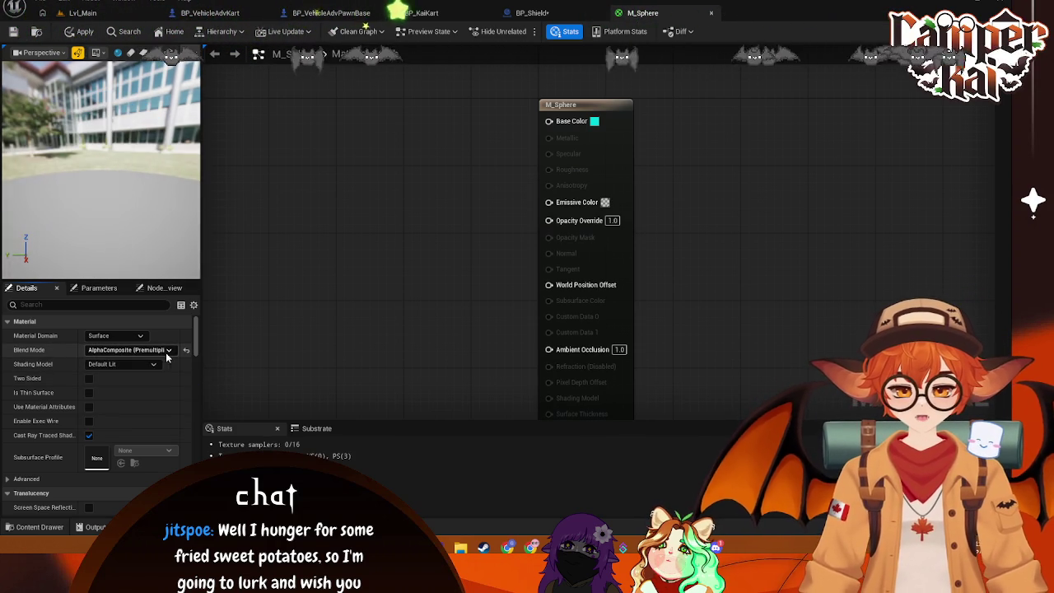
{"action": "left_click", "coordinate": [157, 350]}
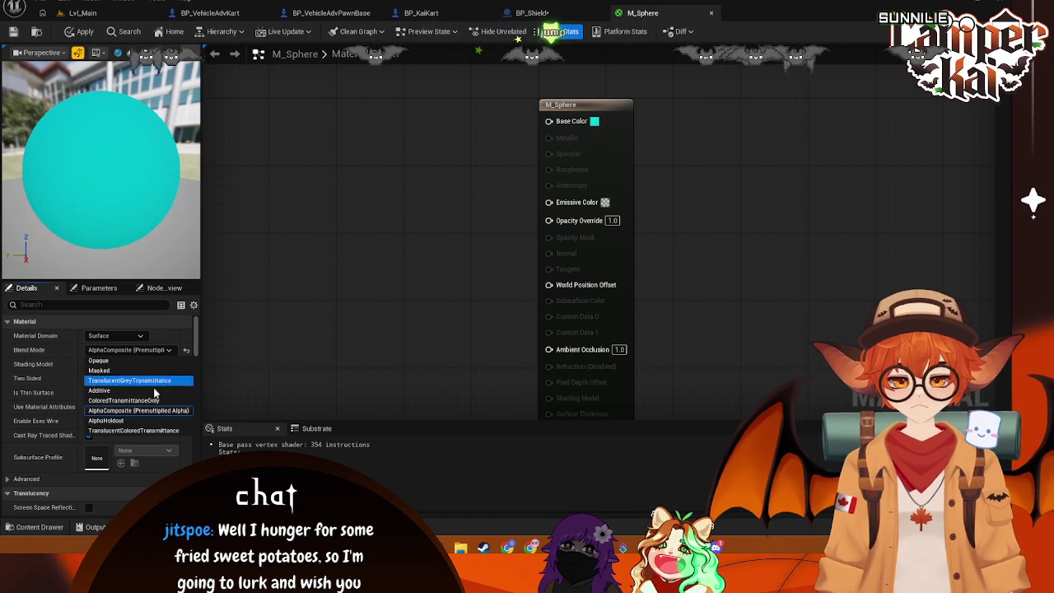
{"action": "left_click", "coordinate": [141, 420]}
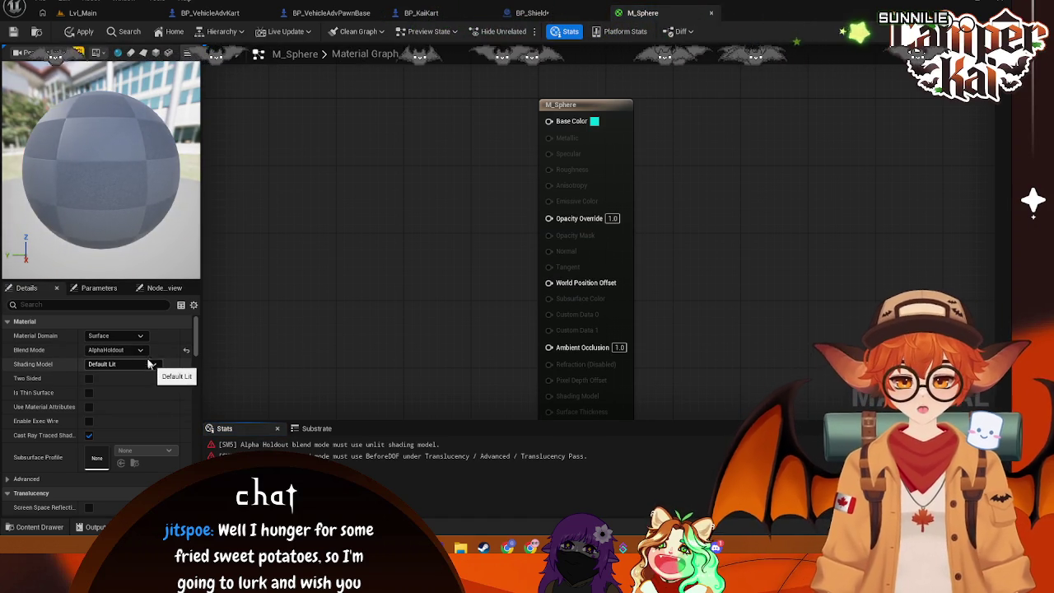
Step: Try TranslucentColoredTransmittance, then settle on Additive blending and apply the material
{"action": "left_click", "coordinate": [140, 350]}
{"action": "left_click", "coordinate": [163, 405]}
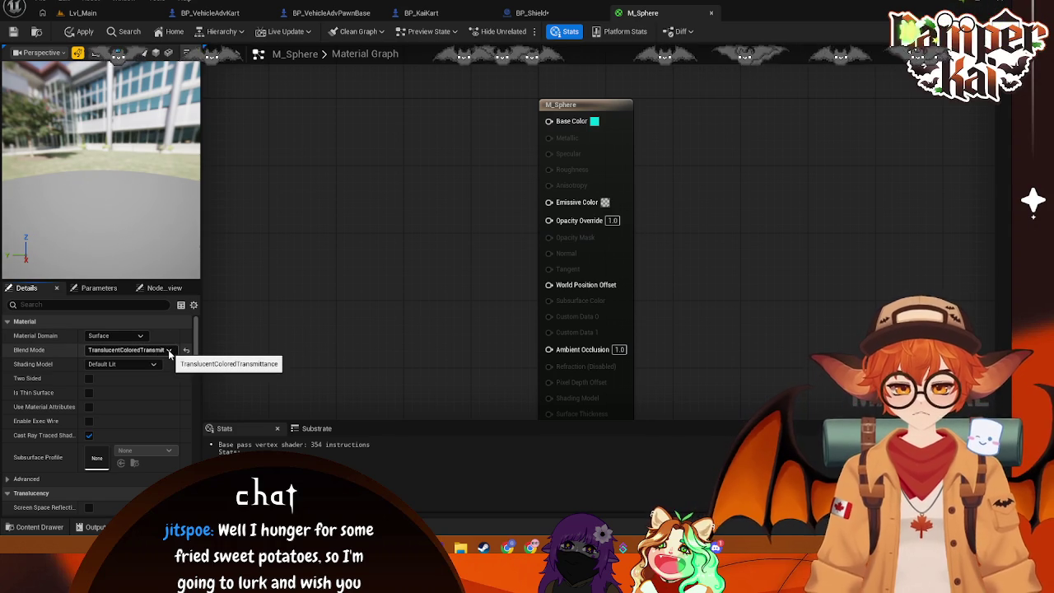
{"action": "left_click", "coordinate": [169, 352]}
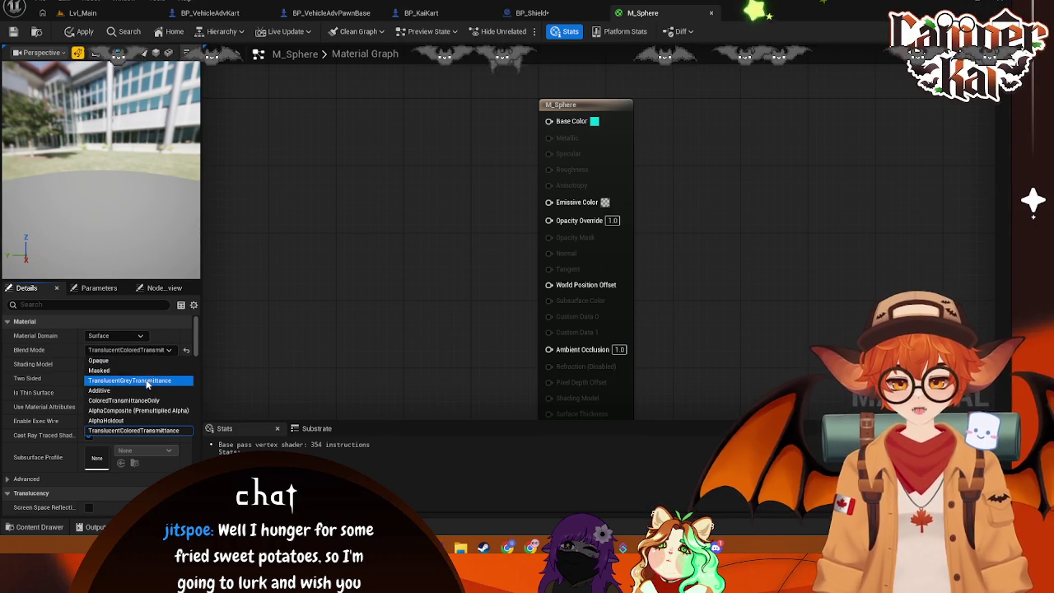
{"action": "left_click", "coordinate": [123, 391]}
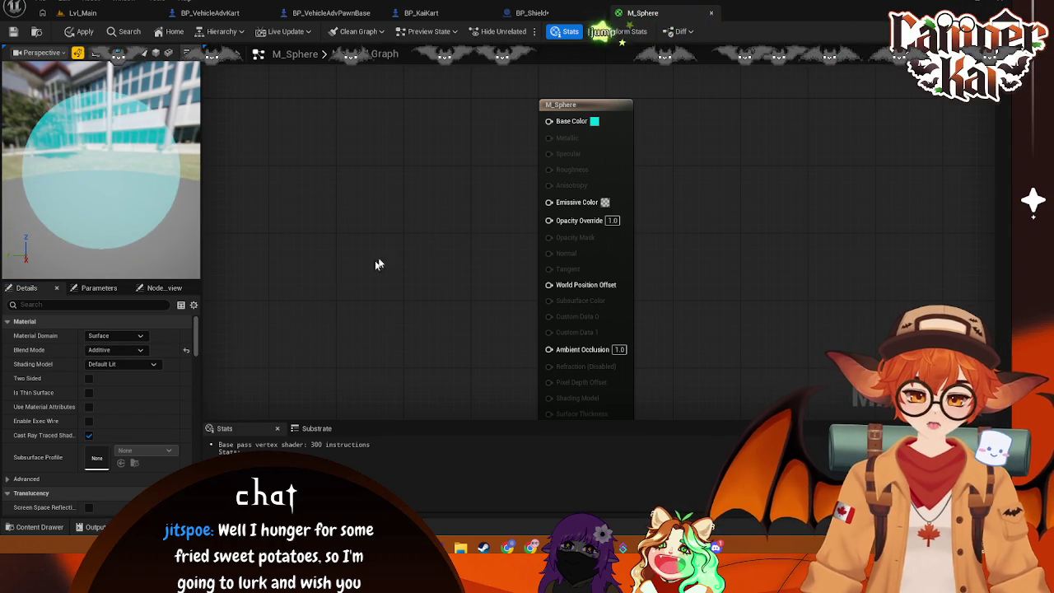
{"action": "key", "text": "ctrl+s"}
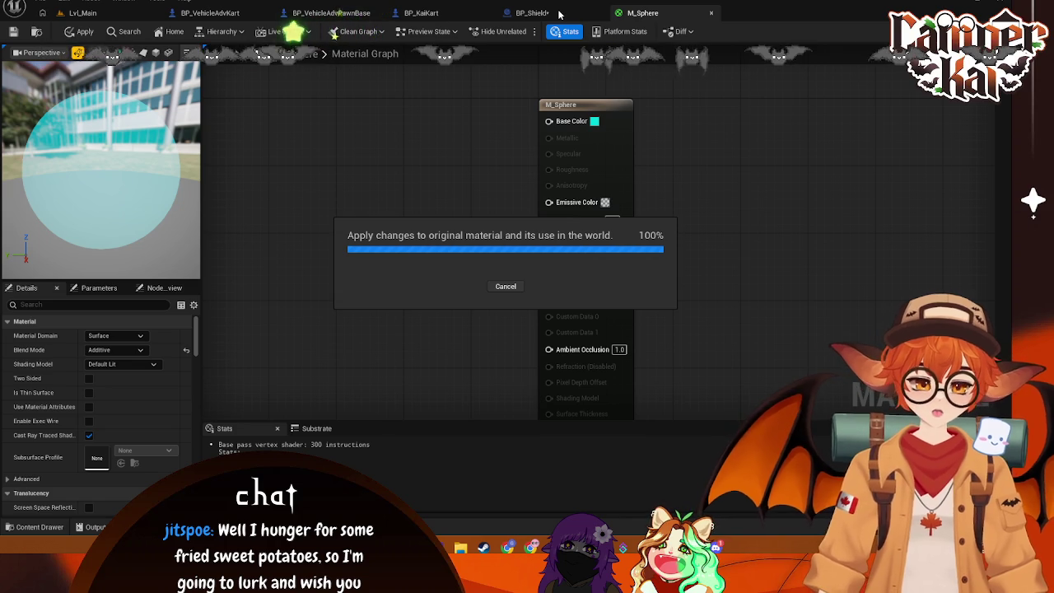
Step: Select the Sphere component in BP_Shield, then return to the M_Sphere material graph
{"action": "left_click", "coordinate": [557, 13]}
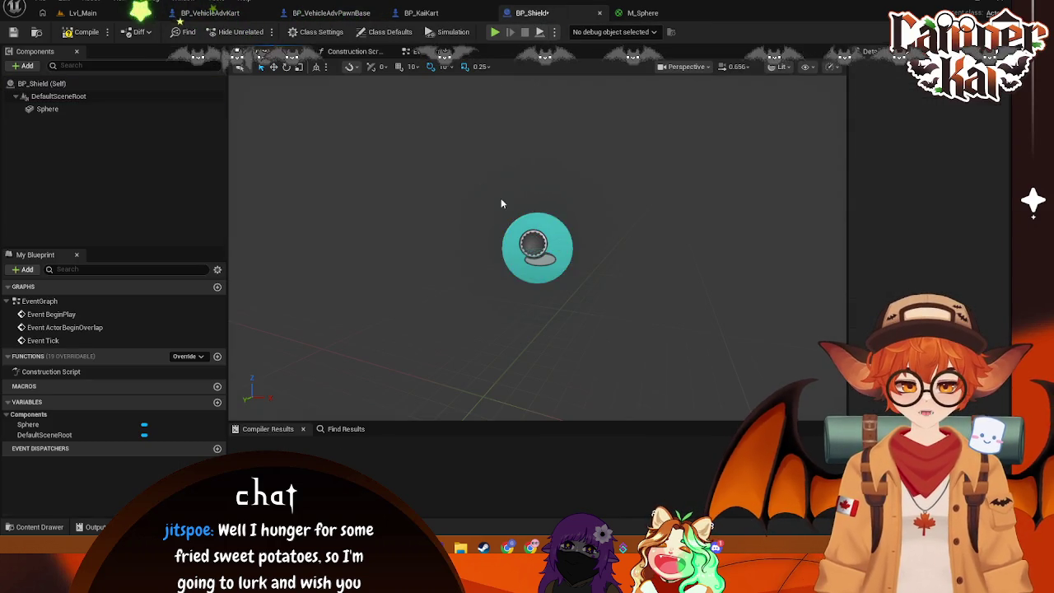
{"action": "left_click", "coordinate": [572, 212]}
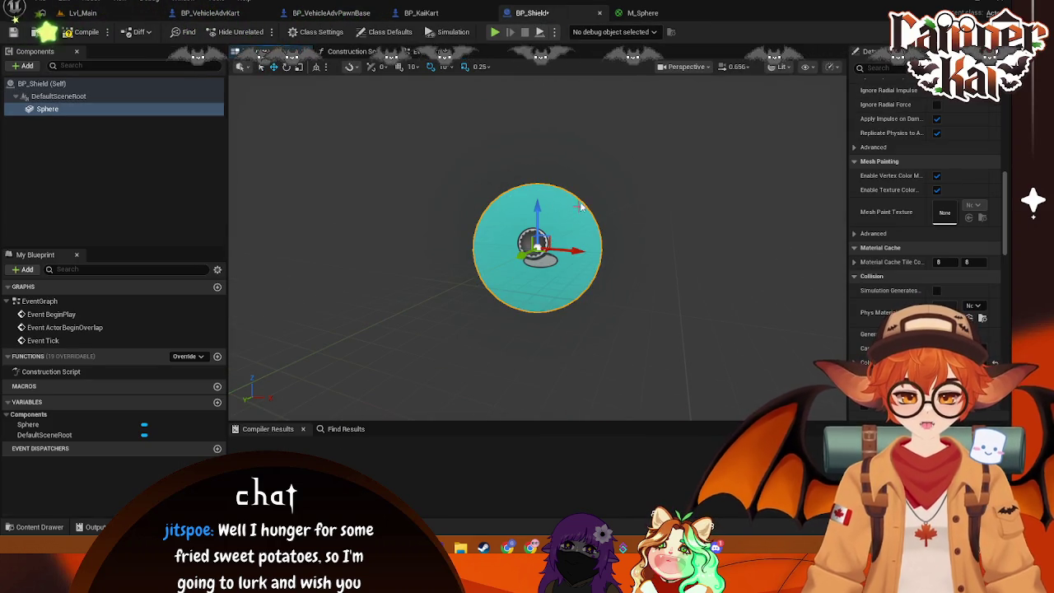
{"action": "left_click", "coordinate": [627, 14]}
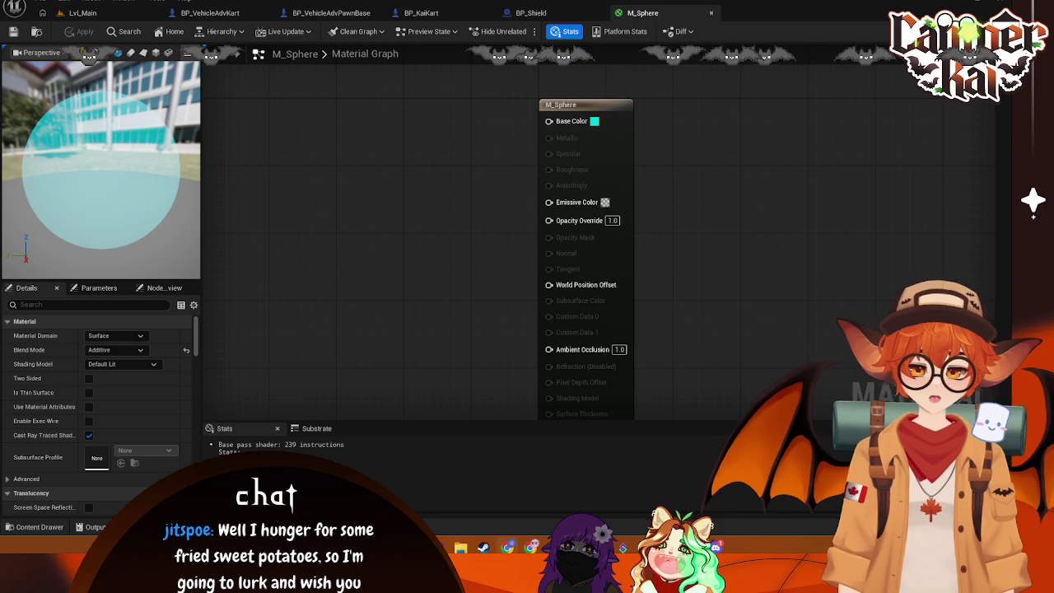
Step: Try the Subsurface, Unlit, Preintegrated Skin and Clear Coat shading models
{"action": "left_click", "coordinate": [153, 364]}
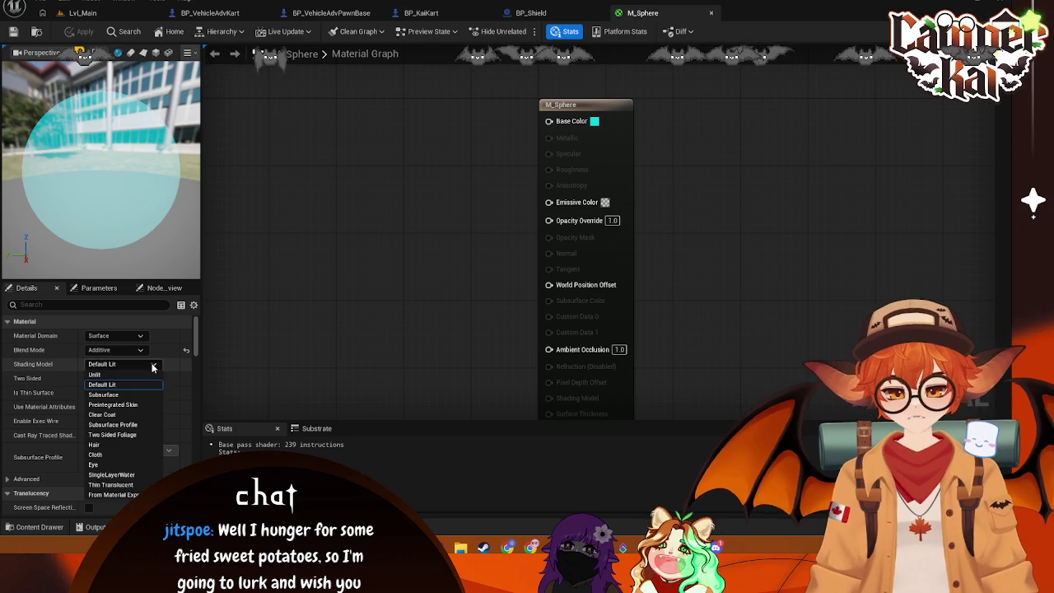
{"action": "left_click", "coordinate": [115, 394]}
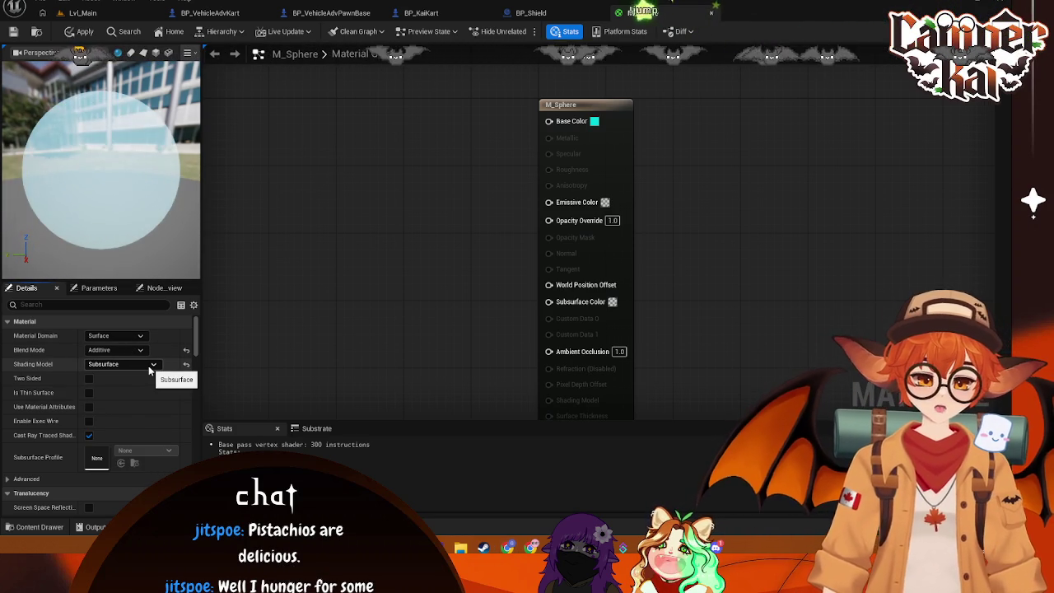
{"action": "left_click", "coordinate": [152, 365]}
{"action": "left_click", "coordinate": [145, 371]}
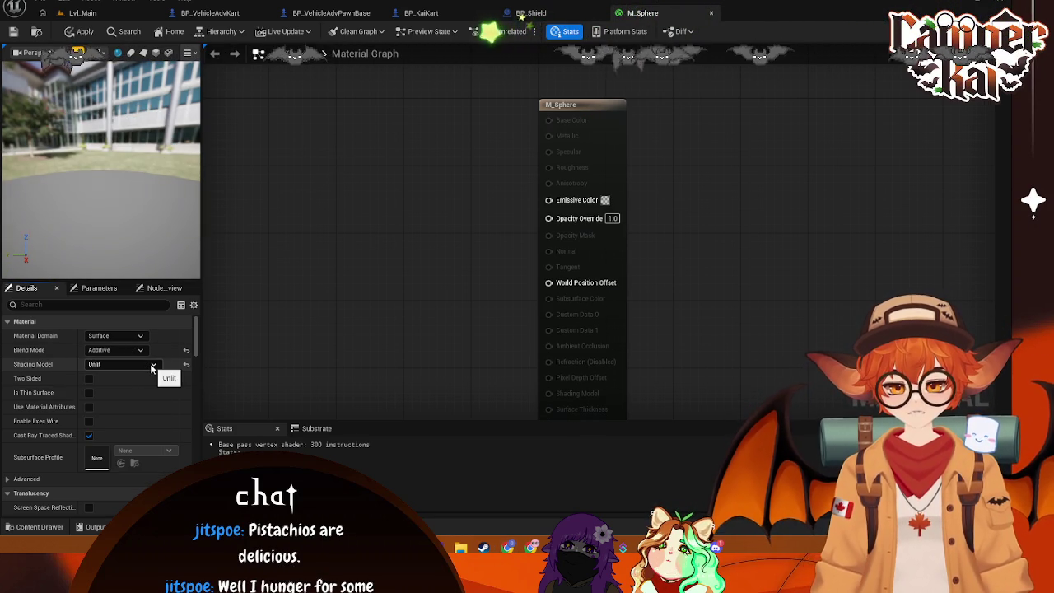
{"action": "left_click", "coordinate": [151, 367]}
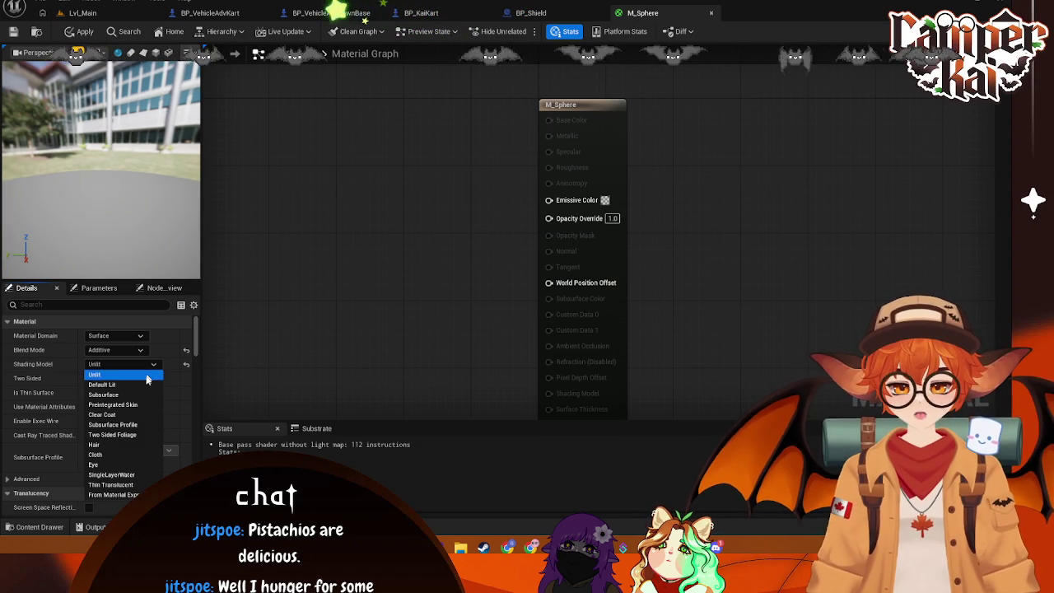
{"action": "left_click", "coordinate": [141, 395]}
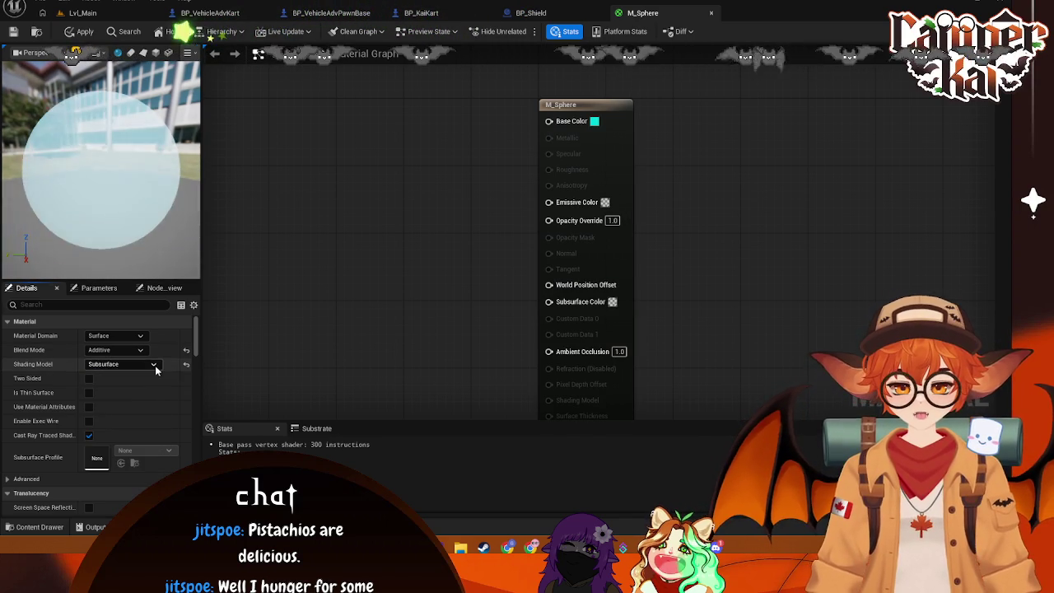
{"action": "left_click", "coordinate": [155, 365]}
{"action": "left_click", "coordinate": [137, 405]}
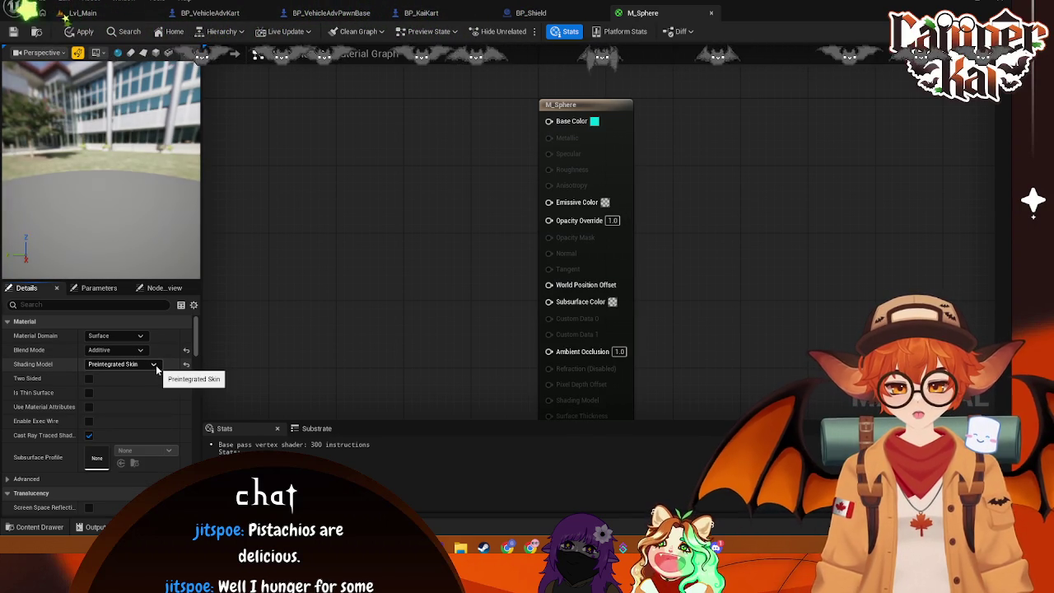
{"action": "left_click", "coordinate": [155, 364]}
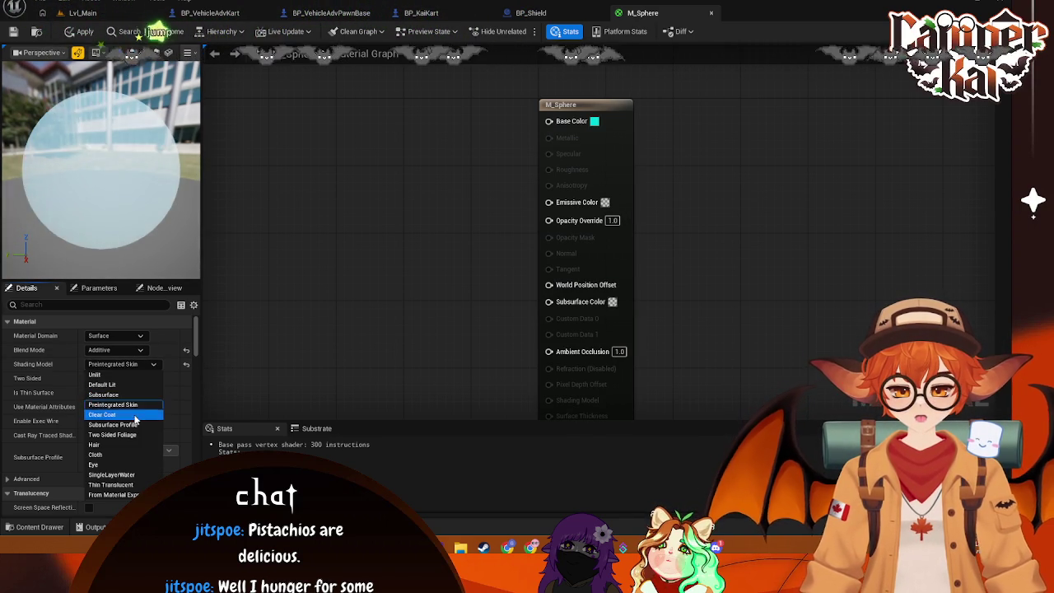
{"action": "left_click", "coordinate": [132, 415]}
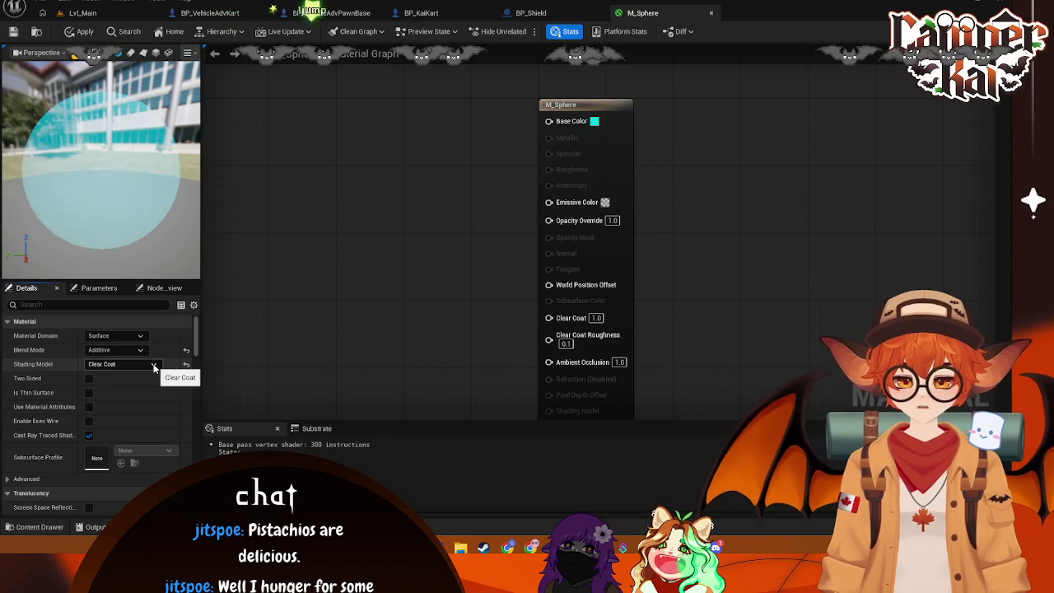
Step: Try the Subsurface Profile, Two Sided Foliage, SingleLayerWater and Thin Translucent shading models
{"action": "left_click", "coordinate": [153, 364]}
{"action": "left_click", "coordinate": [129, 425]}
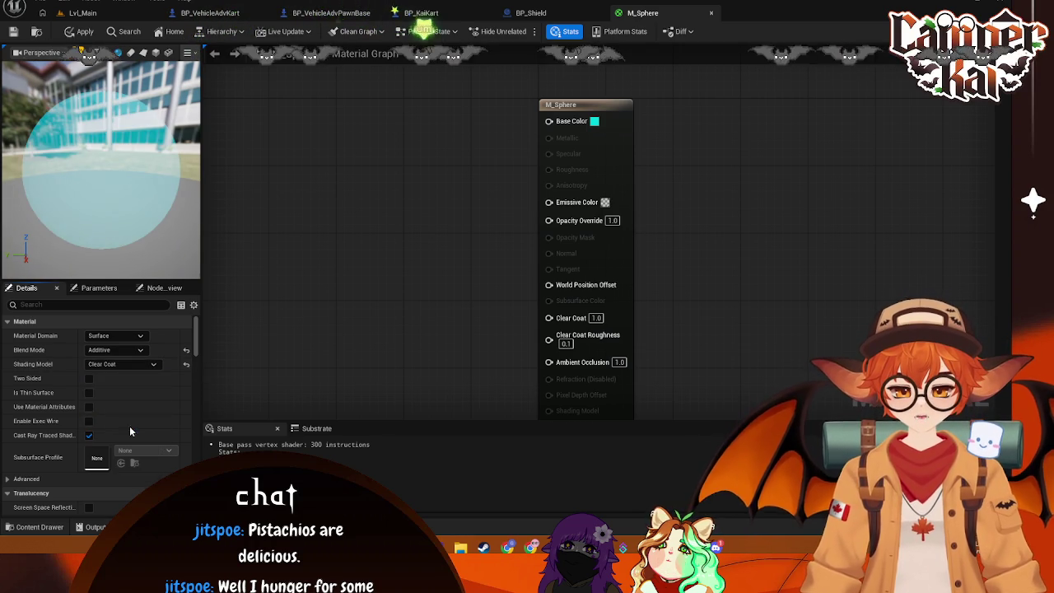
{"action": "left_click", "coordinate": [155, 365]}
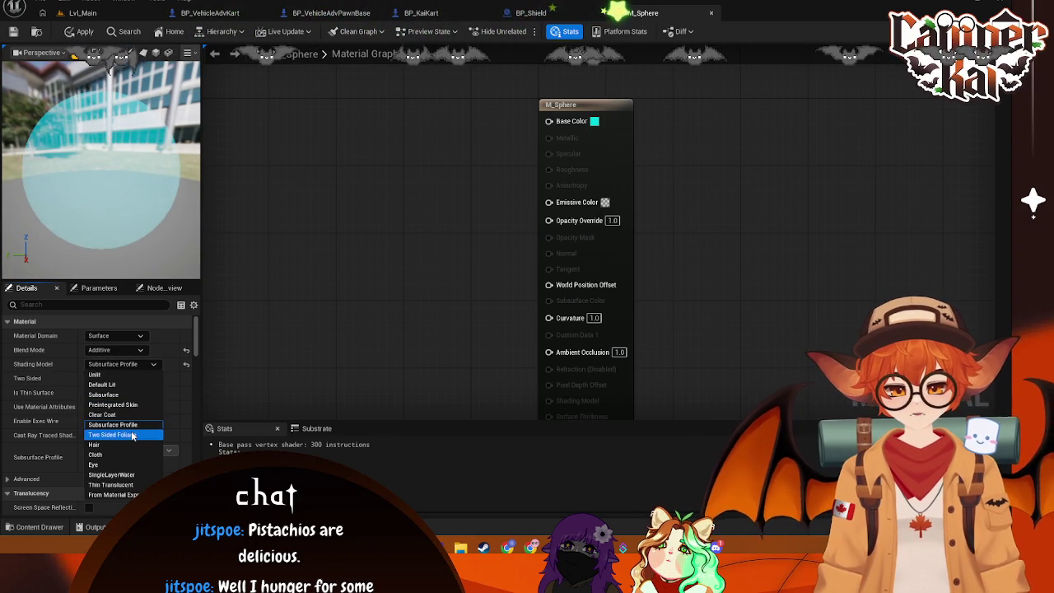
{"action": "left_click", "coordinate": [124, 431]}
{"action": "left_click", "coordinate": [155, 364]}
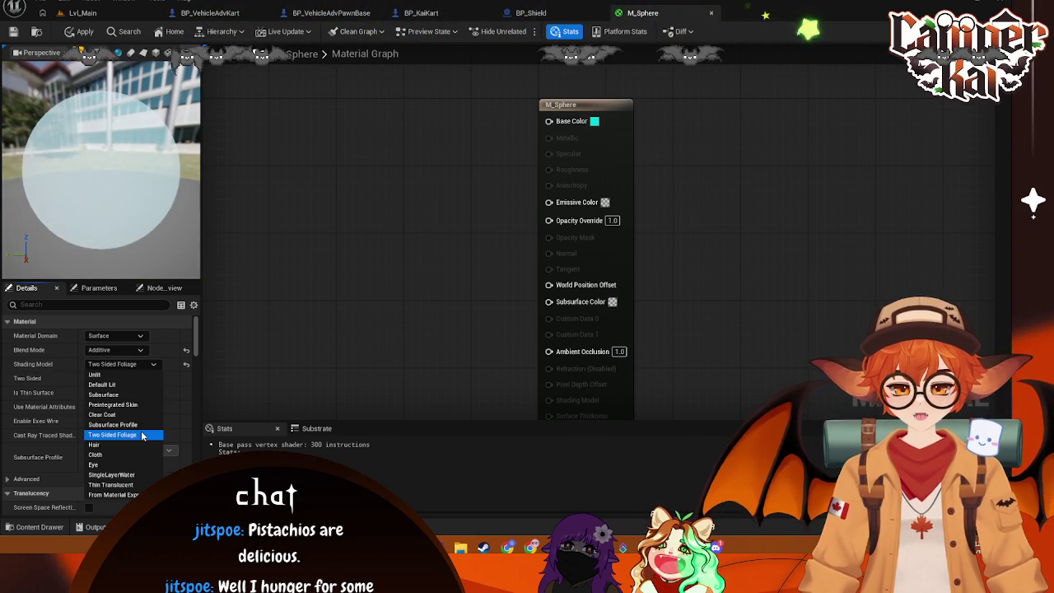
{"action": "left_click", "coordinate": [135, 474]}
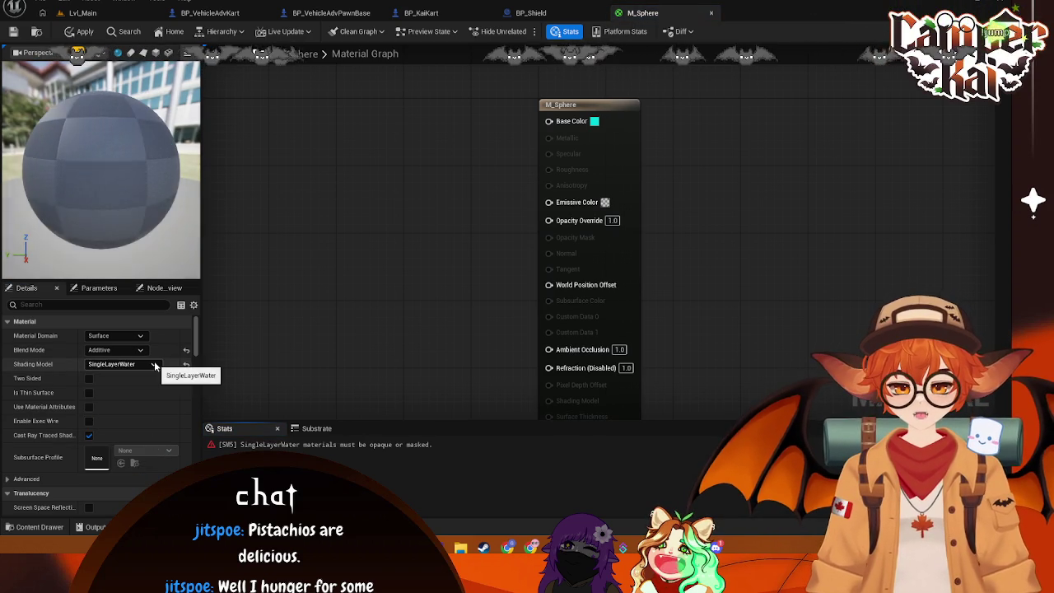
{"action": "left_click", "coordinate": [154, 362]}
{"action": "left_click", "coordinate": [134, 484]}
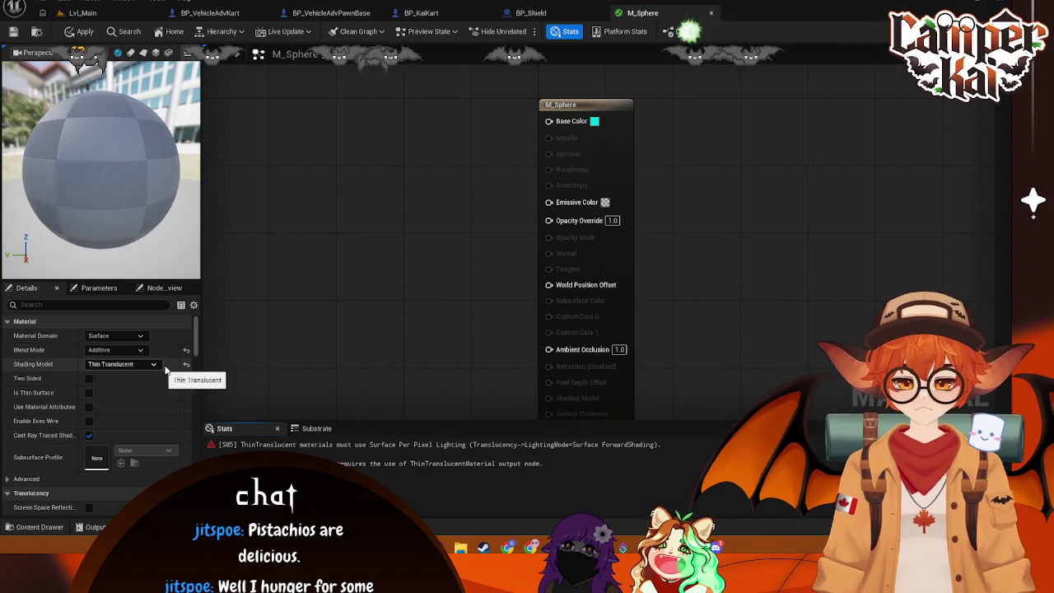
Step: Preview Opaque blending, try Clear Coat shading, then return the blend mode to Additive
{"action": "left_click", "coordinate": [115, 350]}
{"action": "left_click", "coordinate": [107, 362]}
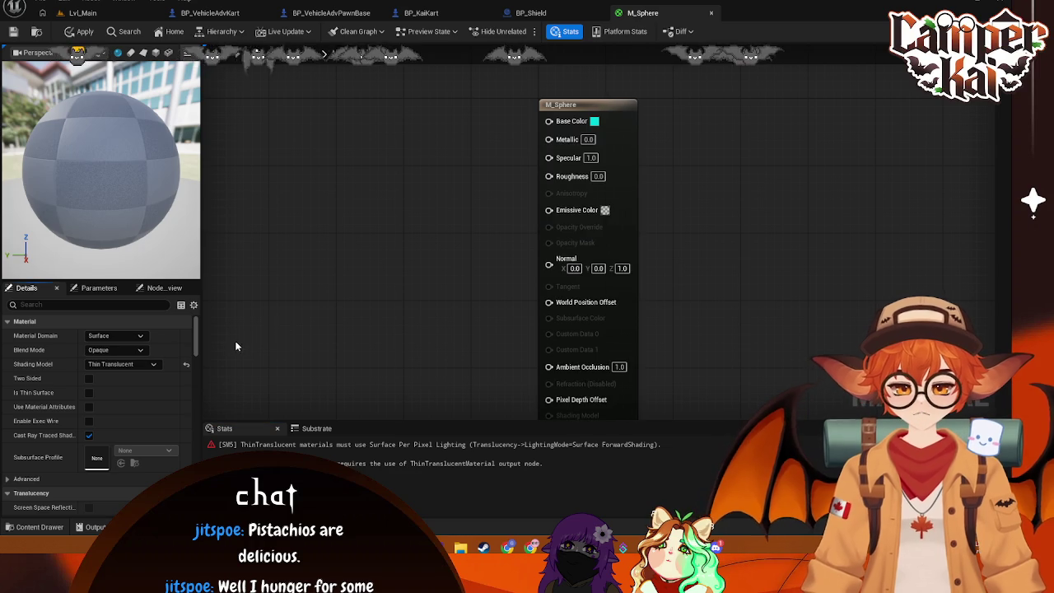
{"action": "left_click_drag", "start_coordinate": [100, 156], "coordinate": [132, 156]}
{"action": "left_click", "coordinate": [123, 364]}
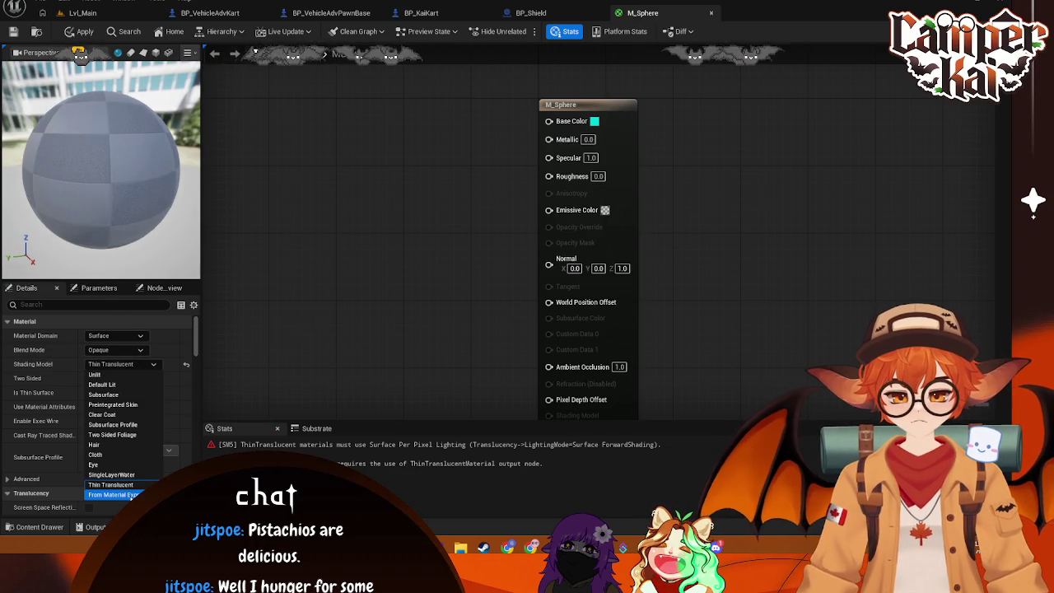
{"action": "left_click", "coordinate": [123, 414]}
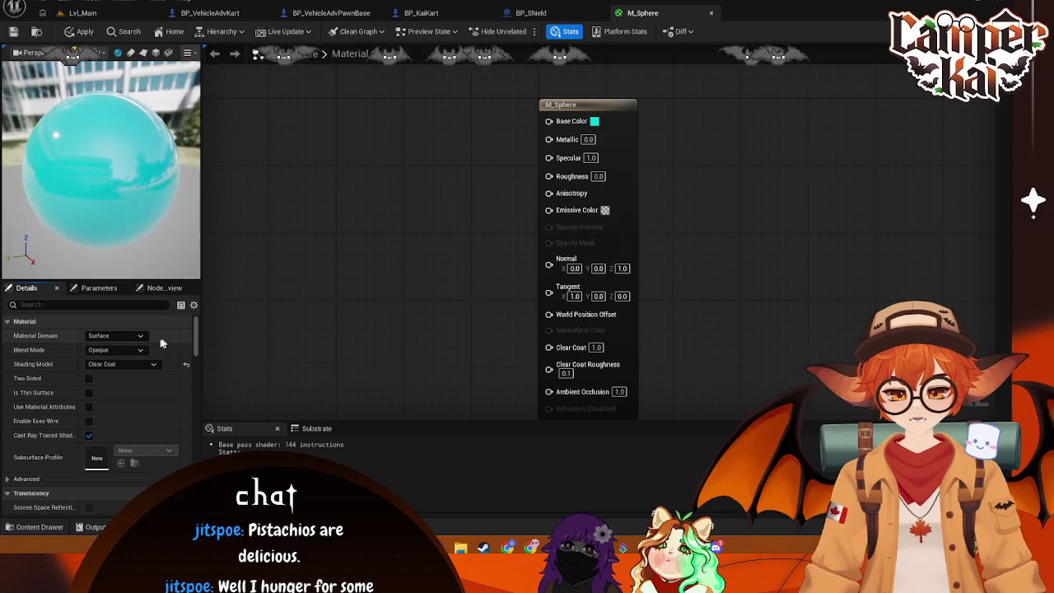
{"action": "left_click", "coordinate": [139, 350]}
{"action": "left_click", "coordinate": [107, 391]}
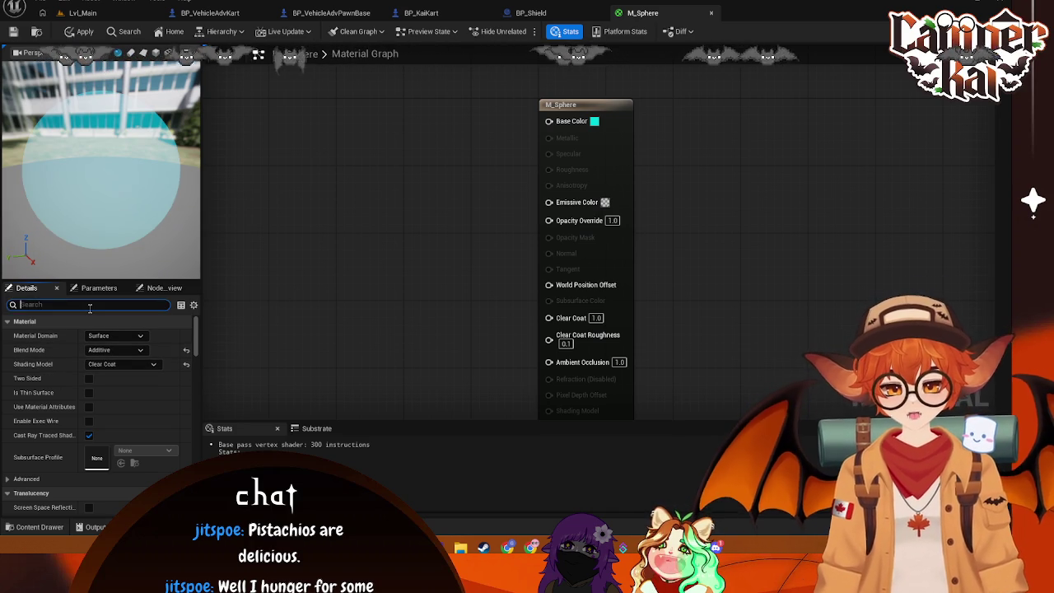
Step: Clear the property search, set the shading model to Unlit and apply the material
{"action": "type", "text": "ref"}
{"action": "key", "text": "BackSpace"}
{"action": "key", "text": "BackSpace"}
{"action": "key", "text": "BackSpace"}
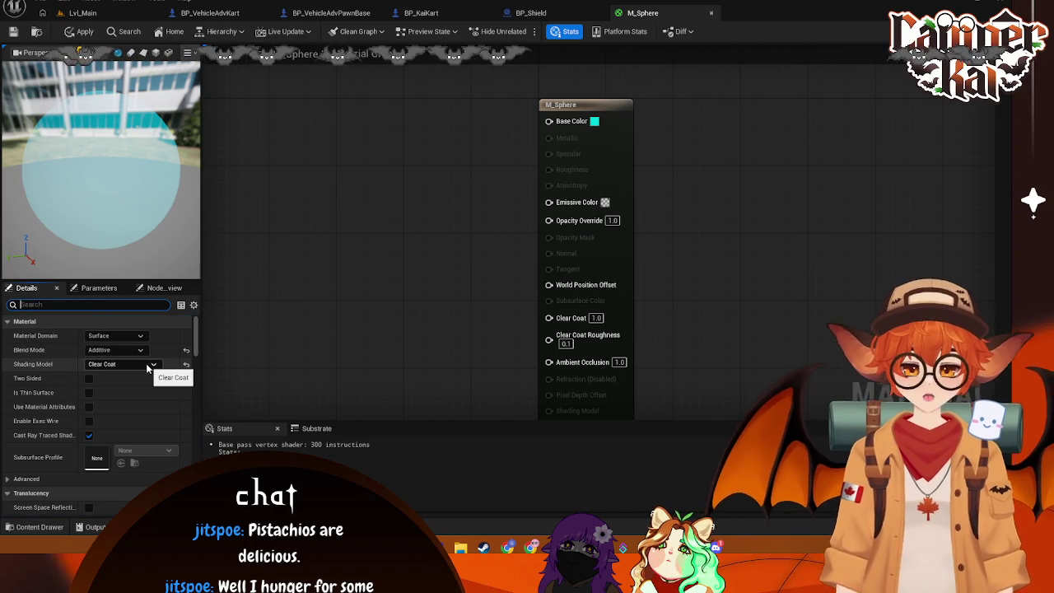
{"action": "left_click", "coordinate": [148, 364]}
{"action": "left_click", "coordinate": [102, 379]}
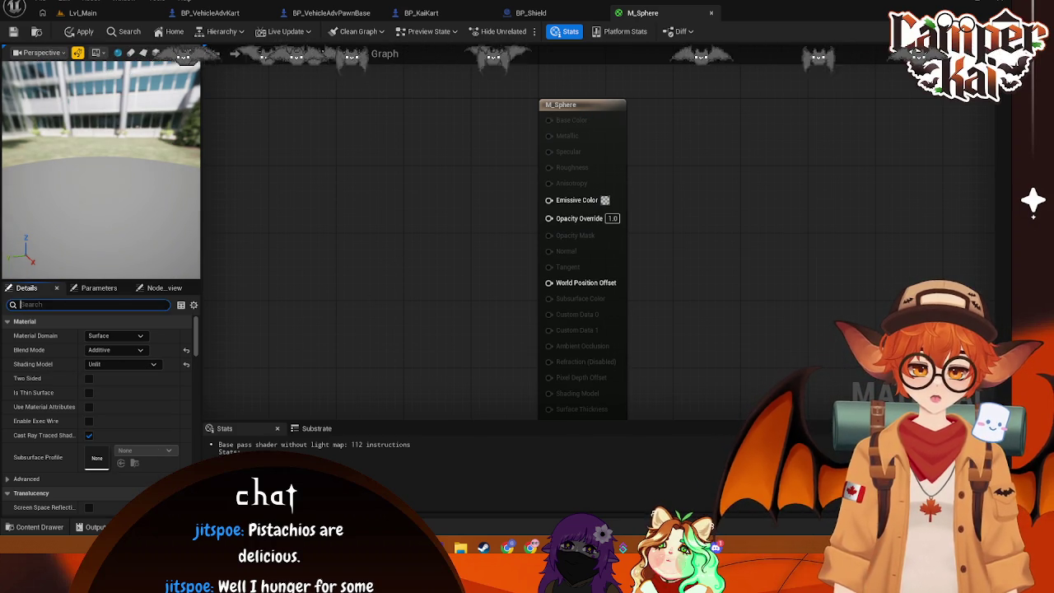
{"action": "left_click", "coordinate": [369, 214]}
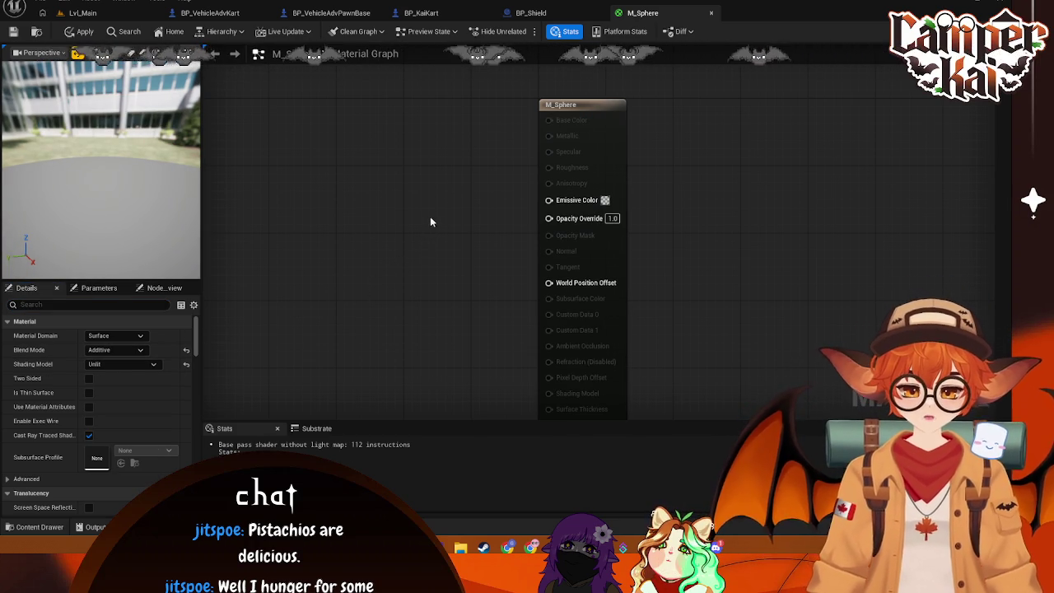
{"action": "key", "text": "ctrl+s"}
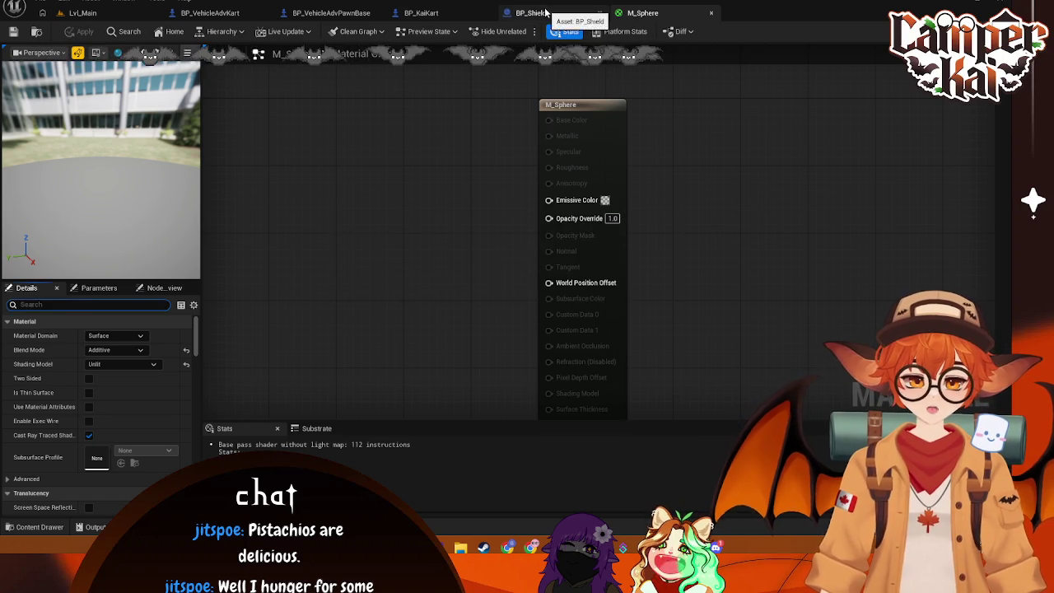
{"action": "left_click", "coordinate": [535, 12]}
{"action": "mouse_move", "coordinate": [626, 238]}
{"action": "left_mouse_down"}
{"action": "mouse_move", "coordinate": [651, 235]}
{"action": "mouse_move", "coordinate": [601, 243]}
{"action": "mouse_move", "coordinate": [627, 239]}
{"action": "left_mouse_up"}
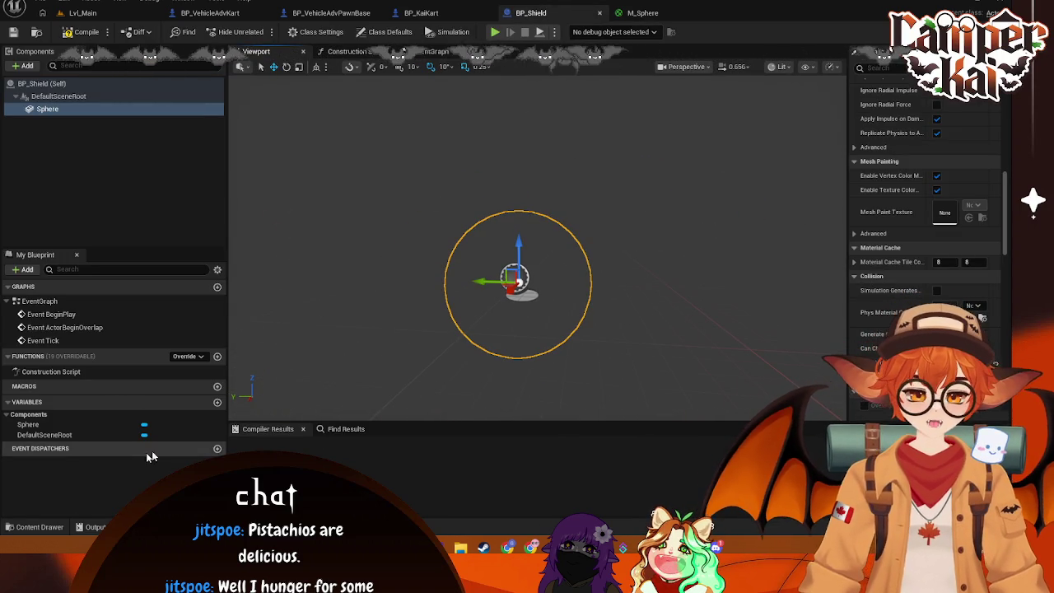
{"action": "left_click", "coordinate": [39, 527]}
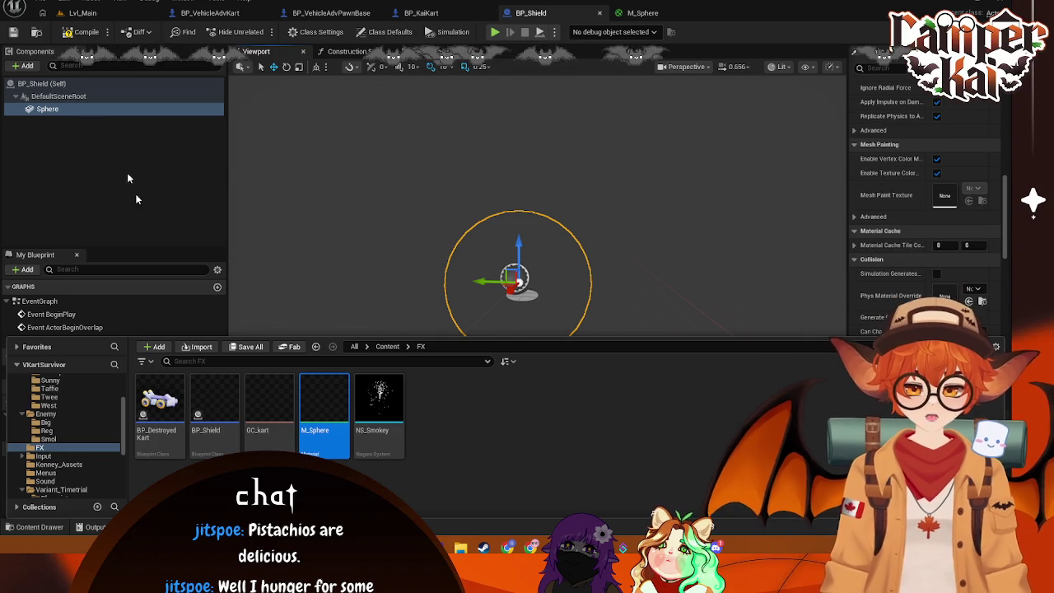
{"action": "scroll", "coordinate": [928, 295], "scroll_direction": "down", "scroll_amount": 2}
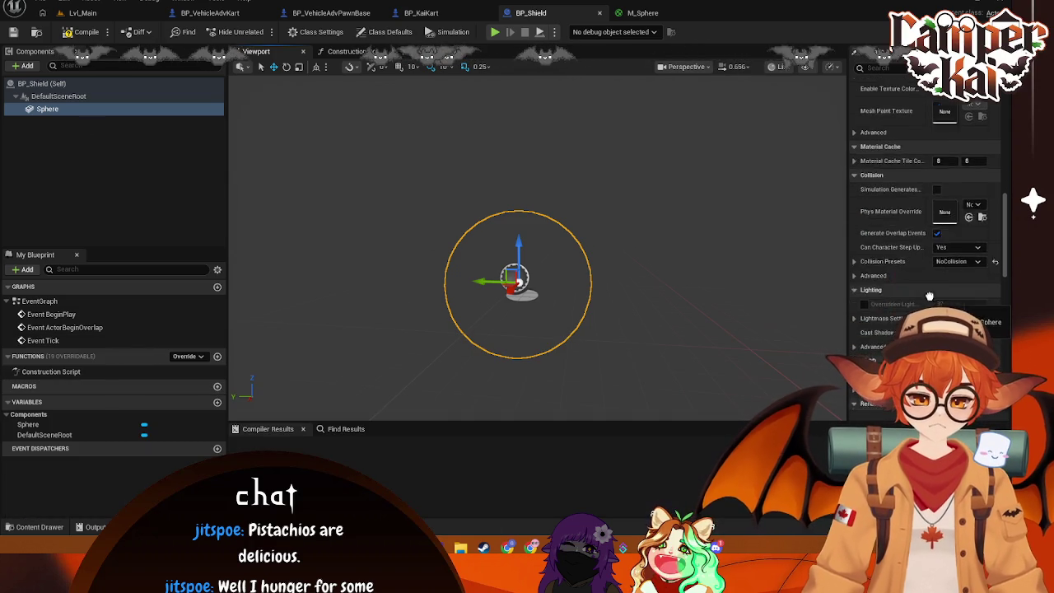
{"action": "scroll", "coordinate": [930, 247], "scroll_direction": "up", "scroll_amount": 8}
{"action": "left_click_drag", "start_coordinate": [938, 131], "coordinate": [947, 173]}
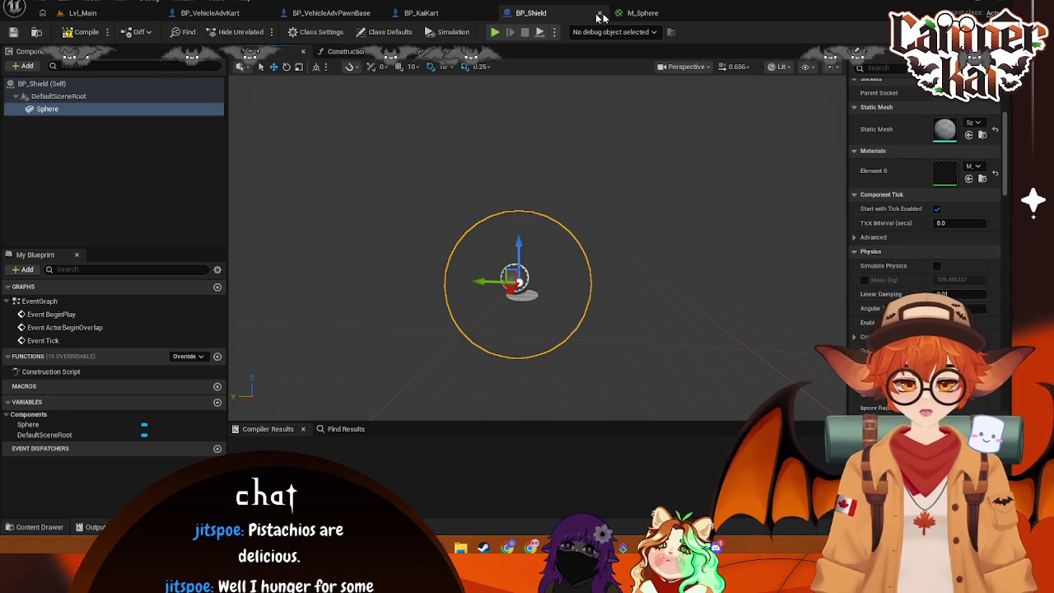
{"action": "left_click", "coordinate": [627, 14]}
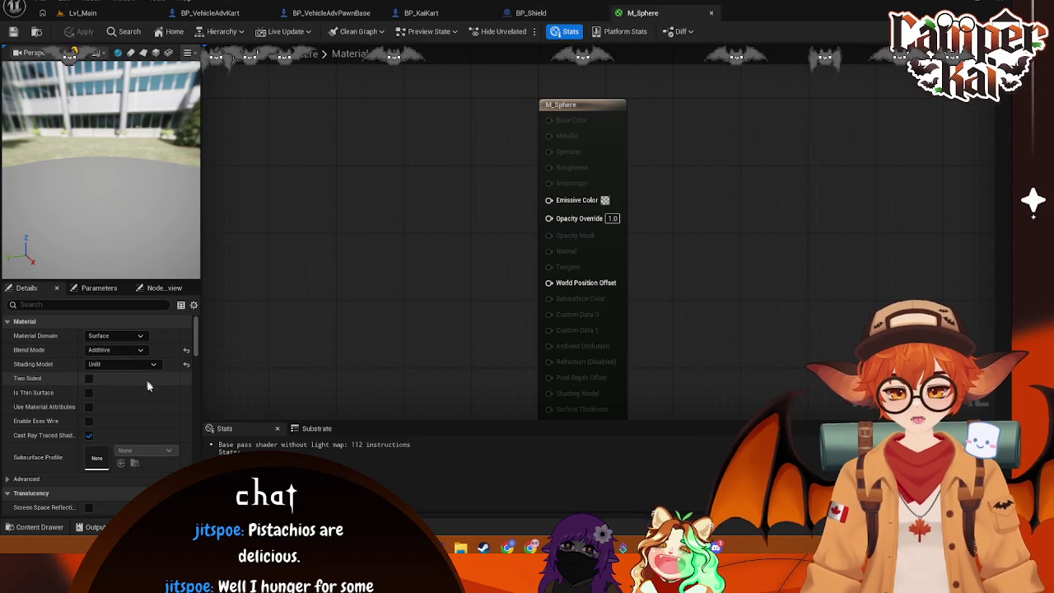
Step: Set M_Sphere's Emissive Color to a light cyan with the colour picker
{"action": "left_click", "coordinate": [605, 200]}
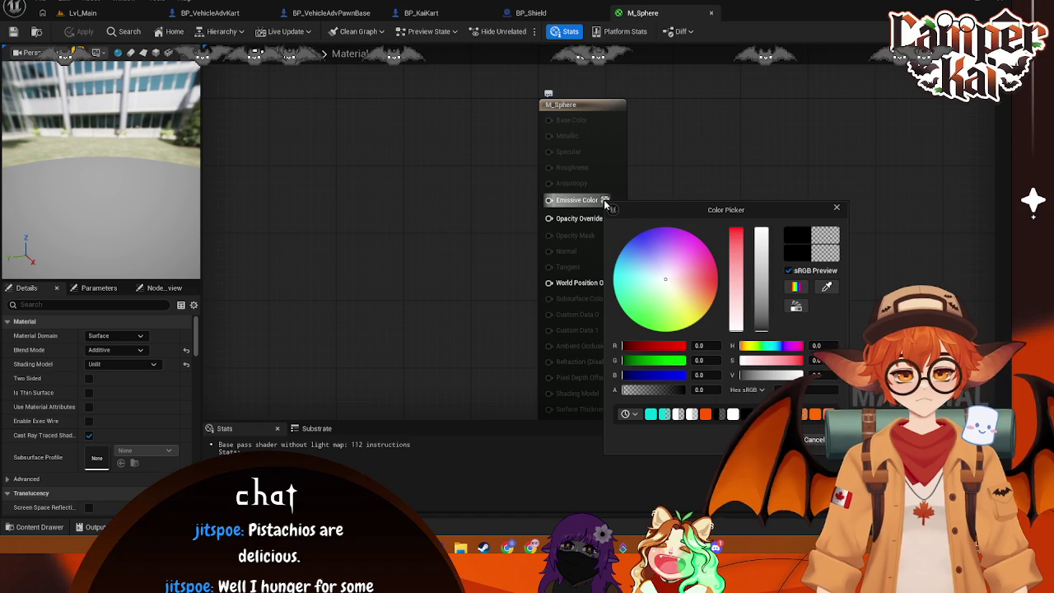
{"action": "left_click_drag", "start_coordinate": [622, 272], "coordinate": [616, 286]}
{"action": "left_click", "coordinate": [766, 439]}
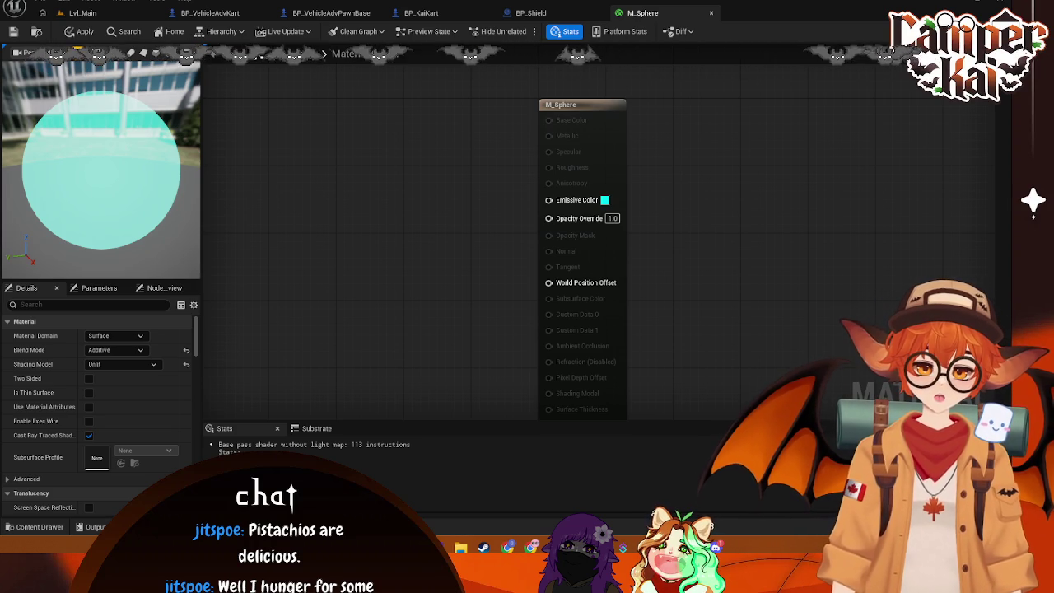
Step: Add a Fresnel node to the M_Sphere graph from the node search
{"action": "right_click", "coordinate": [426, 210]}
{"action": "type", "text": "fr"}
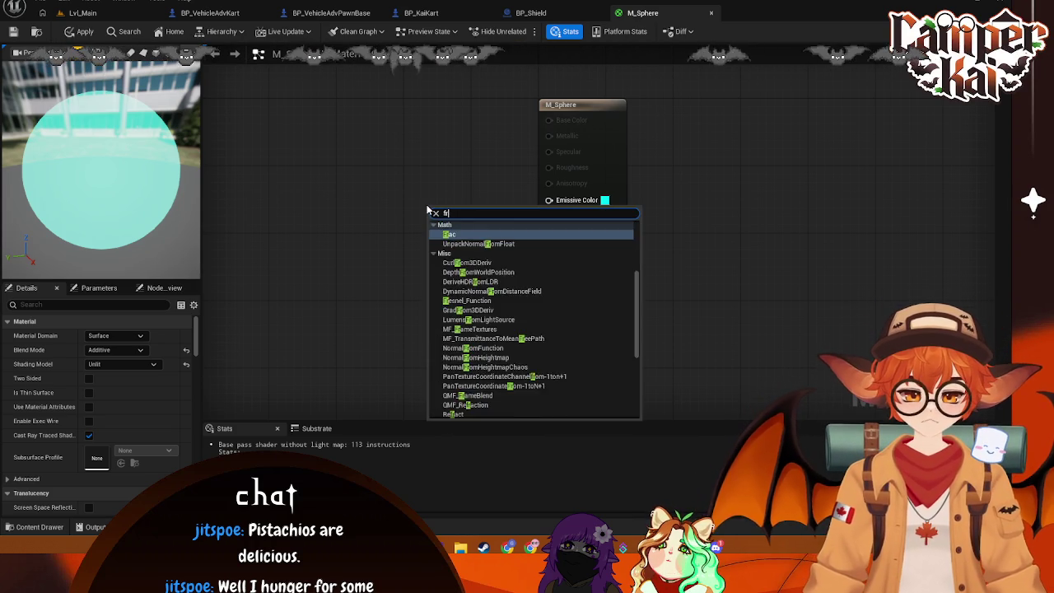
{"action": "type", "text": "esn"}
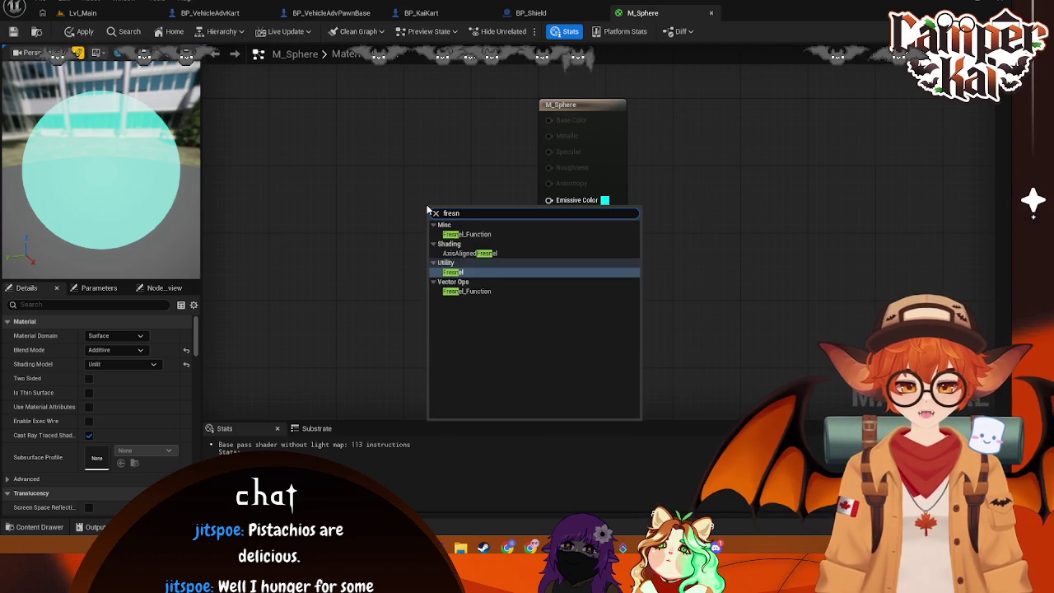
{"action": "left_click", "coordinate": [461, 272]}
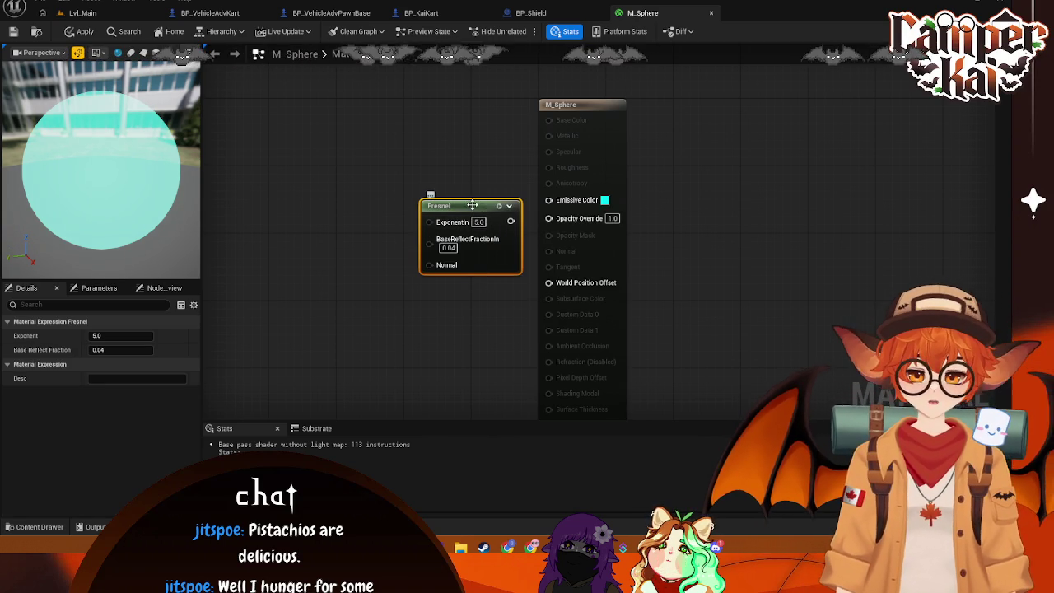
Step: Move the Fresnel node left of the result node, recentre the graph and apply
{"action": "left_click_drag", "start_coordinate": [472, 205], "coordinate": [464, 205]}
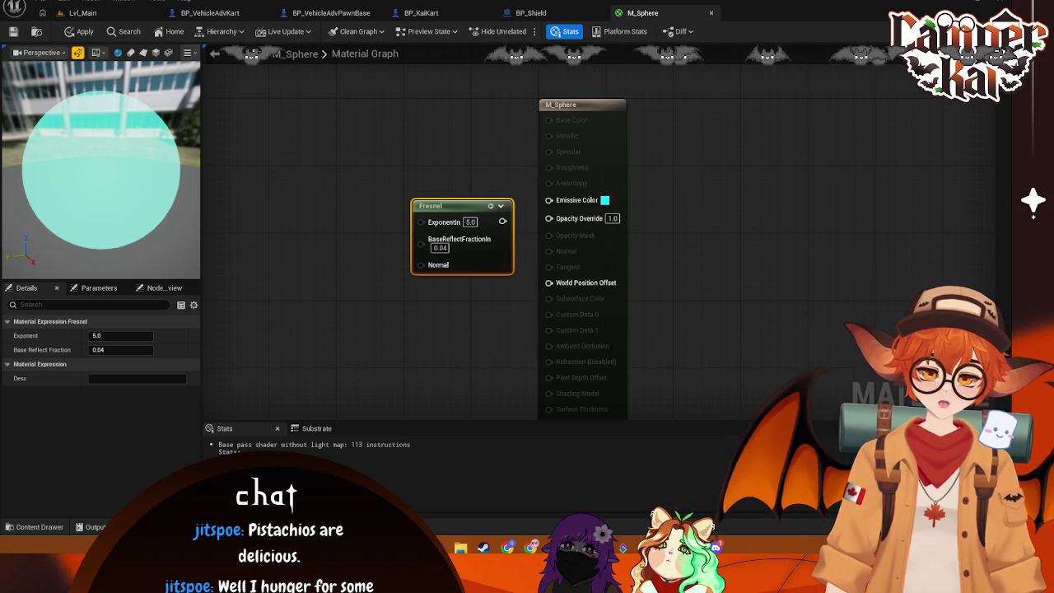
{"action": "mouse_move", "coordinate": [469, 205]}
{"action": "left_mouse_down"}
{"action": "mouse_move", "coordinate": [351, 188]}
{"action": "mouse_move", "coordinate": [383, 187]}
{"action": "left_mouse_up"}
{"action": "scroll", "coordinate": [617, 251], "scroll_direction": "down", "scroll_amount": 3}
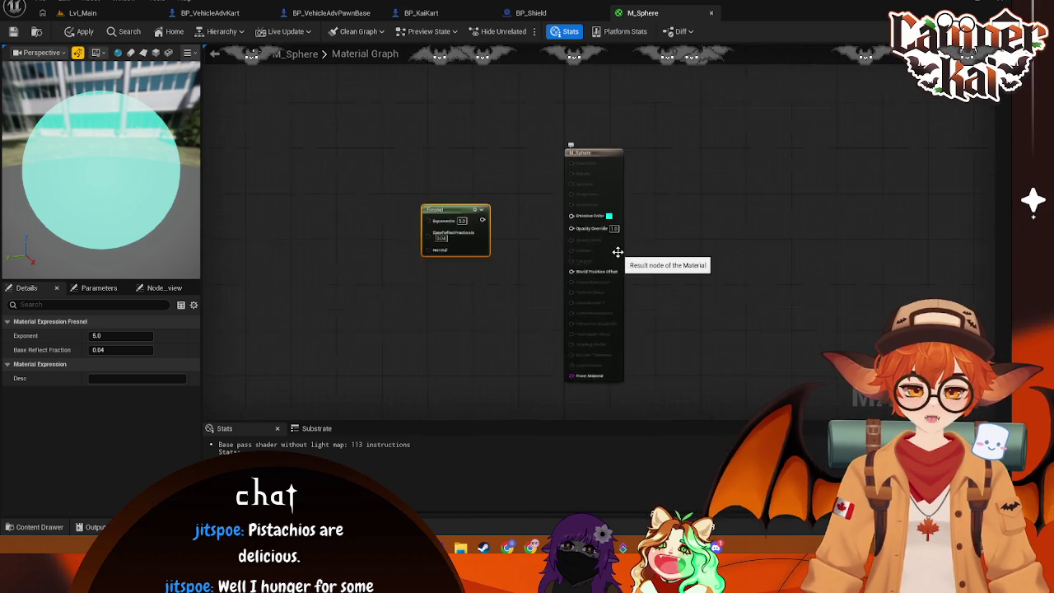
{"action": "scroll", "coordinate": [617, 251], "scroll_direction": "up", "scroll_amount": 3}
{"action": "left_click_drag", "start_coordinate": [664, 160], "coordinate": [648, 226]}
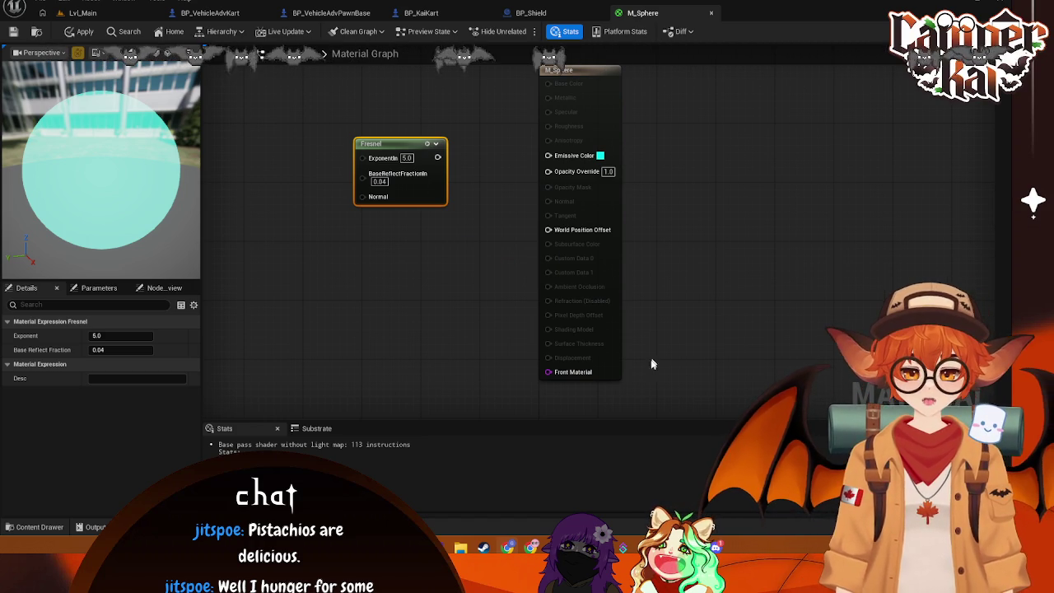
{"action": "key", "text": "ctrl+s"}
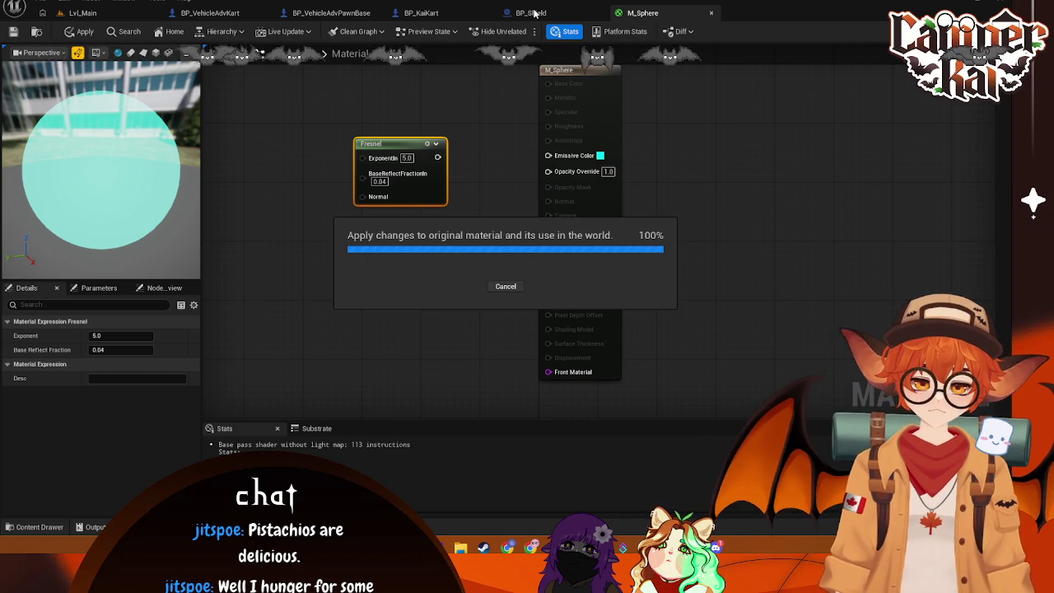
Step: Check the sphere in BP_Shield, then wire Fresnel's output into a new Multiply node's A input
{"action": "left_click", "coordinate": [531, 13]}
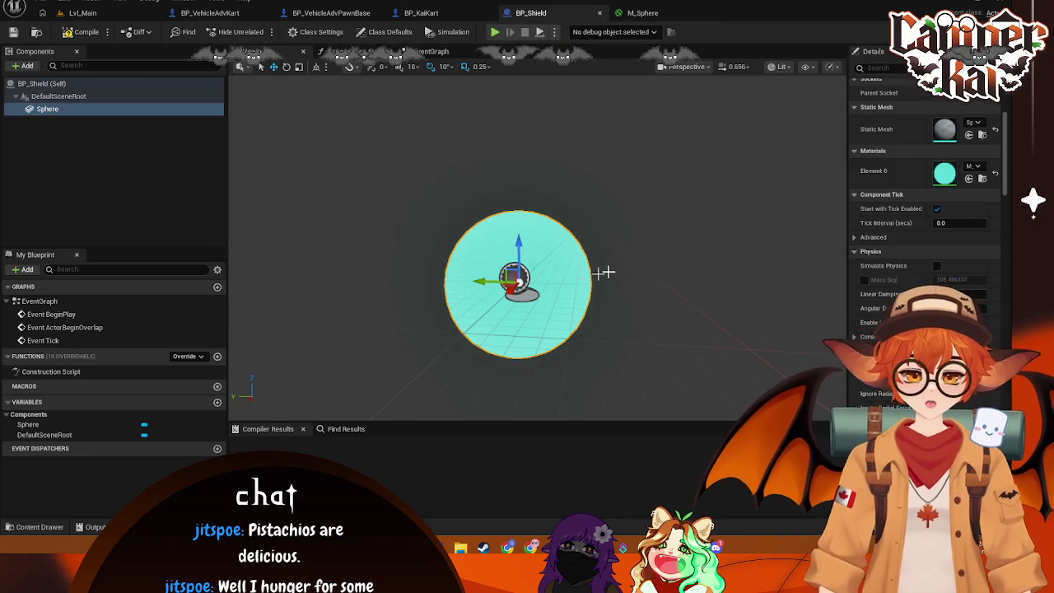
{"action": "left_click", "coordinate": [628, 255]}
{"action": "left_click", "coordinate": [548, 252]}
{"action": "key", "text": "ctrl+Tab"}
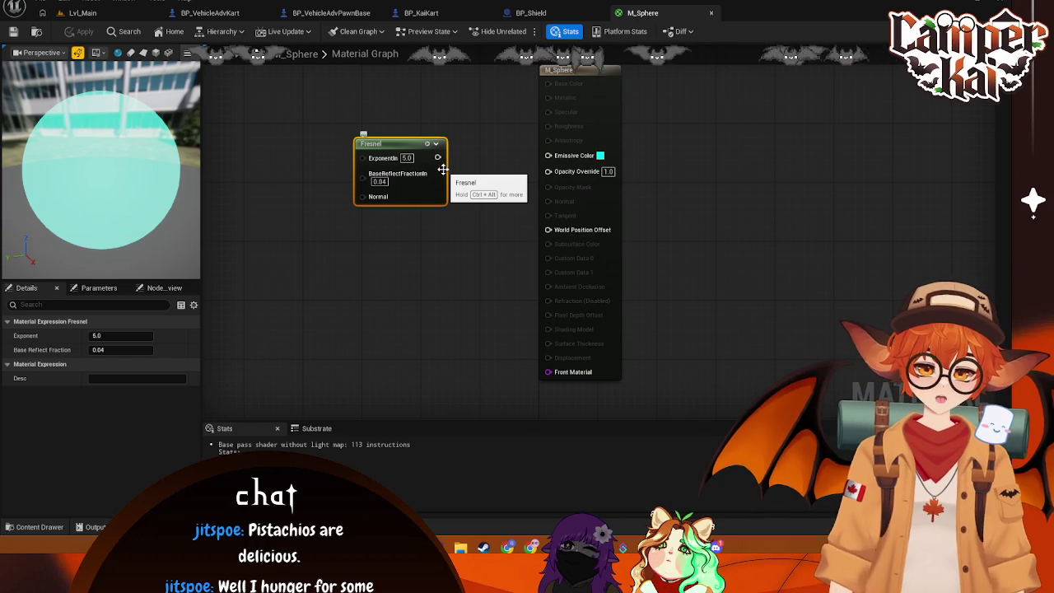
{"action": "mouse_move", "coordinate": [437, 158]}
{"action": "left_mouse_down"}
{"action": "mouse_move", "coordinate": [483, 195]}
{"action": "mouse_move", "coordinate": [476, 190]}
{"action": "left_mouse_up"}
{"action": "type", "text": "m"}
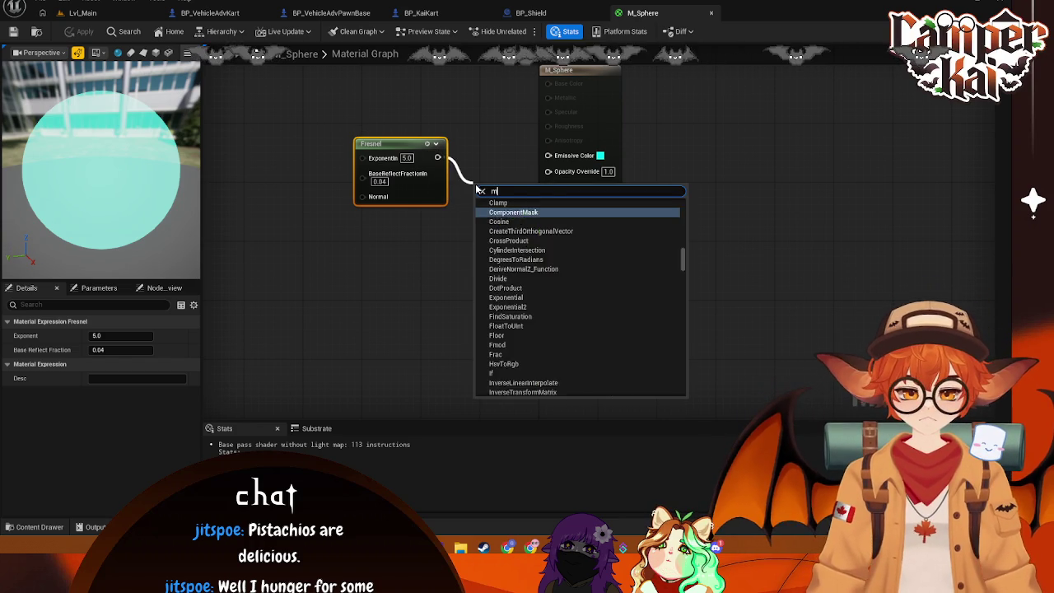
{"action": "type", "text": "ult"}
{"action": "key", "text": "Return"}
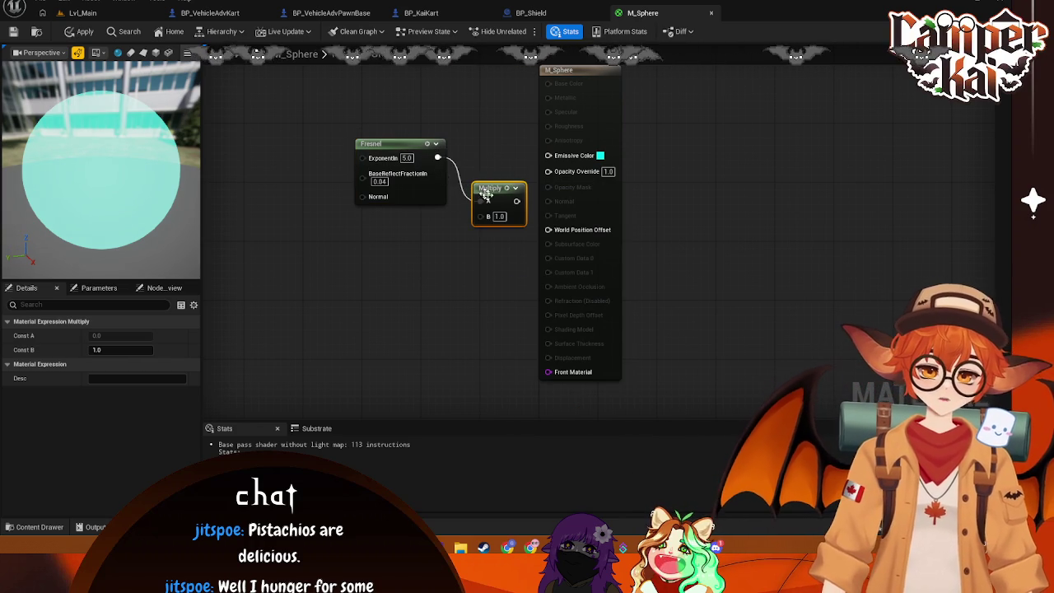
Step: Try wiring Multiply onward and searching for colour nodes, cancel each, then select the result node
{"action": "mouse_move", "coordinate": [517, 201]}
{"action": "left_mouse_down"}
{"action": "mouse_move", "coordinate": [540, 393]}
{"action": "mouse_move", "coordinate": [543, 227]}
{"action": "mouse_move", "coordinate": [532, 243]}
{"action": "mouse_move", "coordinate": [522, 238]}
{"action": "left_mouse_up"}
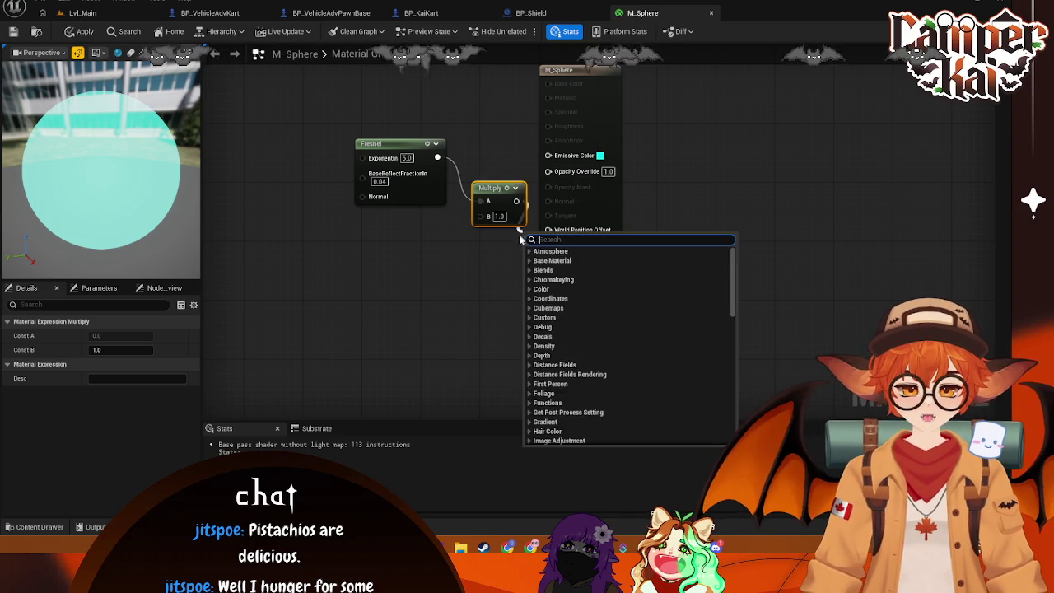
{"action": "left_click", "coordinate": [515, 243]}
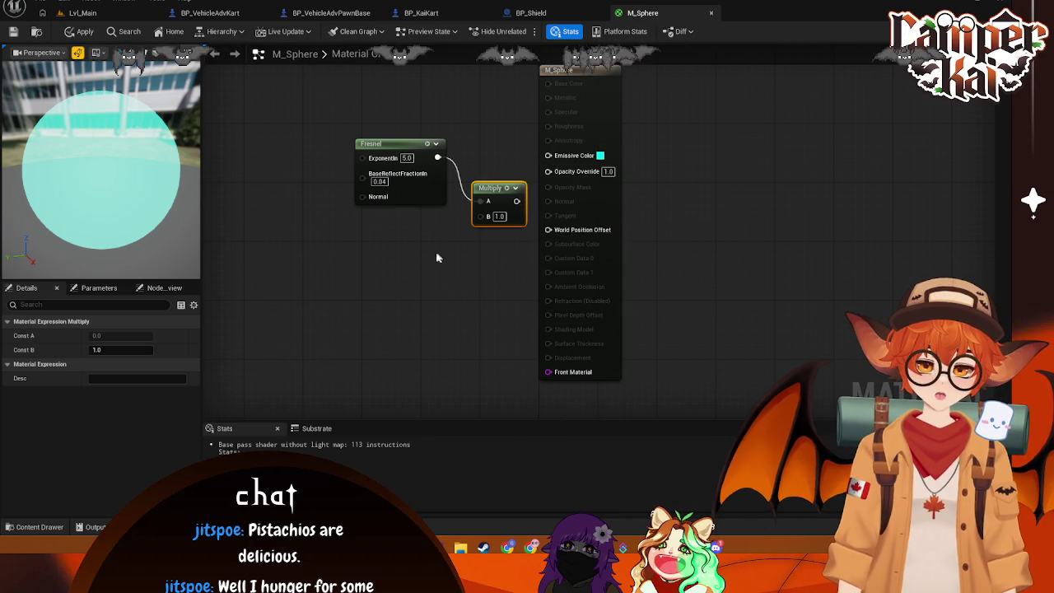
{"action": "right_click", "coordinate": [418, 237]}
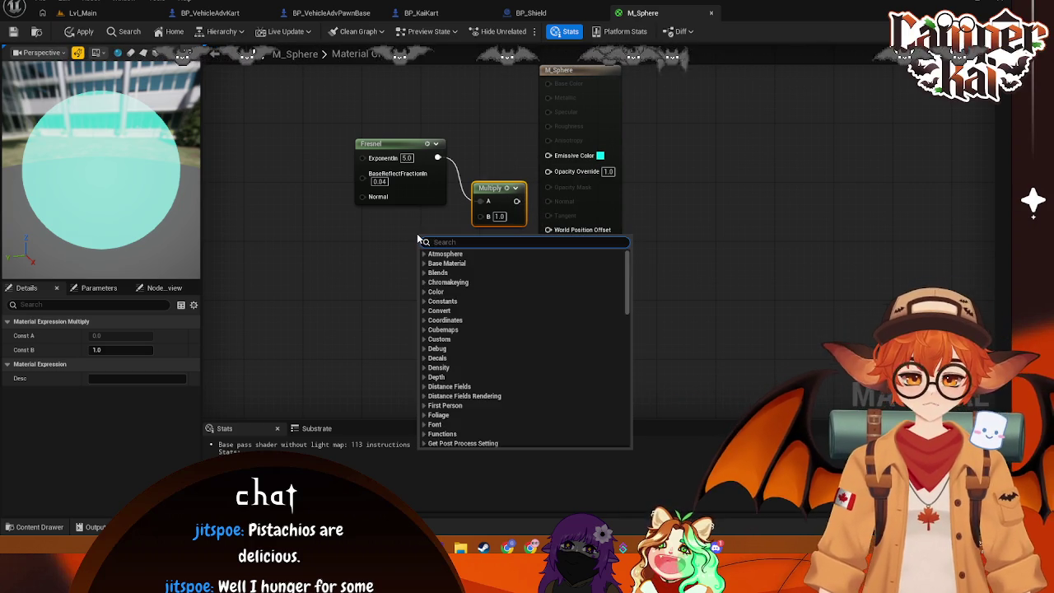
{"action": "type", "text": "color"}
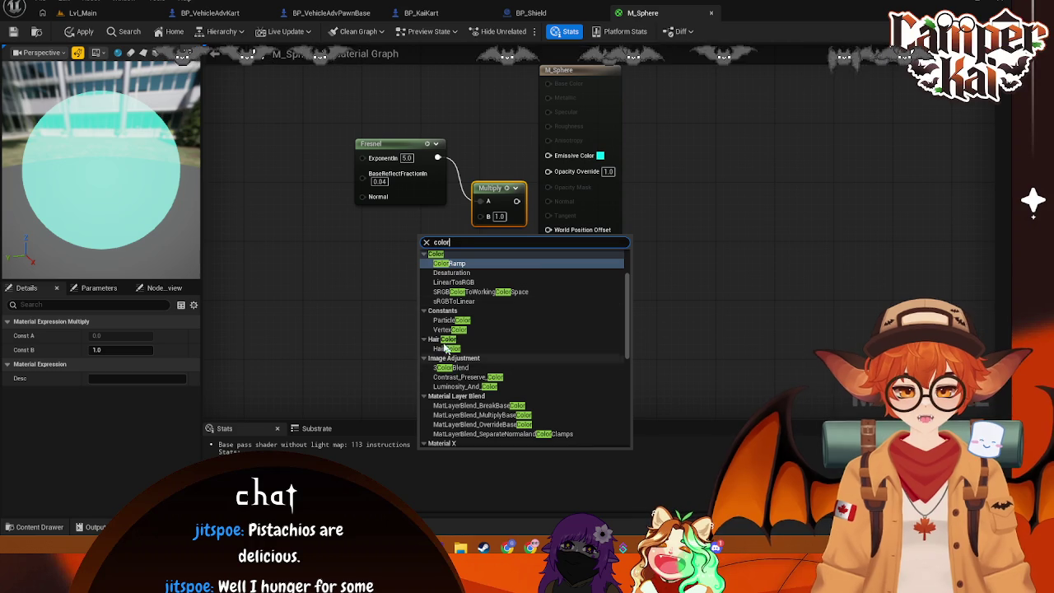
{"action": "left_click", "coordinate": [540, 120]}
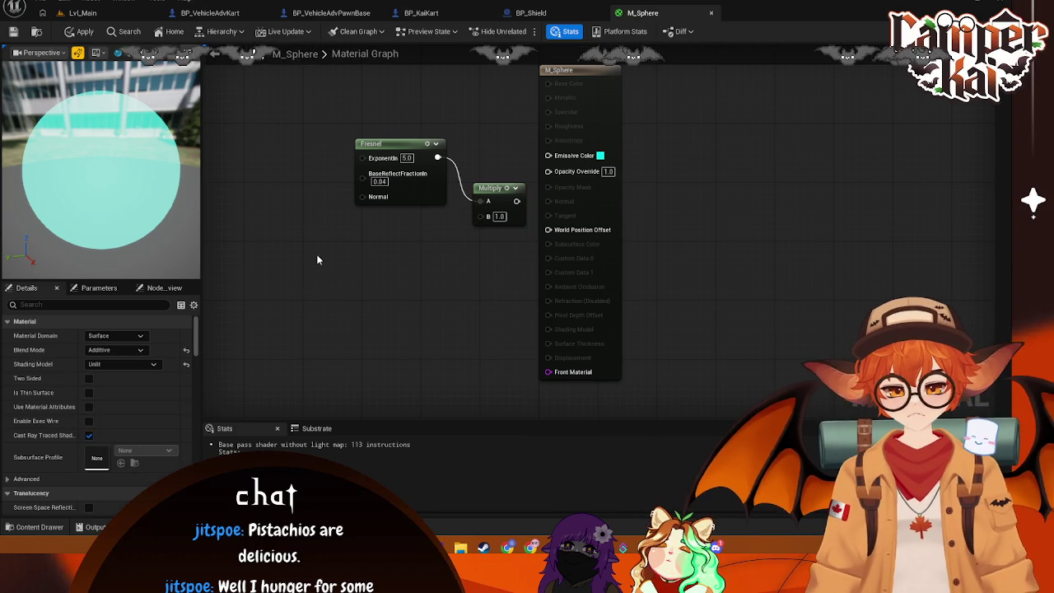
{"action": "right_click", "coordinate": [316, 259]}
{"action": "mouse_move", "coordinate": [549, 156]}
{"action": "left_mouse_down"}
{"action": "mouse_move", "coordinate": [475, 183]}
{"action": "mouse_move", "coordinate": [486, 220]}
{"action": "mouse_move", "coordinate": [498, 112]}
{"action": "left_mouse_up"}
{"action": "key", "text": "Escape"}
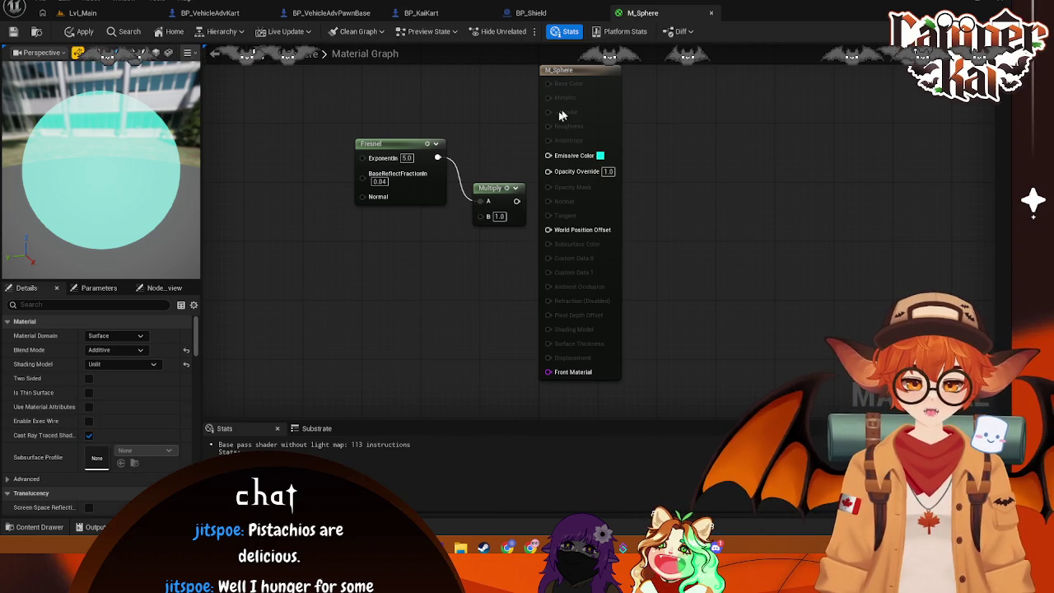
{"action": "mouse_move", "coordinate": [516, 201]}
{"action": "left_mouse_down"}
{"action": "mouse_move", "coordinate": [576, 294]}
{"action": "mouse_move", "coordinate": [588, 371]}
{"action": "mouse_move", "coordinate": [557, 364]}
{"action": "mouse_move", "coordinate": [545, 155]}
{"action": "mouse_move", "coordinate": [502, 125]}
{"action": "left_mouse_up"}
{"action": "key", "text": "Escape"}
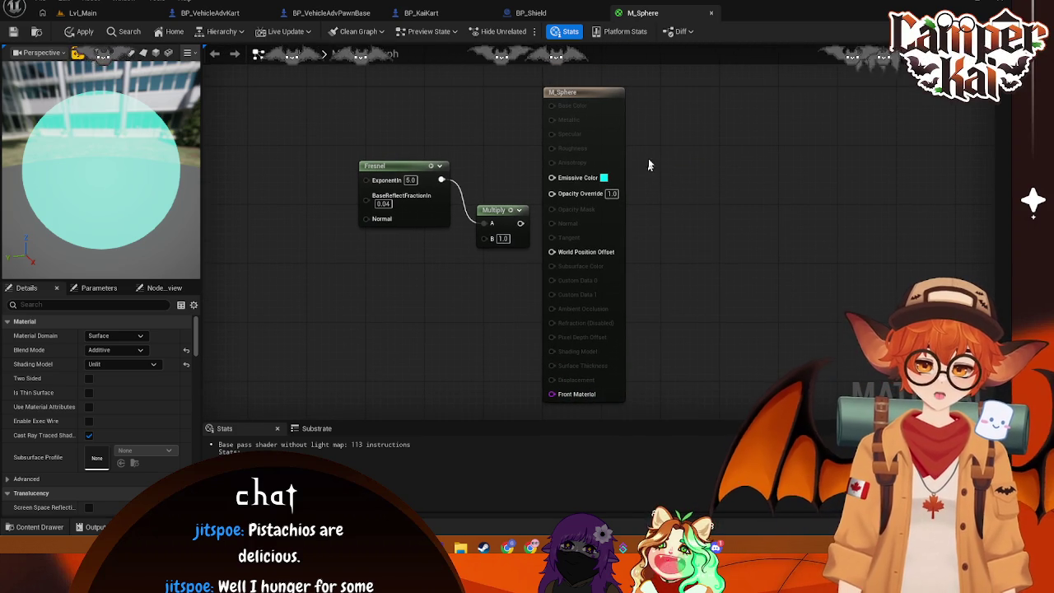
{"action": "left_click", "coordinate": [593, 98]}
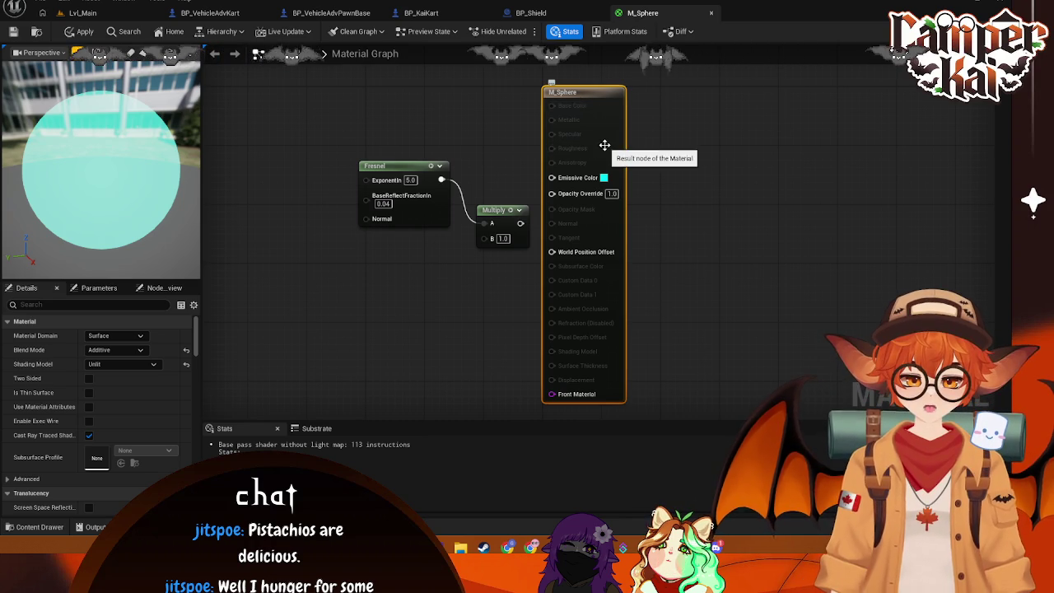
Step: Add a MatLayerBlend_Emissive node fed by the Multiply output
{"action": "left_click_drag", "start_coordinate": [522, 225], "coordinate": [667, 189]}
{"action": "type", "text": "Emiss"}
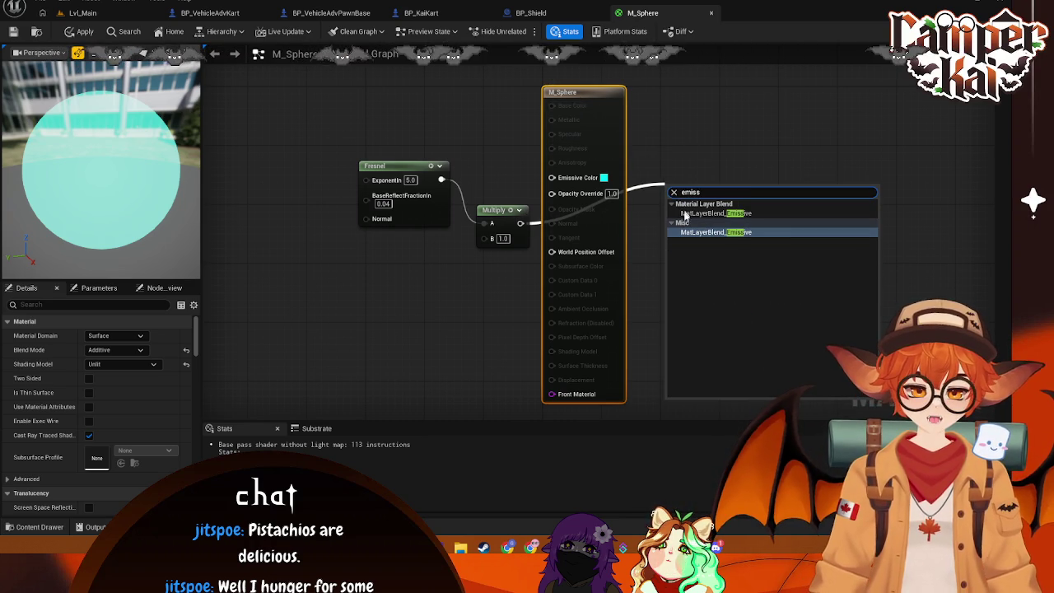
{"action": "left_click", "coordinate": [700, 233]}
{"action": "left_click_drag", "start_coordinate": [696, 216], "coordinate": [682, 238]}
Step: Add a Color Ramp node wired into Multiply's B input, place it beside Multiply, and apply
{"action": "right_click", "coordinate": [381, 278]}
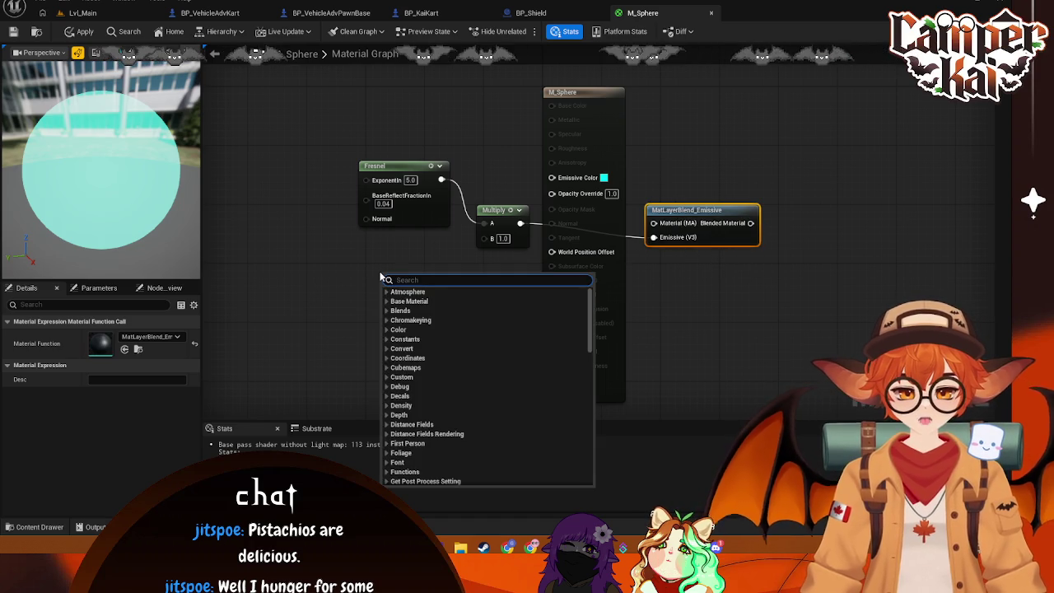
{"action": "type", "text": "color"}
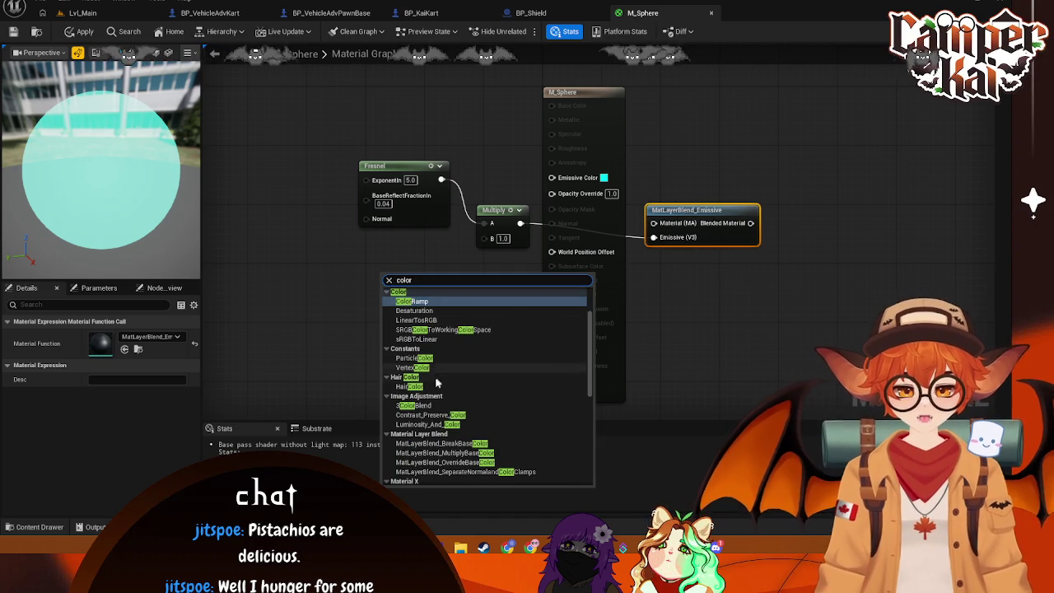
{"action": "key", "text": "Escape"}
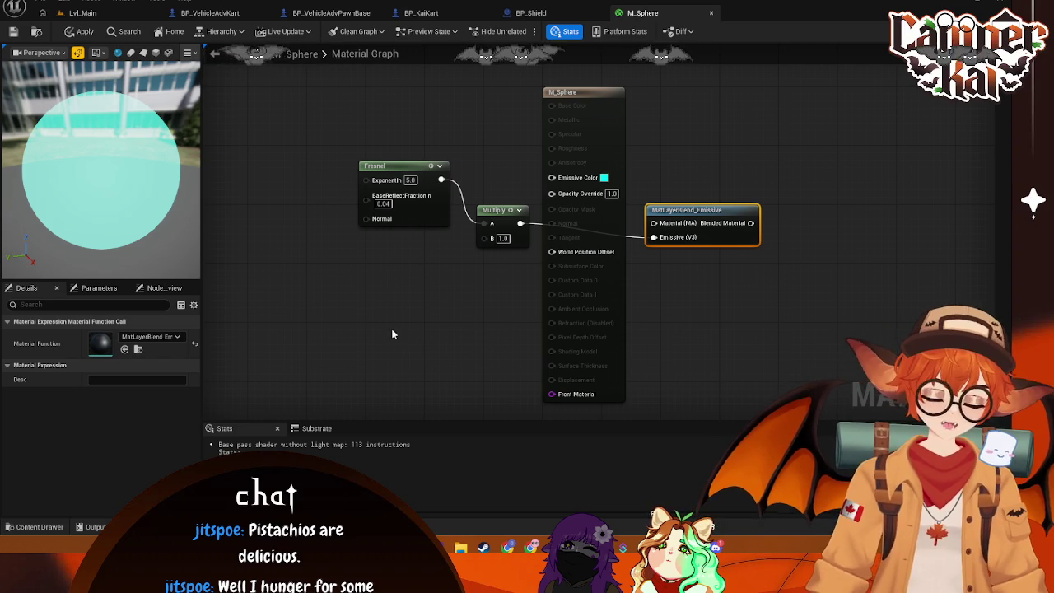
{"action": "right_click", "coordinate": [338, 277]}
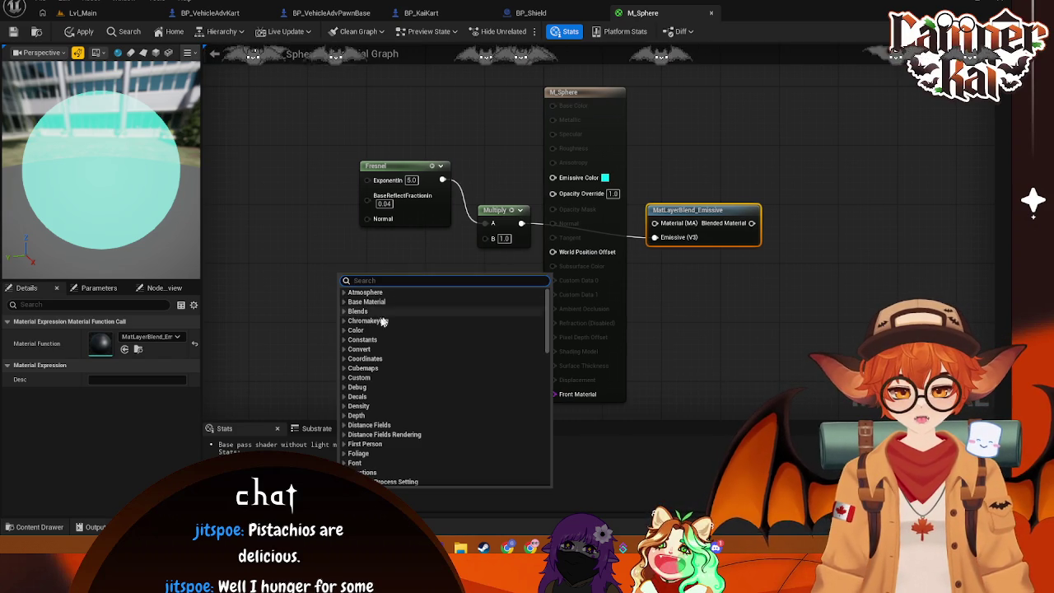
{"action": "left_click", "coordinate": [350, 331]}
{"action": "left_click", "coordinate": [345, 330]}
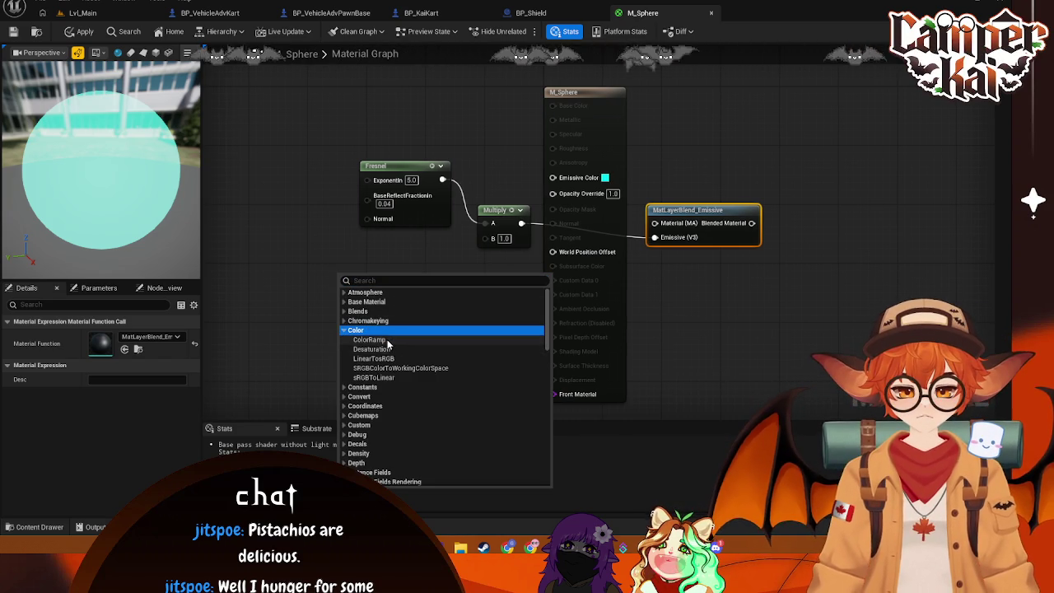
{"action": "left_click", "coordinate": [392, 340]}
{"action": "mouse_move", "coordinate": [390, 294]}
{"action": "left_mouse_down"}
{"action": "mouse_move", "coordinate": [489, 258]}
{"action": "mouse_move", "coordinate": [485, 238]}
{"action": "left_mouse_up"}
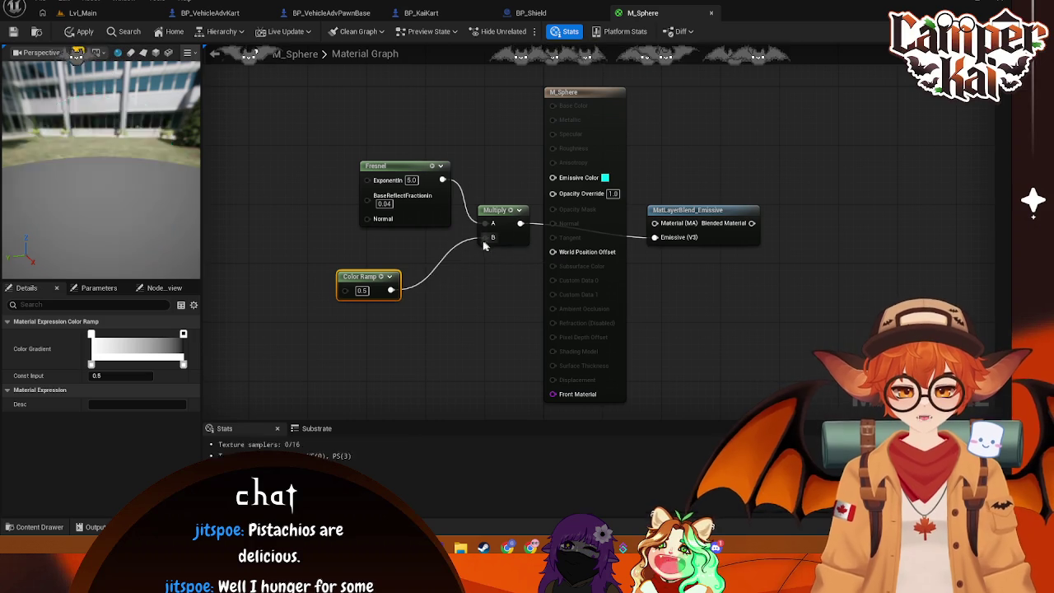
{"action": "left_click_drag", "start_coordinate": [364, 278], "coordinate": [416, 242]}
{"action": "key", "text": "ctrl+s"}
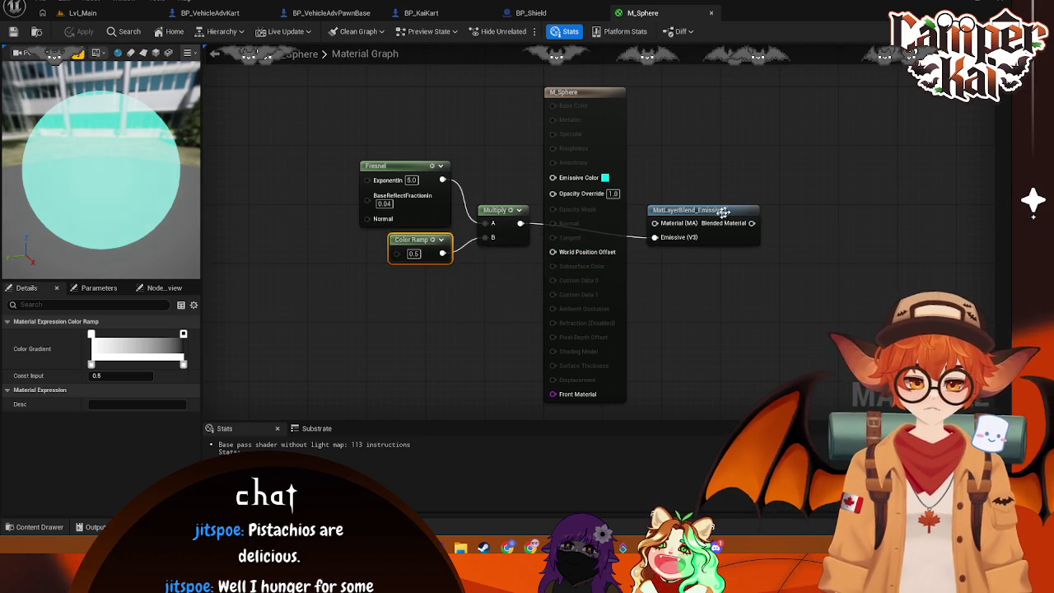
Step: Rearrange the result and MatLayerBlend_Emissive nodes, try linking to Emissive Color, then switch to BP_Shield
{"action": "left_click_drag", "start_coordinate": [597, 98], "coordinate": [766, 106]}
{"action": "left_click_drag", "start_coordinate": [683, 215], "coordinate": [615, 207]}
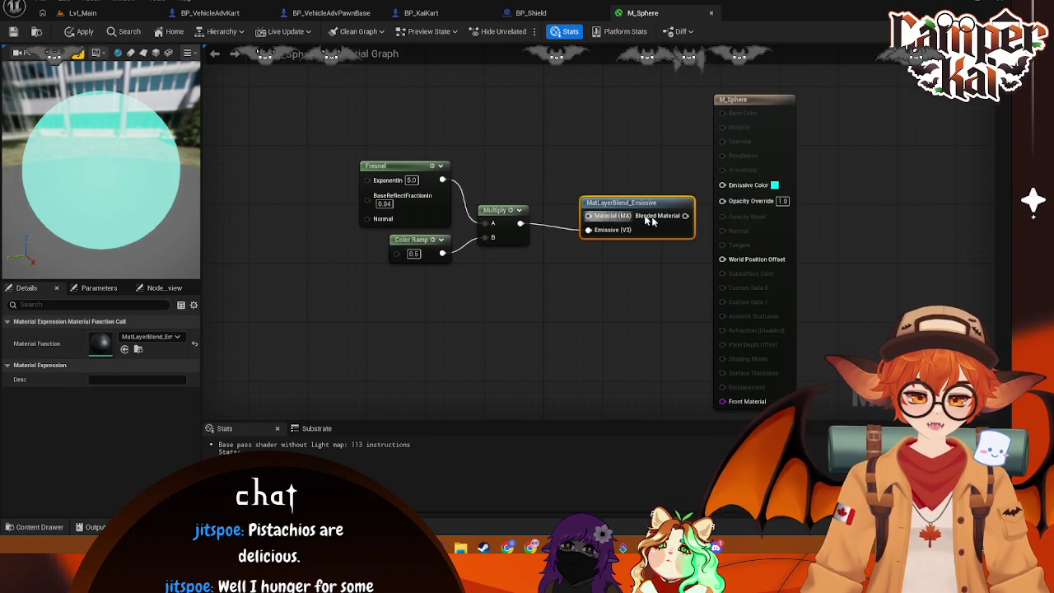
{"action": "left_click_drag", "start_coordinate": [685, 216], "coordinate": [724, 186]}
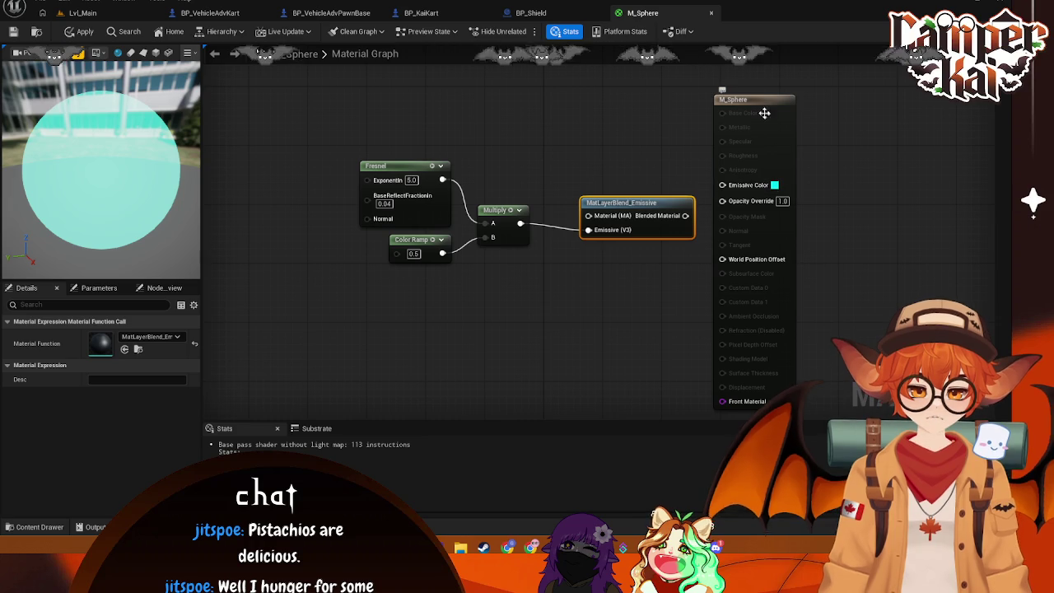
{"action": "mouse_move", "coordinate": [684, 215]}
{"action": "left_mouse_down"}
{"action": "mouse_move", "coordinate": [723, 204]}
{"action": "mouse_move", "coordinate": [688, 231]}
{"action": "left_mouse_up"}
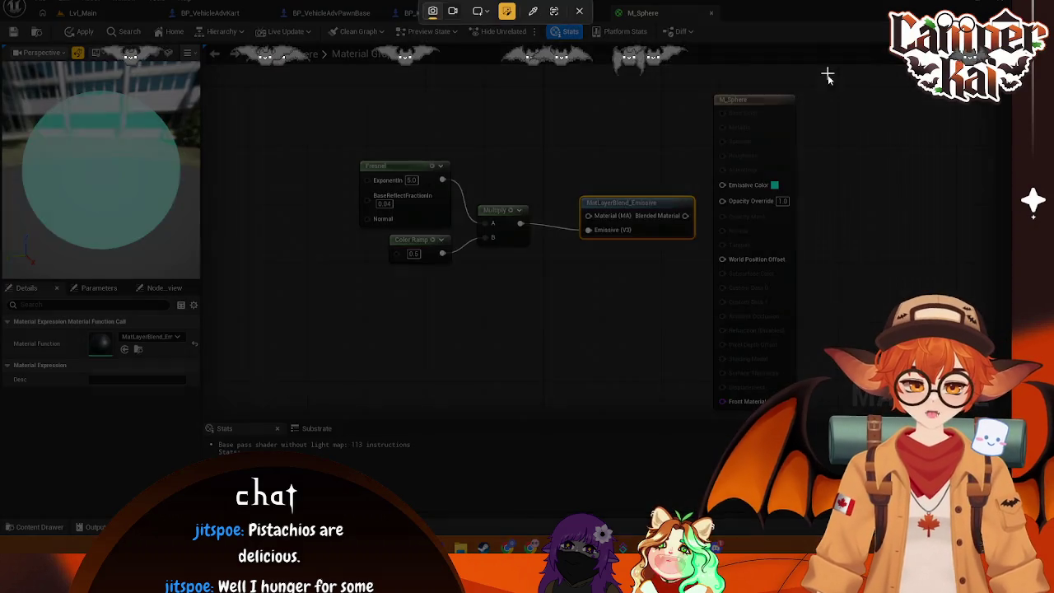
{"action": "mouse_move", "coordinate": [827, 75]}
{"action": "left_mouse_down"}
{"action": "mouse_move", "coordinate": [342, 428]}
{"action": "mouse_move", "coordinate": [317, 424]}
{"action": "left_mouse_up"}
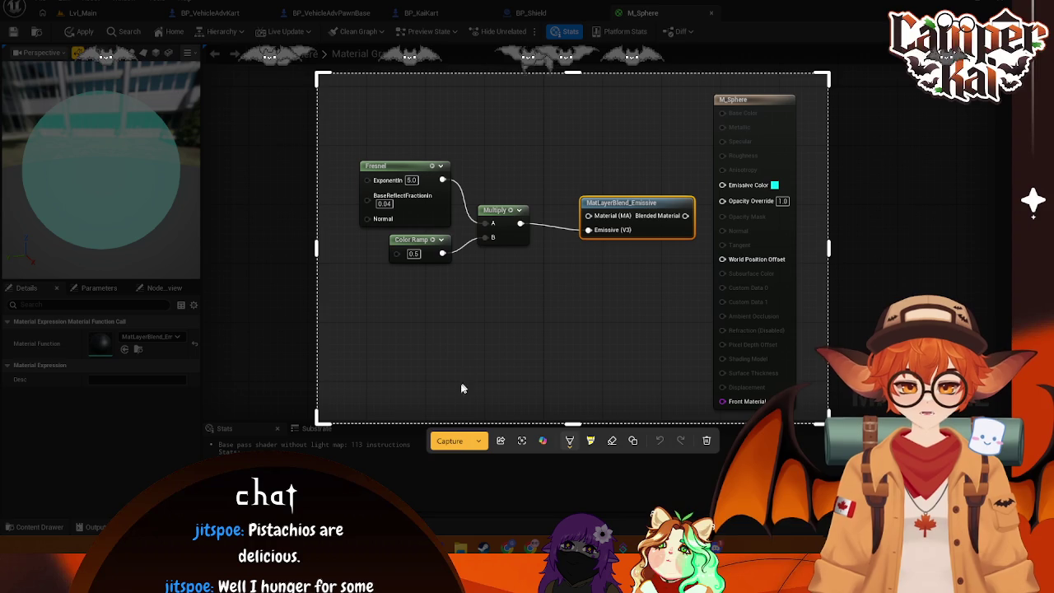
{"action": "left_click", "coordinate": [458, 449]}
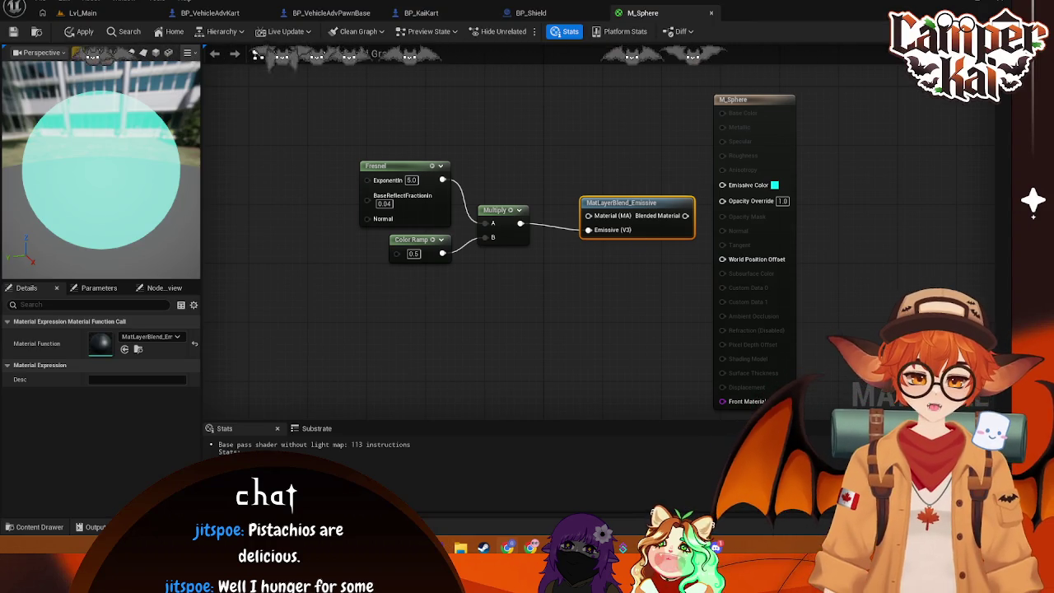
{"action": "left_click", "coordinate": [377, 290]}
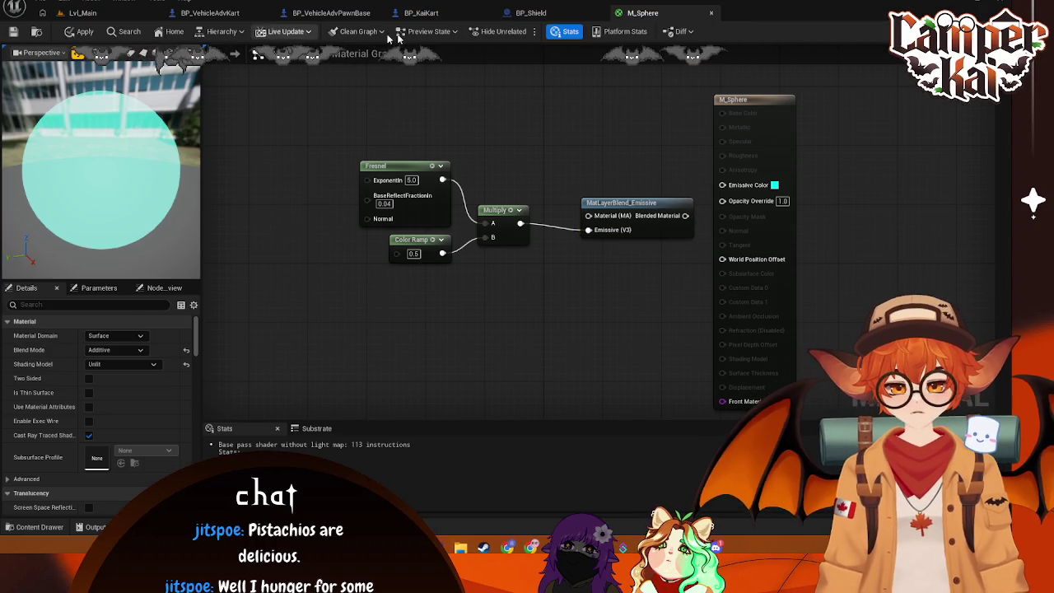
{"action": "left_click", "coordinate": [531, 13]}
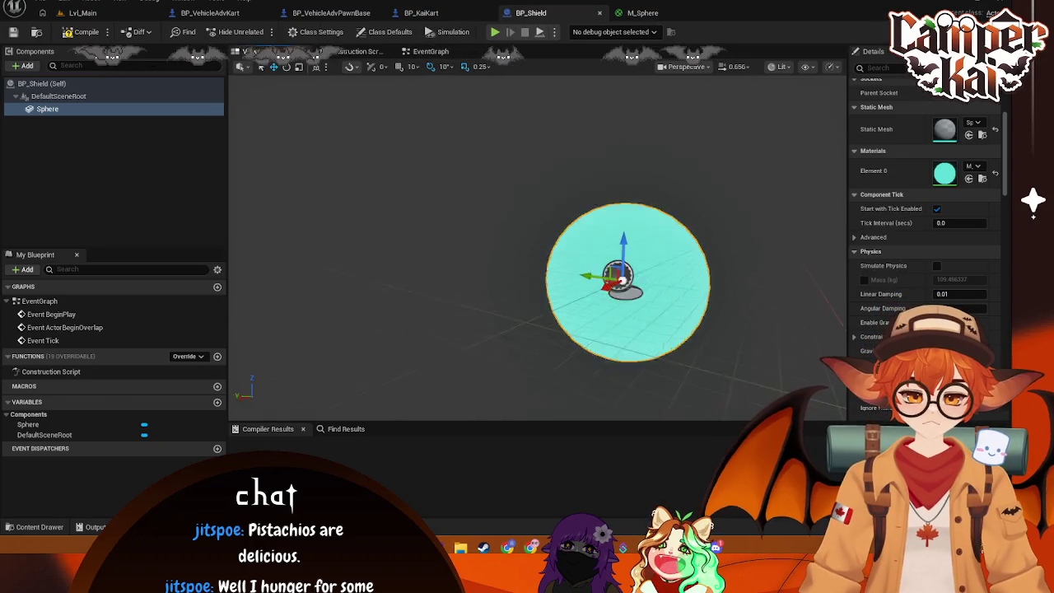
Step: Orbit around the shield sphere in BP_Shield, then go back to the M_Sphere graph
{"action": "left_click_drag", "start_coordinate": [535, 262], "coordinate": [658, 231]}
{"action": "left_click", "coordinate": [642, 13]}
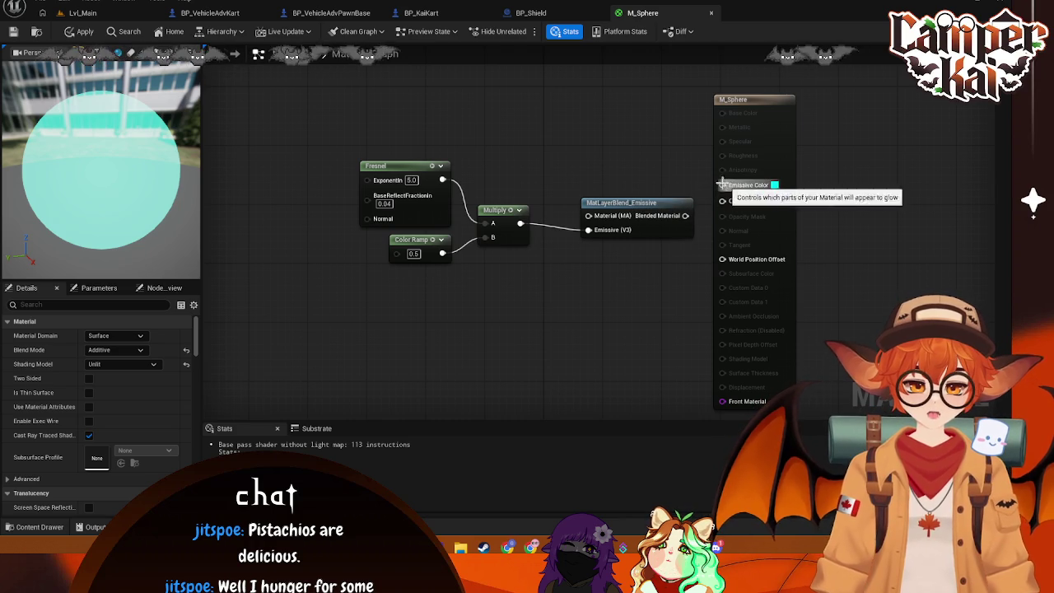
Step: Try attaching a node to the MatLayerBlend_Emissive output, then cancel the search
{"action": "mouse_move", "coordinate": [684, 216]}
{"action": "left_mouse_down"}
{"action": "mouse_move", "coordinate": [638, 137]}
{"action": "mouse_move", "coordinate": [652, 136]}
{"action": "left_mouse_up"}
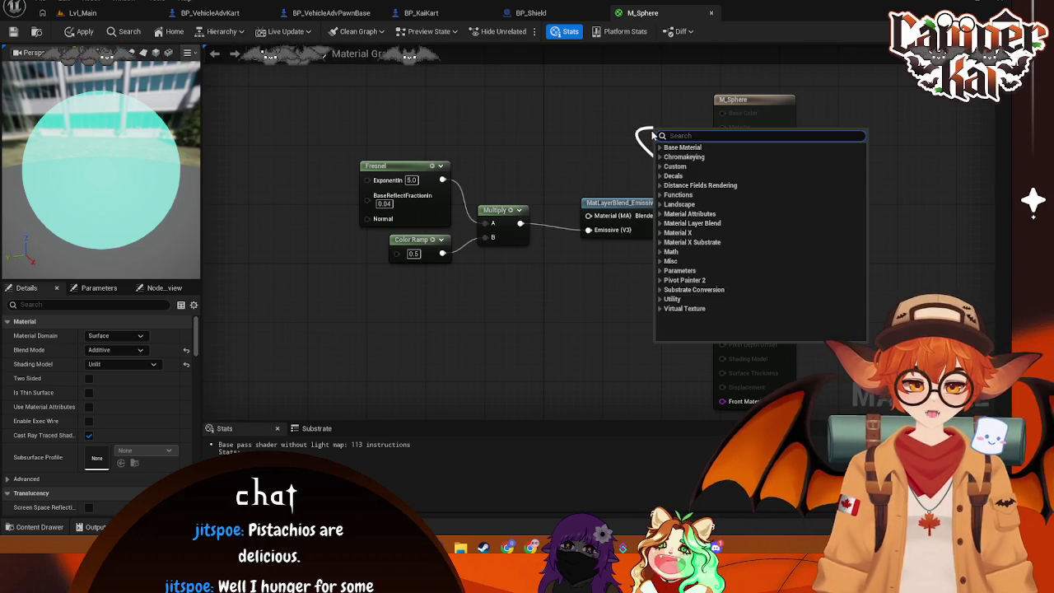
{"action": "type", "text": "Mu"}
{"action": "key", "text": "BackSpace"}
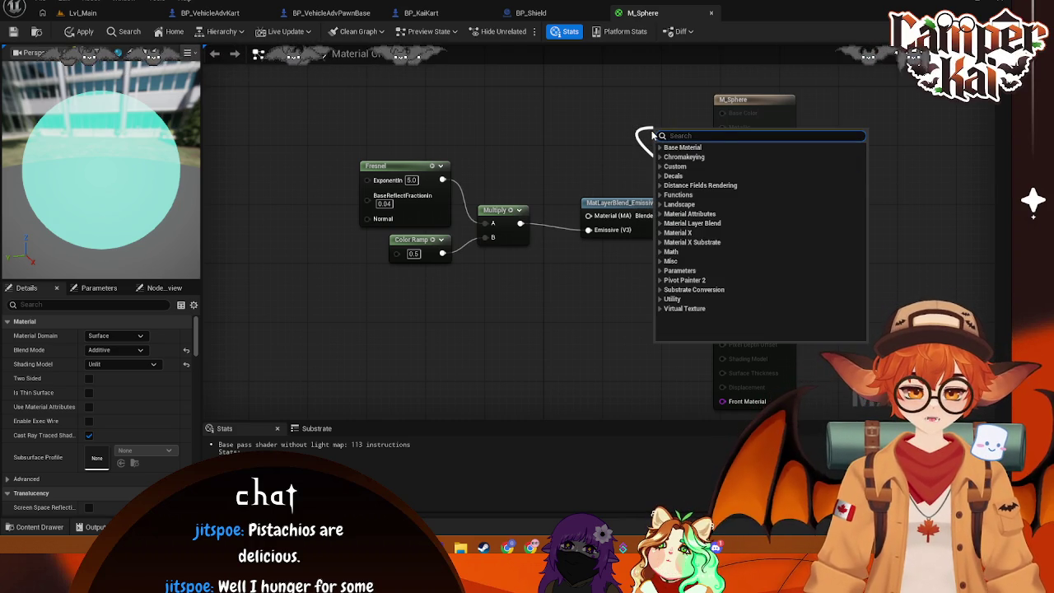
{"action": "type", "text": "M"}
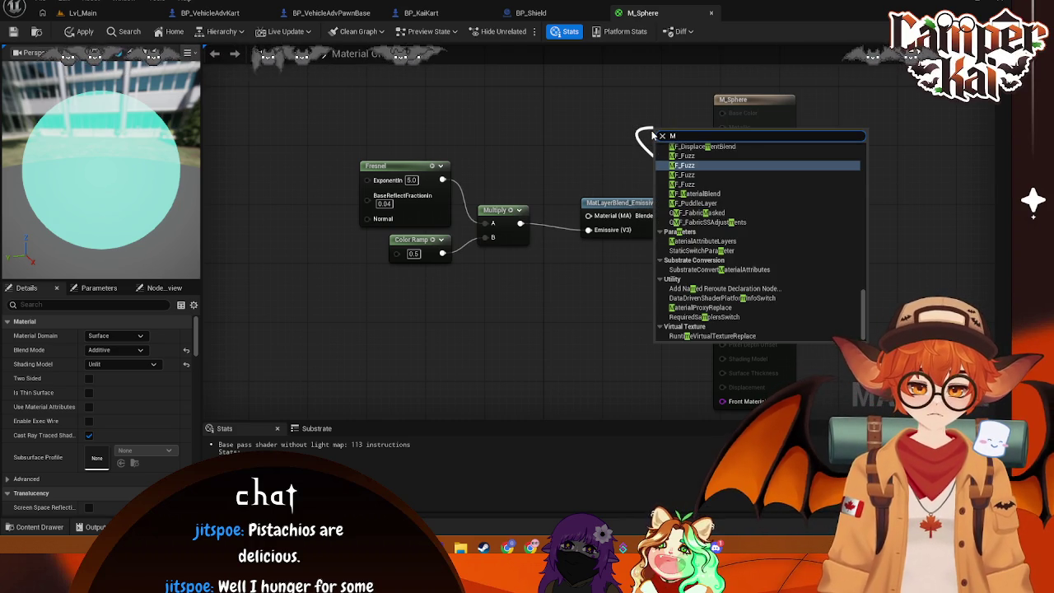
{"action": "left_click", "coordinate": [687, 79]}
Step: Set the result node to Opaque blend mode, Surface domain and Default Lit shading
{"action": "left_click", "coordinate": [738, 99]}
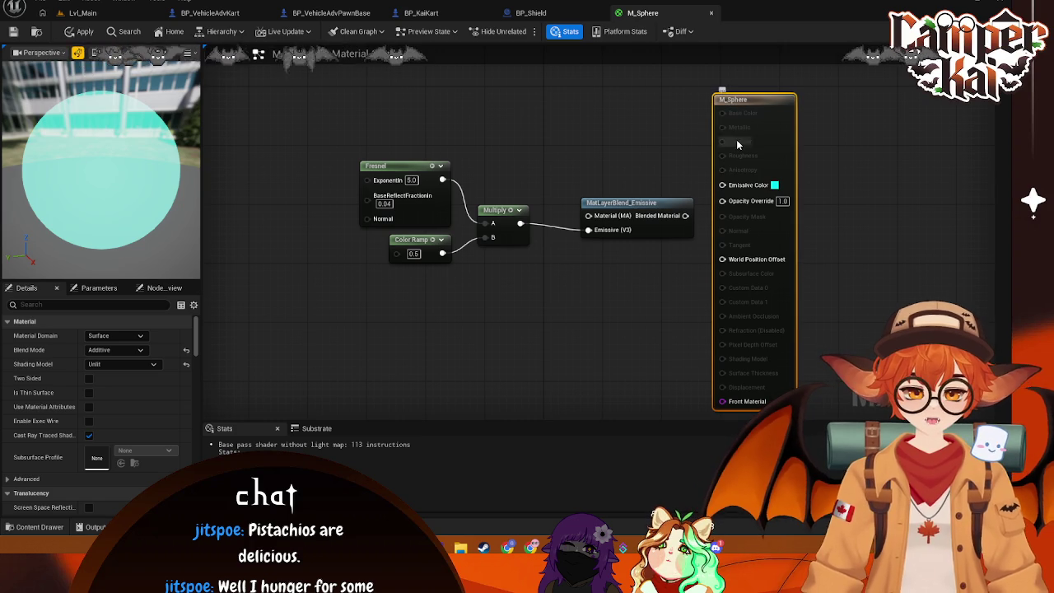
{"action": "left_click", "coordinate": [115, 350]}
{"action": "left_click", "coordinate": [124, 363]}
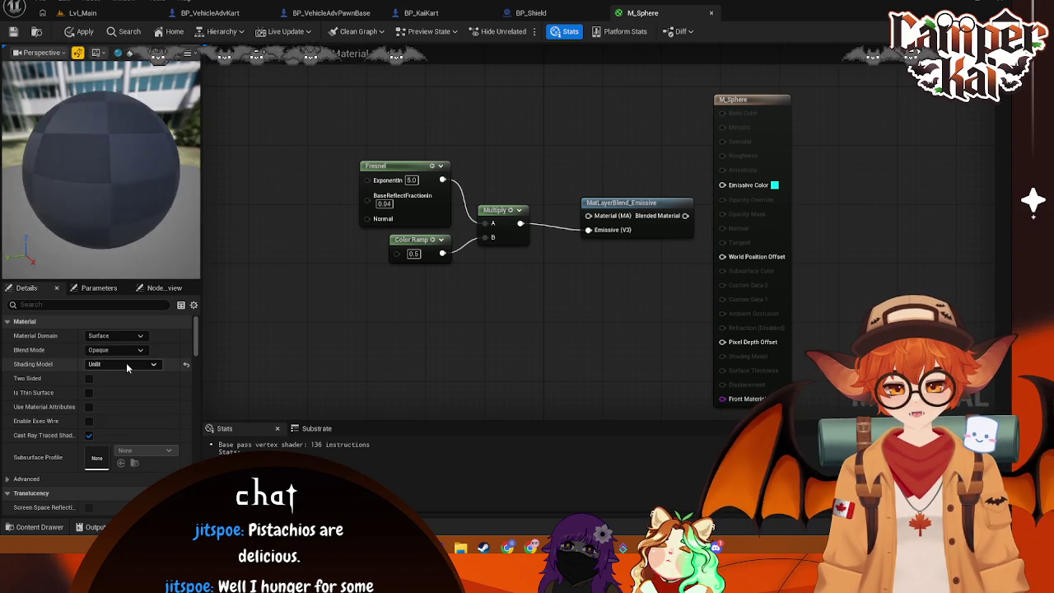
{"action": "left_click", "coordinate": [124, 364]}
{"action": "left_click", "coordinate": [120, 375]}
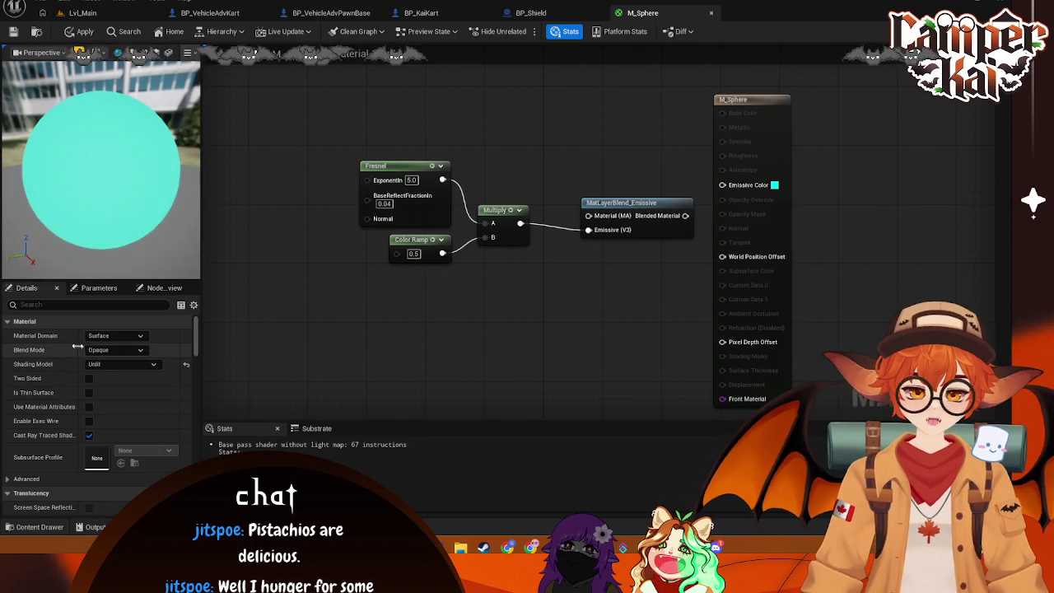
{"action": "left_click", "coordinate": [102, 338]}
{"action": "left_click", "coordinate": [123, 364]}
{"action": "left_click", "coordinate": [123, 364]}
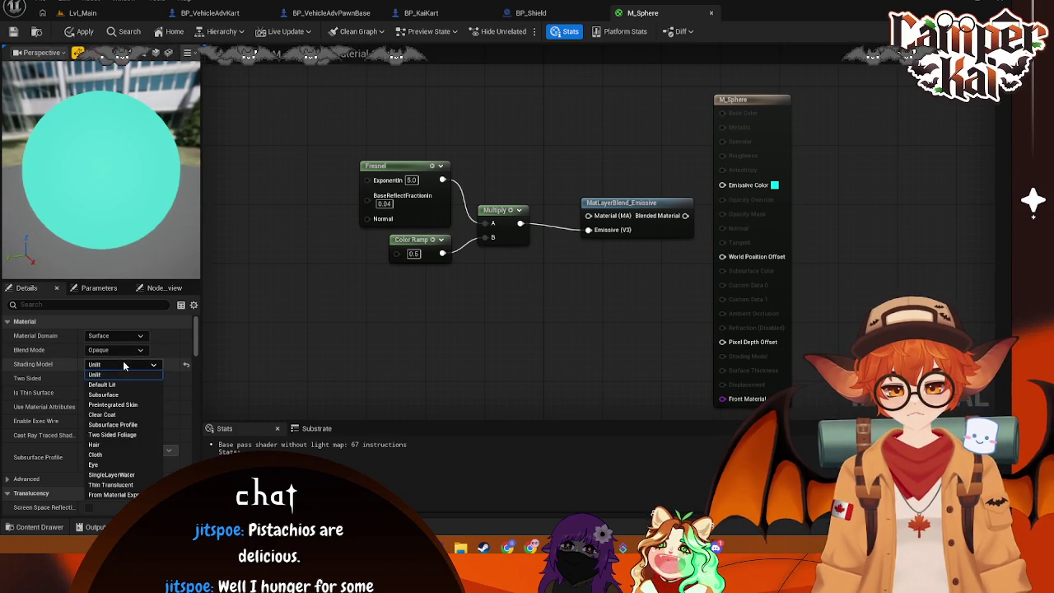
{"action": "left_click", "coordinate": [112, 386]}
Step: Try linking the blend node to Emissive Color, reposition it, and reselect the result node
{"action": "mouse_move", "coordinate": [685, 215]}
{"action": "left_mouse_down"}
{"action": "mouse_move", "coordinate": [725, 200]}
{"action": "mouse_move", "coordinate": [741, 235]}
{"action": "mouse_move", "coordinate": [717, 115]}
{"action": "mouse_move", "coordinate": [711, 162]}
{"action": "left_mouse_up"}
{"action": "mouse_move", "coordinate": [685, 226]}
{"action": "left_mouse_down"}
{"action": "mouse_move", "coordinate": [706, 133]}
{"action": "mouse_move", "coordinate": [656, 233]}
{"action": "left_mouse_up"}
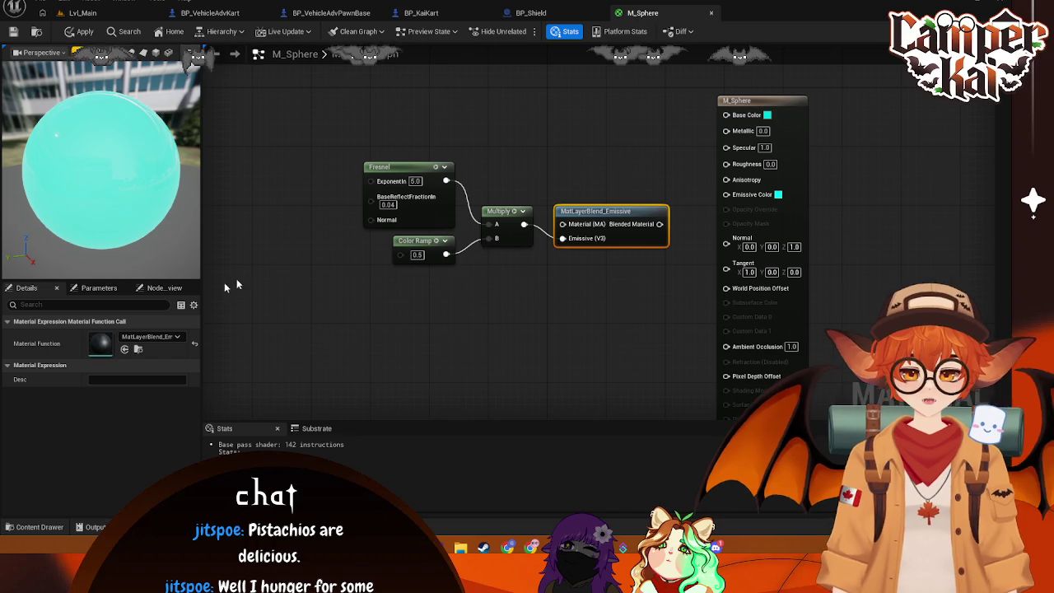
{"action": "left_click", "coordinate": [662, 131]}
{"action": "left_click", "coordinate": [733, 128]}
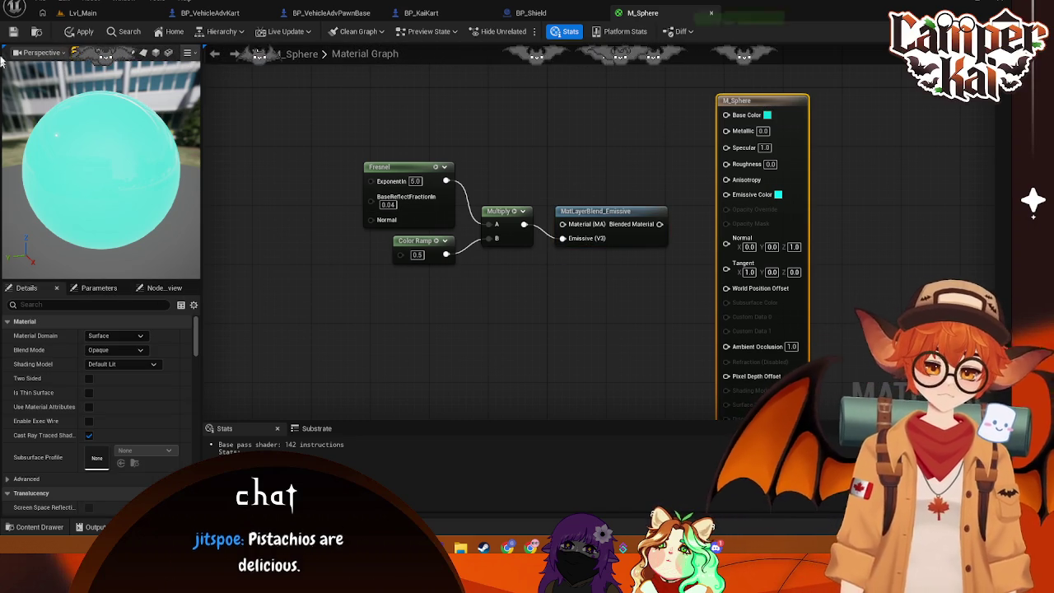
{"action": "key", "text": "super+shift+s"}
{"action": "left_click_drag", "start_coordinate": [1, 2], "coordinate": [196, 415]}
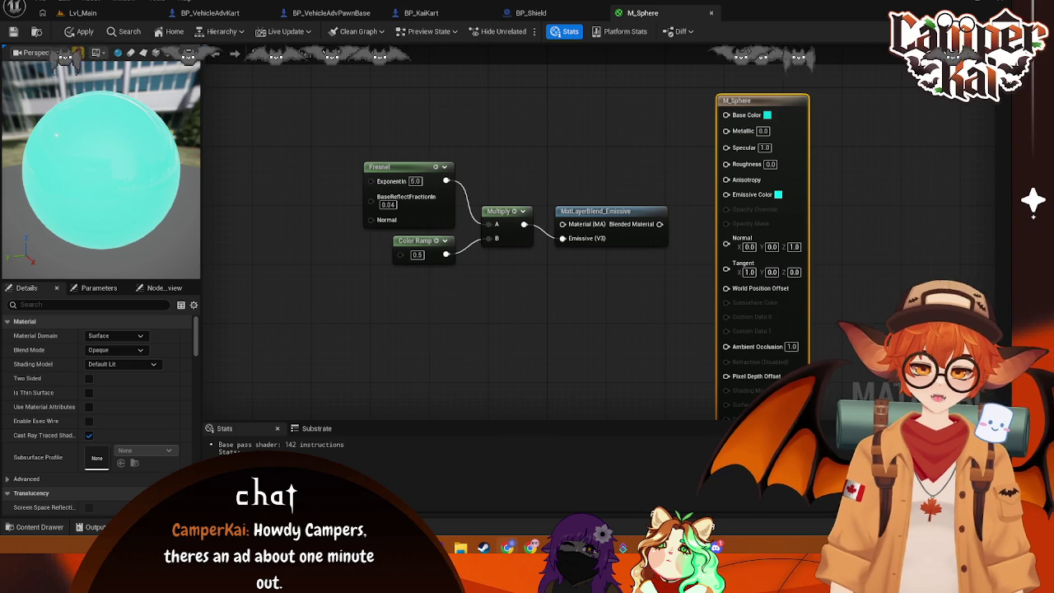
Step: Cancel a Lerp search, shift the graph view, select the result node and apply
{"action": "right_click", "coordinate": [512, 108]}
{"action": "type", "text": "lerp"}
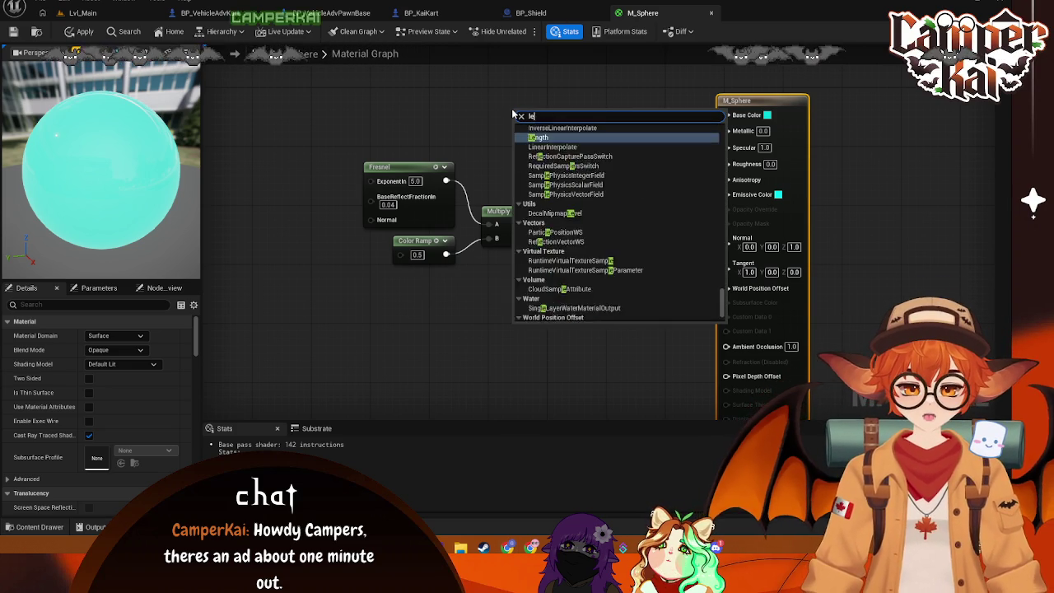
{"action": "key", "text": "Escape"}
{"action": "left_click_drag", "start_coordinate": [494, 96], "coordinate": [508, 142]}
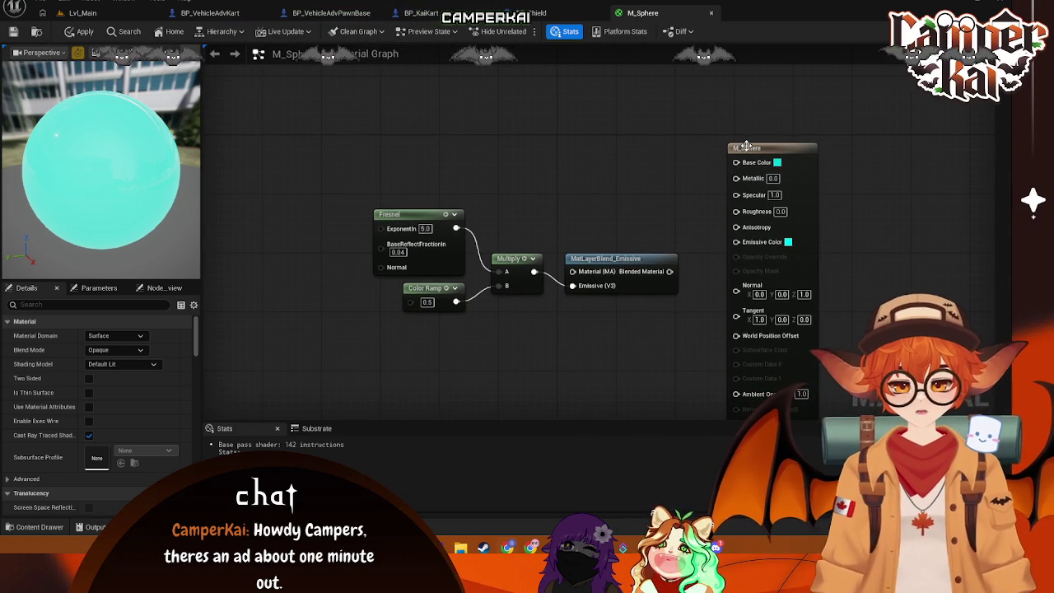
{"action": "left_click", "coordinate": [746, 147]}
{"action": "key", "text": "ctrl+s"}
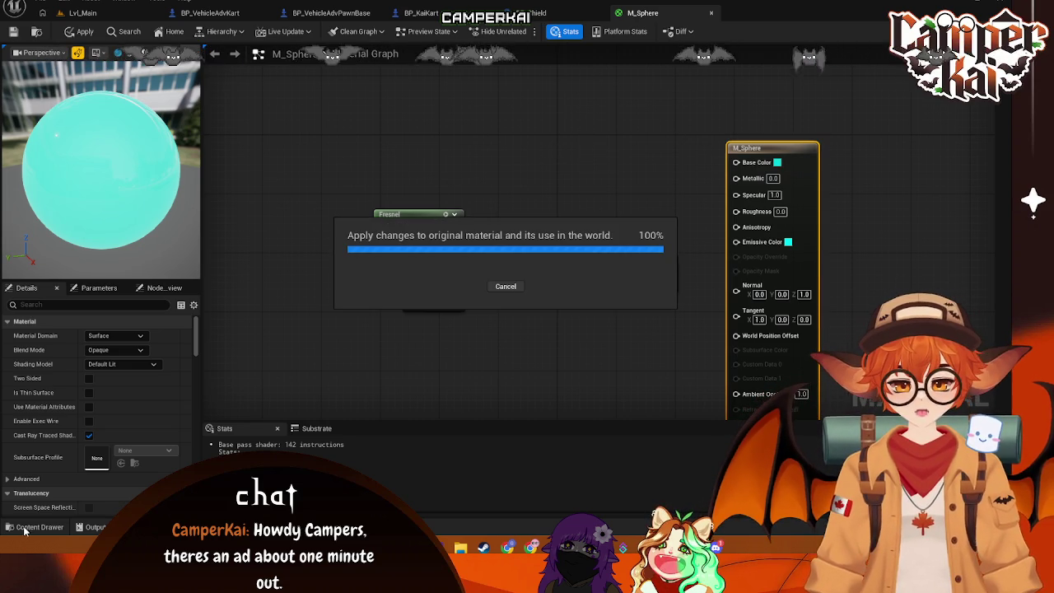
Step: Add a Constant3Vector node above Multiply, deleting a mistakenly added Constant node
{"action": "right_click", "coordinate": [555, 146]}
{"action": "type", "text": "consta"}
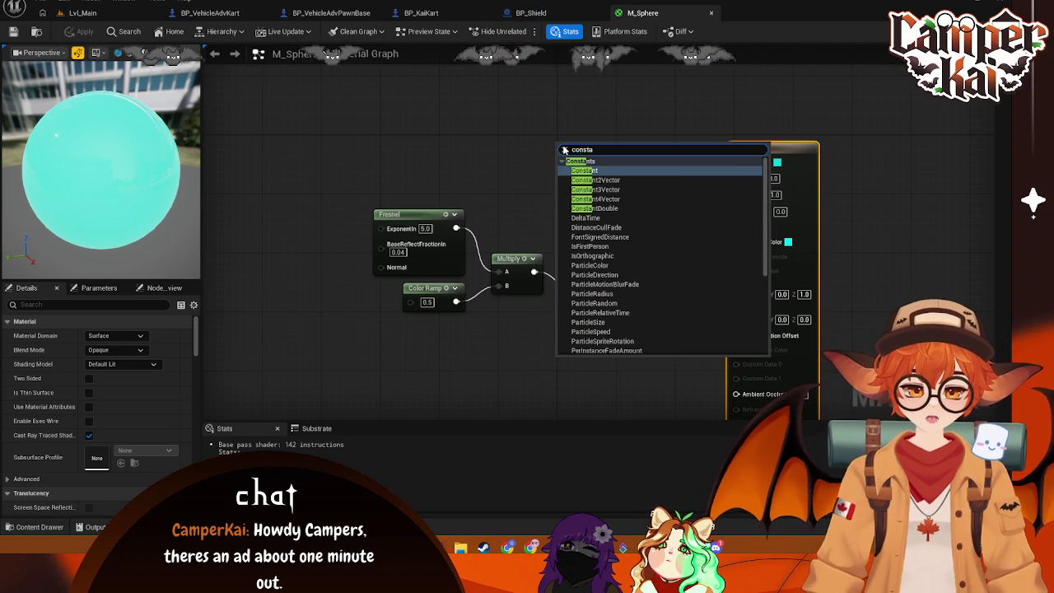
{"action": "key", "text": "Down"}
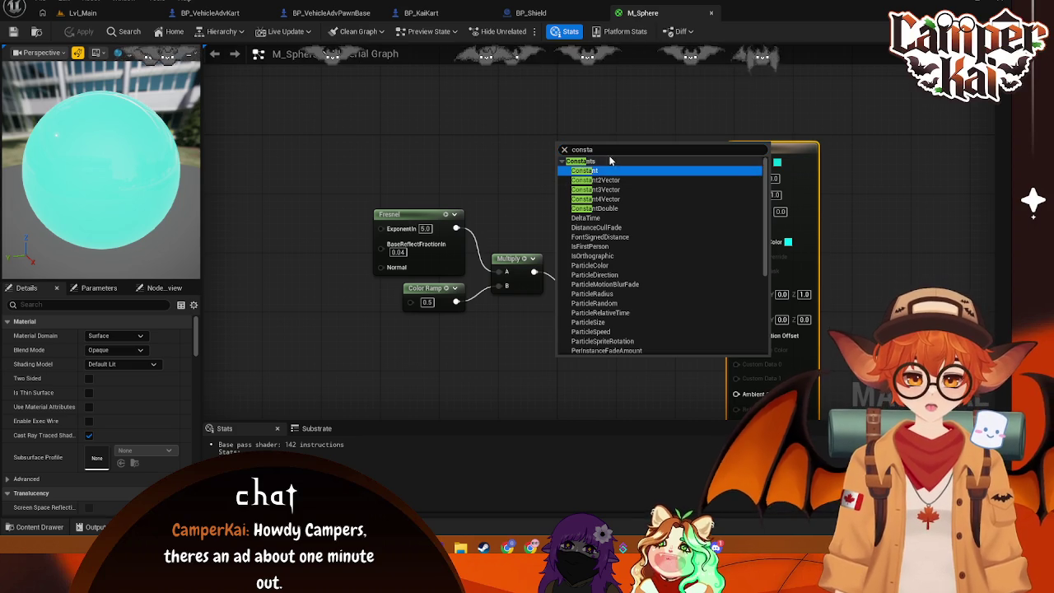
{"action": "key", "text": "Return"}
{"action": "key", "text": "Delete"}
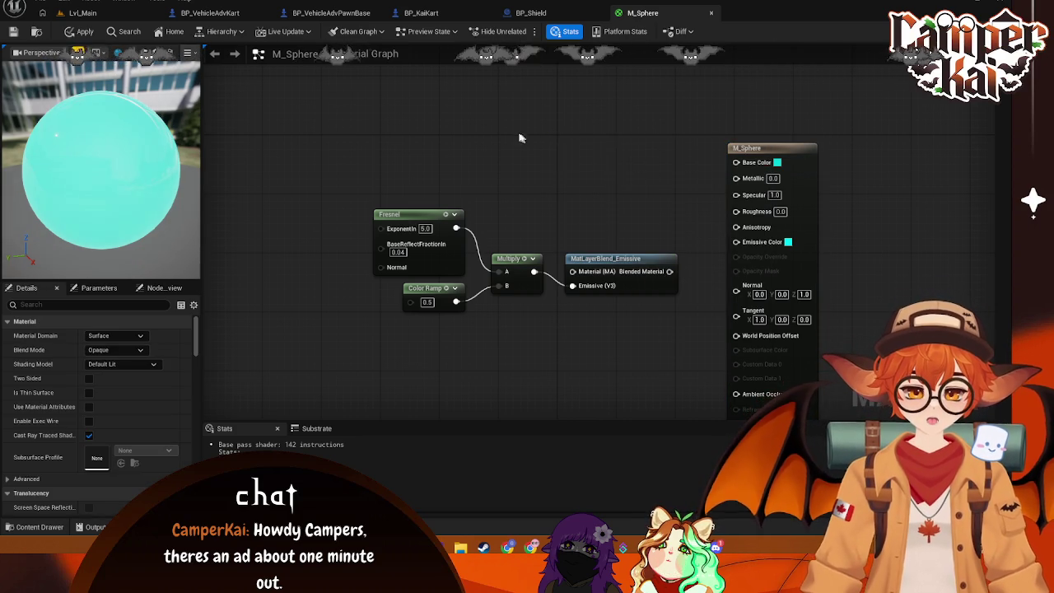
{"action": "right_click", "coordinate": [524, 140]}
{"action": "type", "text": "constant"}
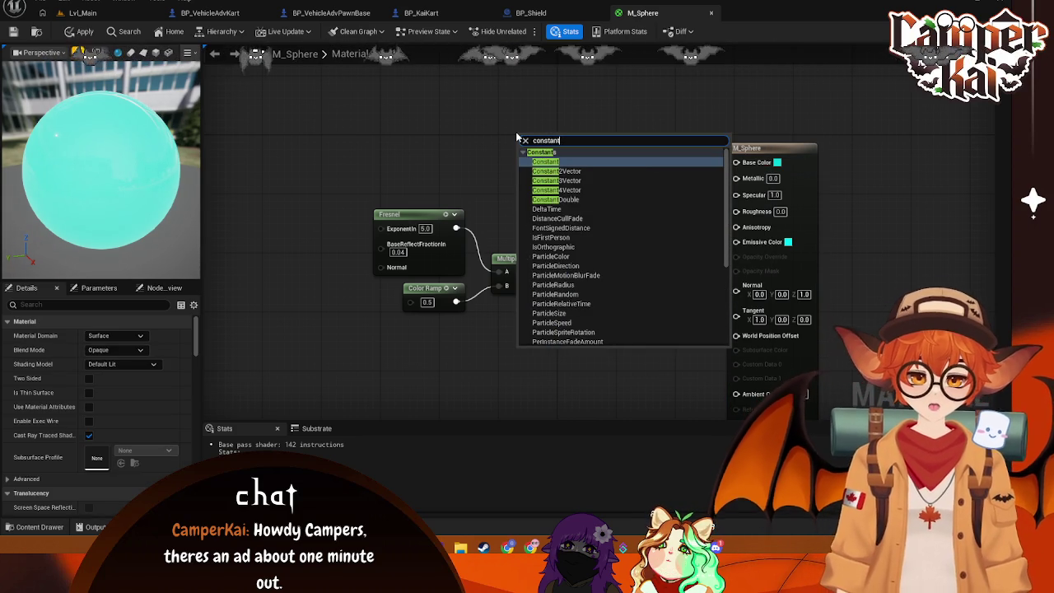
{"action": "left_click", "coordinate": [562, 178]}
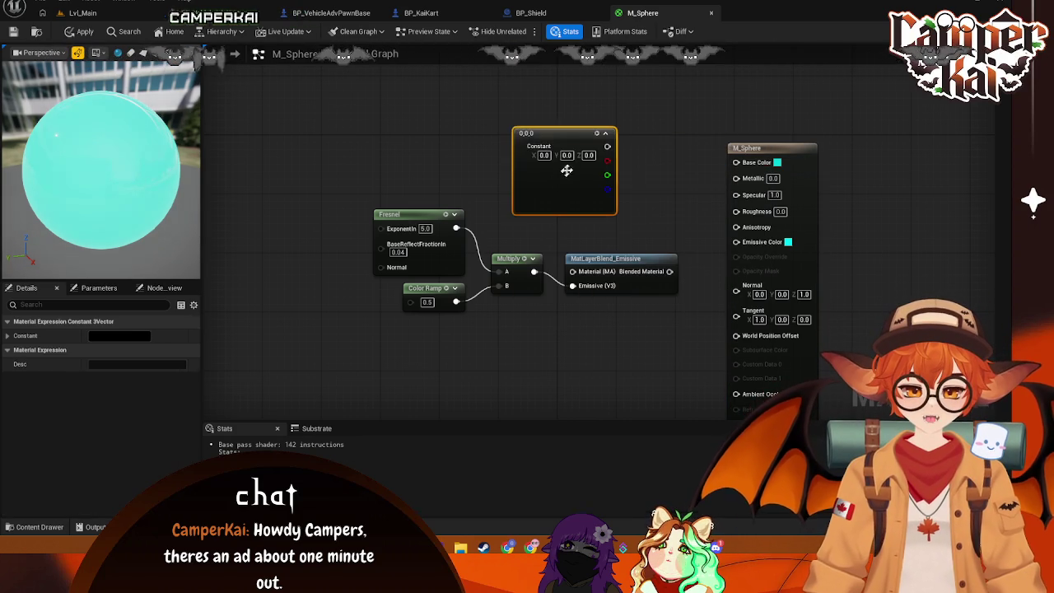